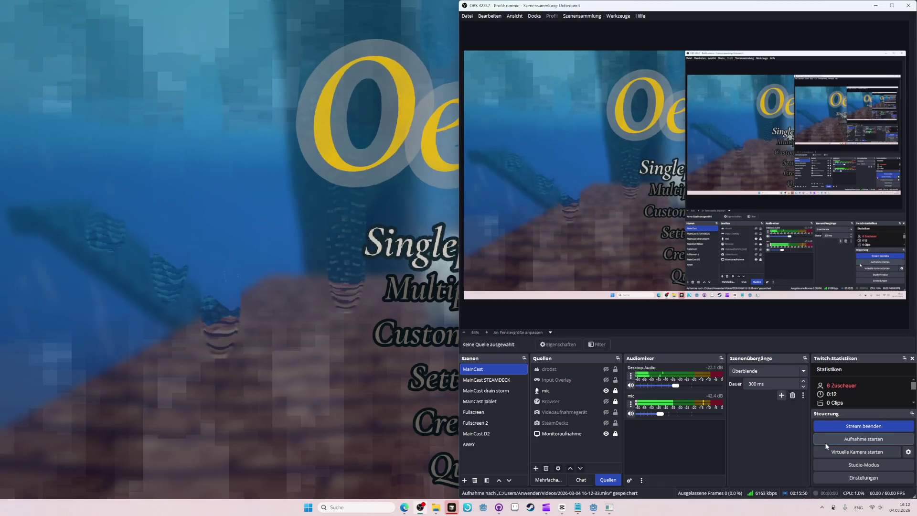
- Start the OBS screen recording, retrying it three times, then return to Oeuf and its Settings
left_click(837, 438)
key("alt+Tab")
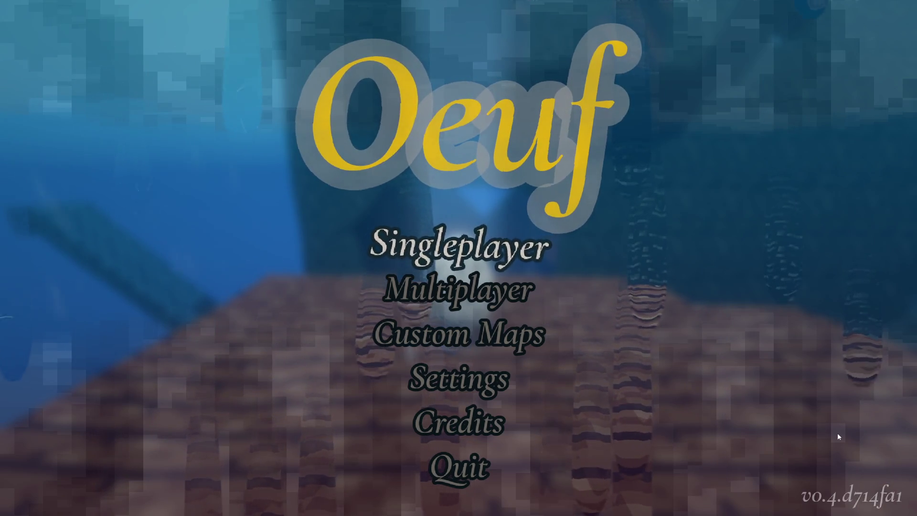
key("alt+Tab")
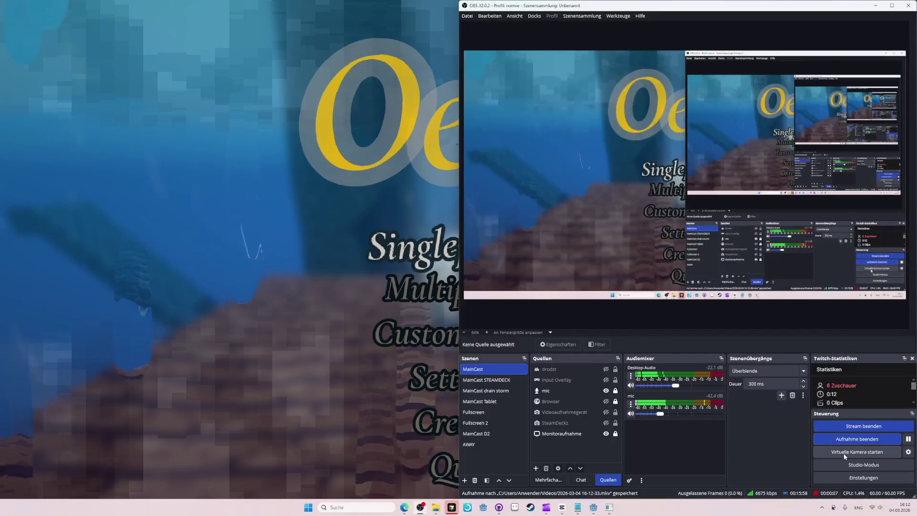
left_click(838, 438)
key("alt+Tab")
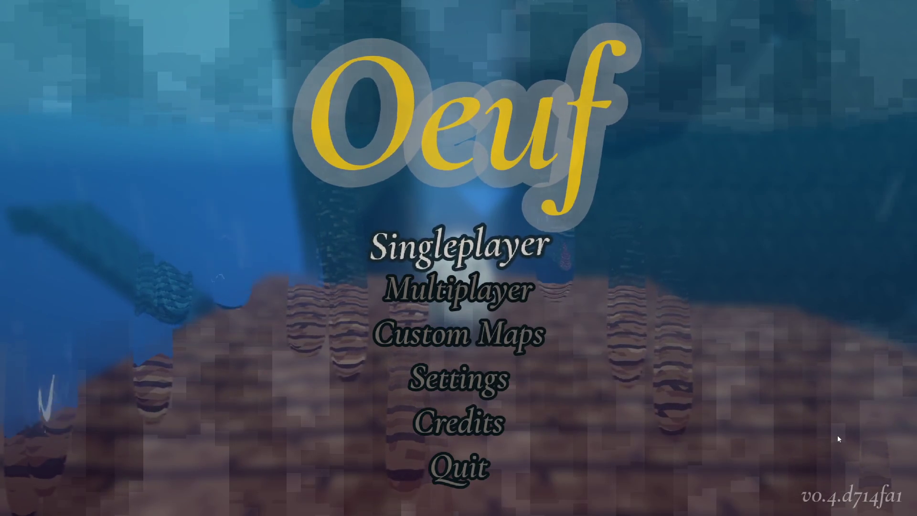
key("alt+Tab")
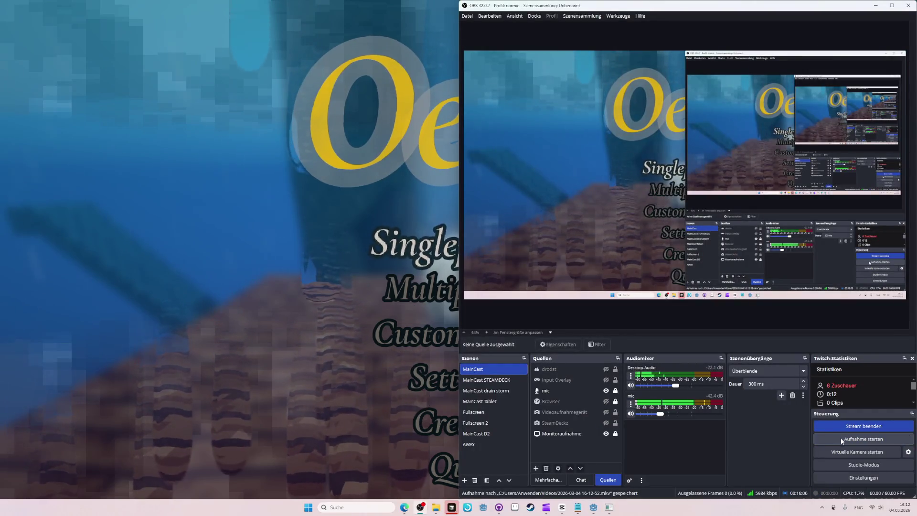
left_click(841, 438)
key("alt+Tab")
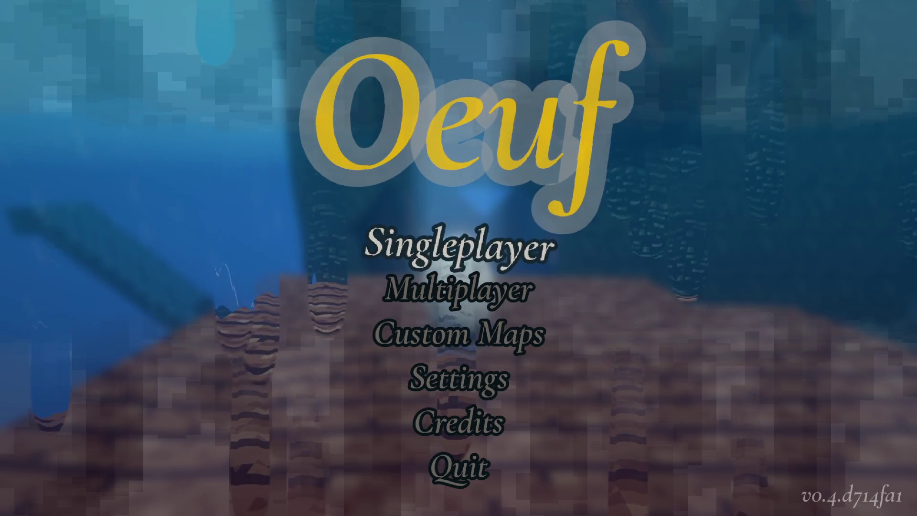
left_click(482, 375)
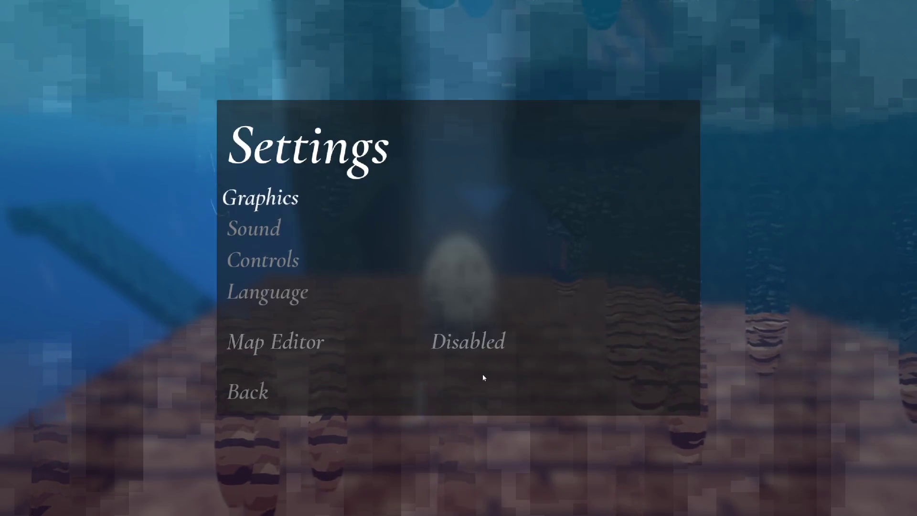
- Enable the Map Editor setting and load The Hut Roof singleplayer save
left_click(492, 344)
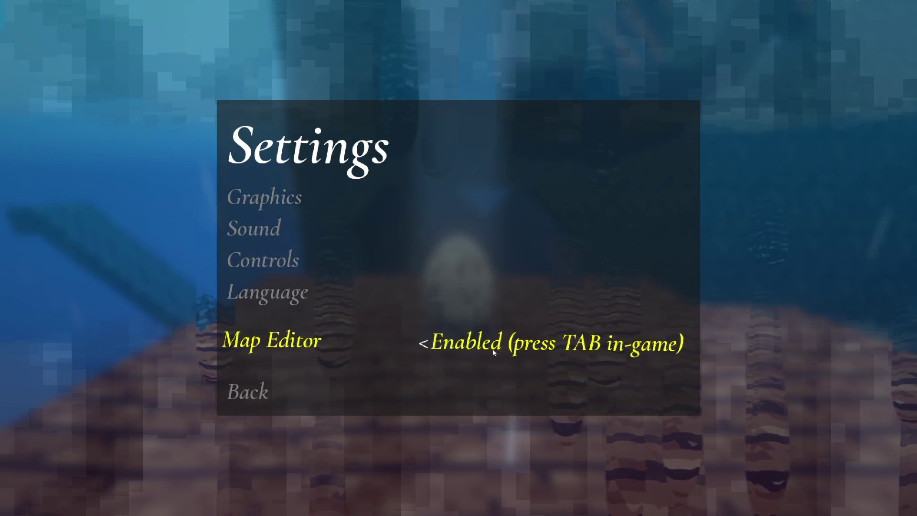
left_click(271, 377)
left_click(464, 254)
left_click(463, 255)
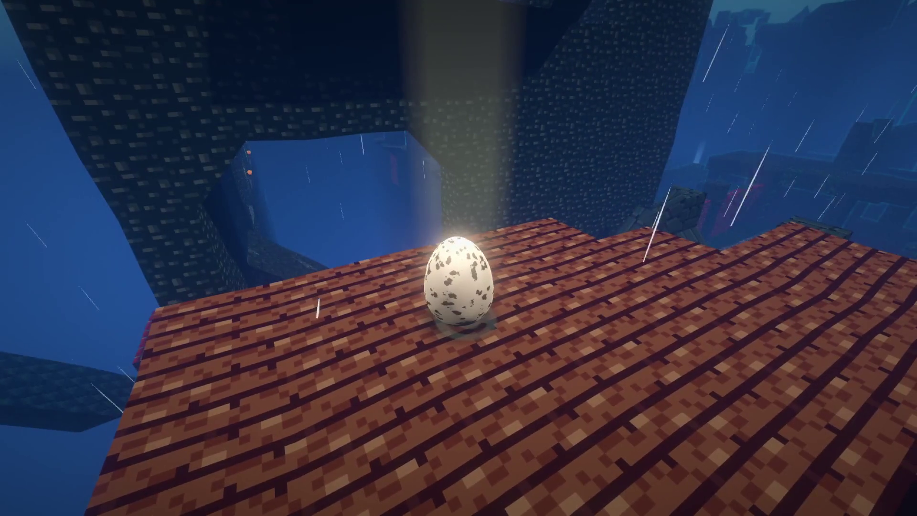
- Quit to the title screen and look through the multiplayer, custom maps and map editor menus
key("alt+Tab")
key("alt+Tab")
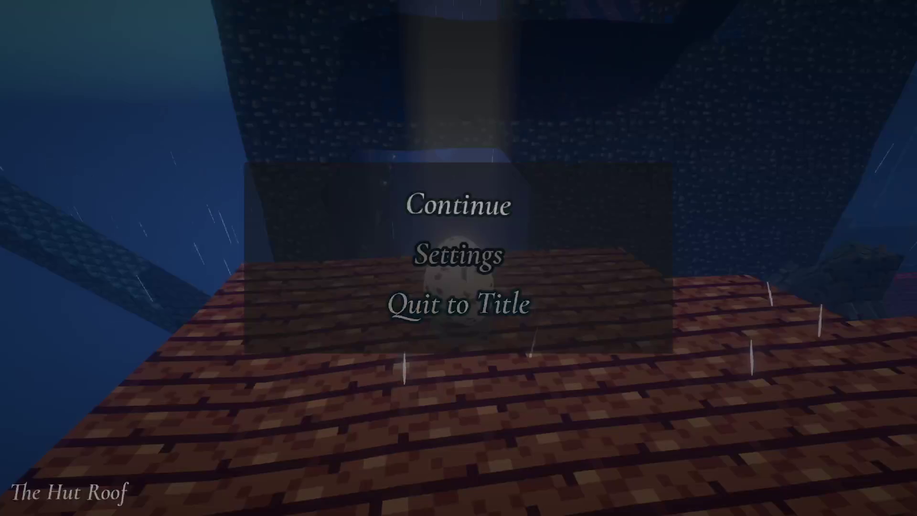
left_click(527, 310)
left_click(478, 289)
left_click(497, 346)
left_click(496, 347)
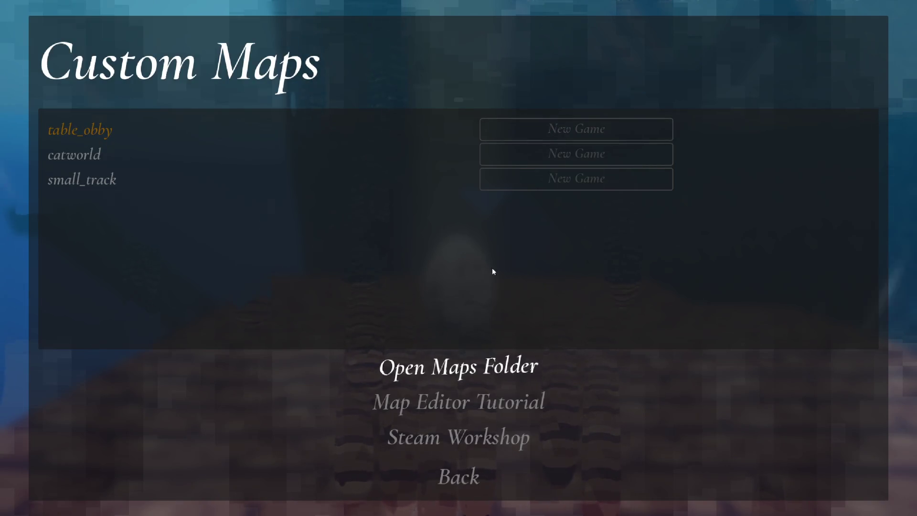
key("Escape")
left_click(506, 377)
key("Escape")
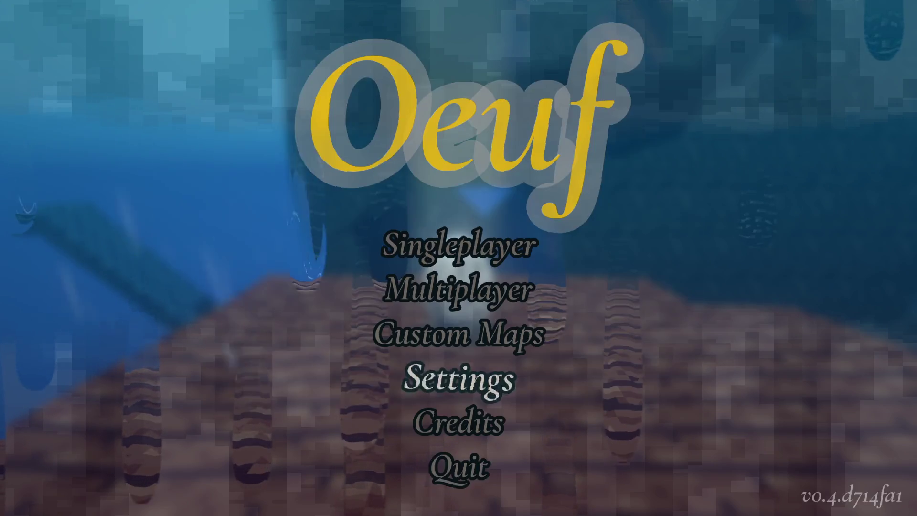
- Start a fresh OBS recording and return to the game
key("alt+Tab")
left_click(864, 440)
key("alt+Tab")
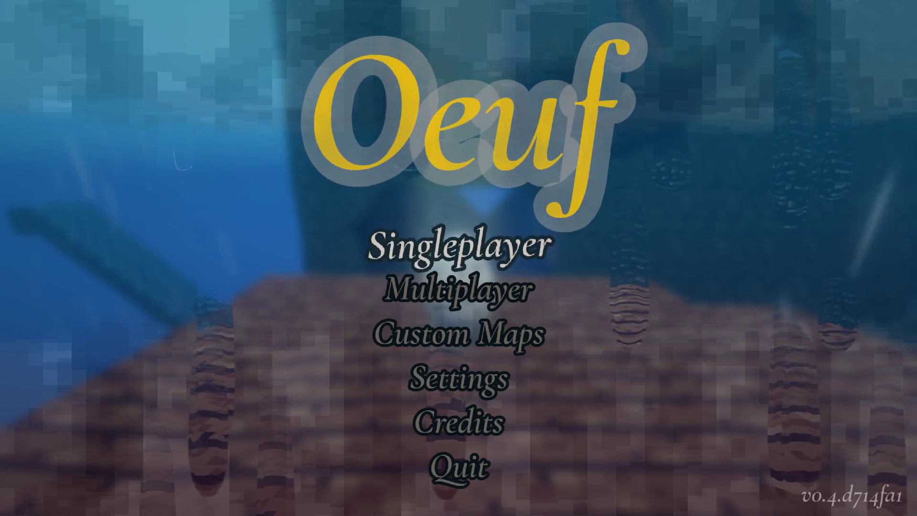
- Re-enable Map Editor, load The Hut Roof save and enter the map editor
left_click(459, 379)
left_click(467, 341)
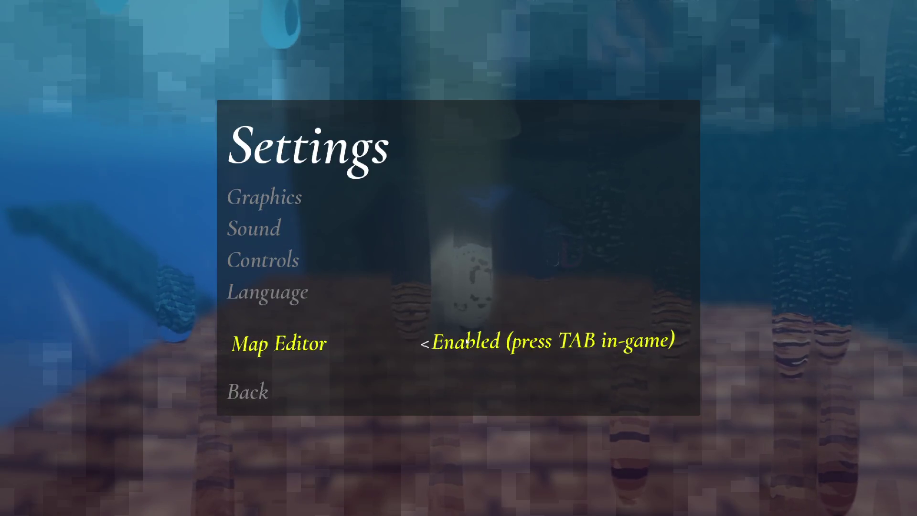
key("Escape")
left_click(474, 241)
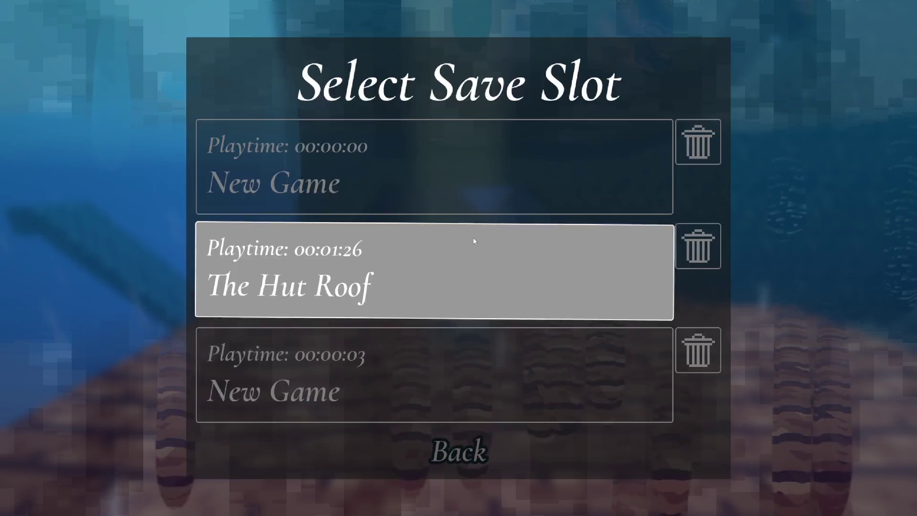
left_click(479, 258)
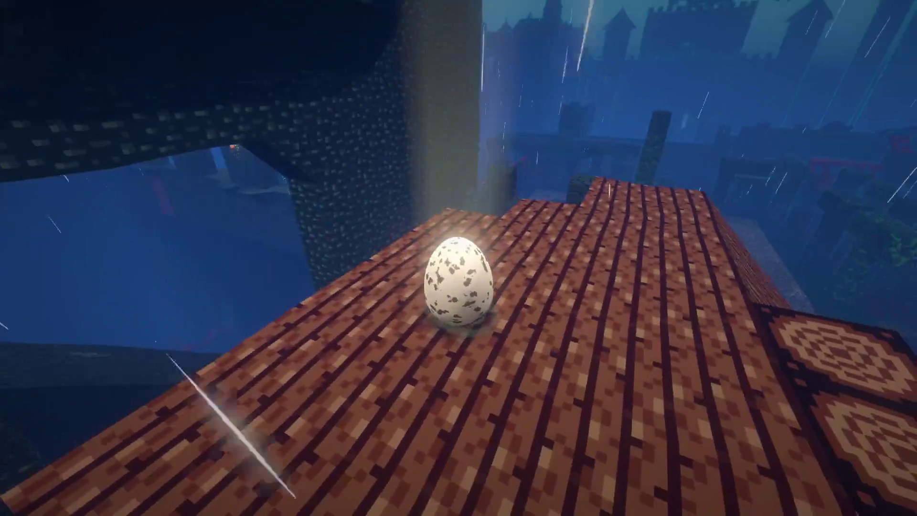
key("Tab")
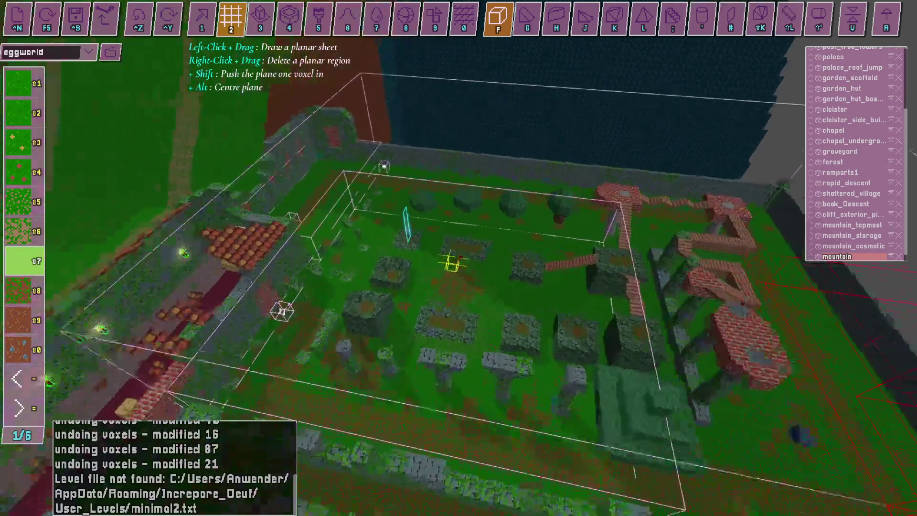
- Toggle four times between play mode on the castle roof and the map editor, then bring up OBS
key("Tab")
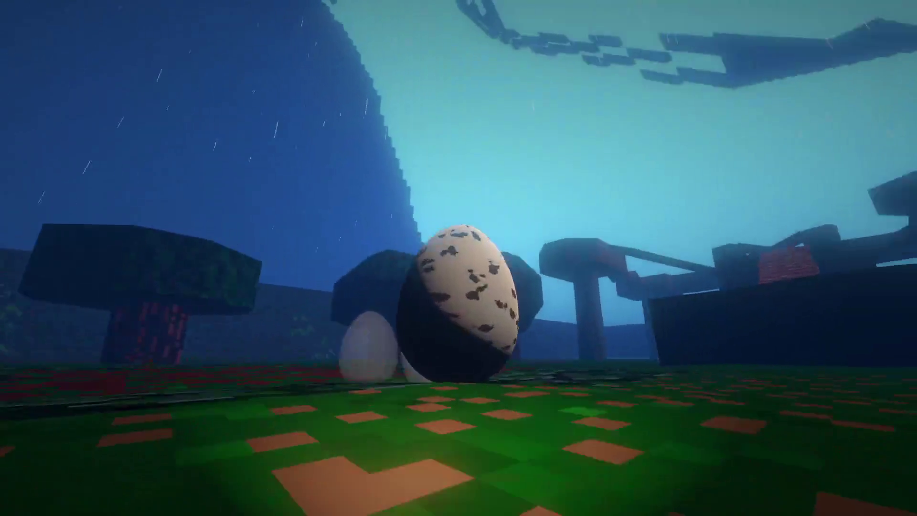
key("Tab")
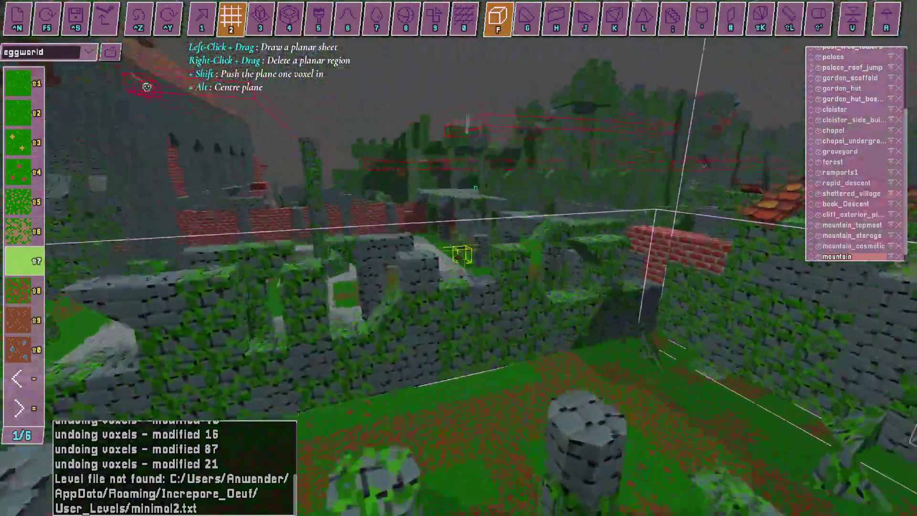
key("Tab")
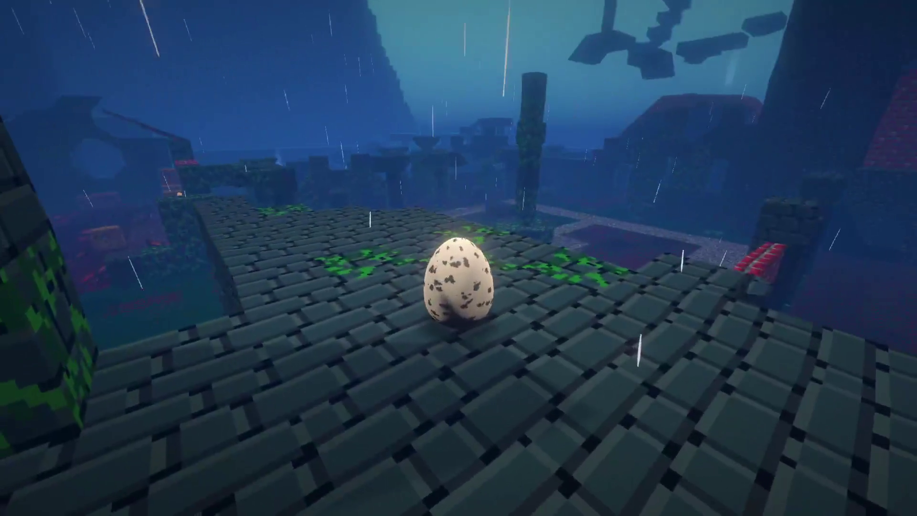
key("Tab")
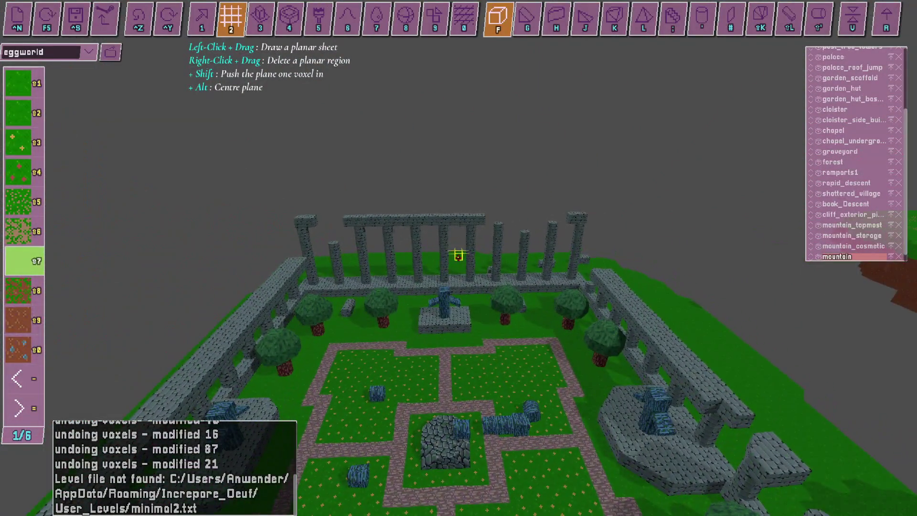
key("alt+Tab")
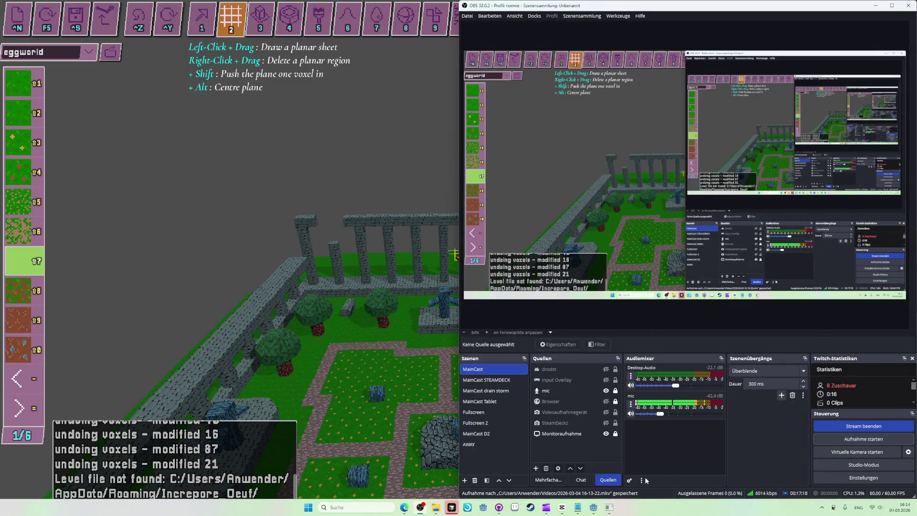
left_click(434, 509)
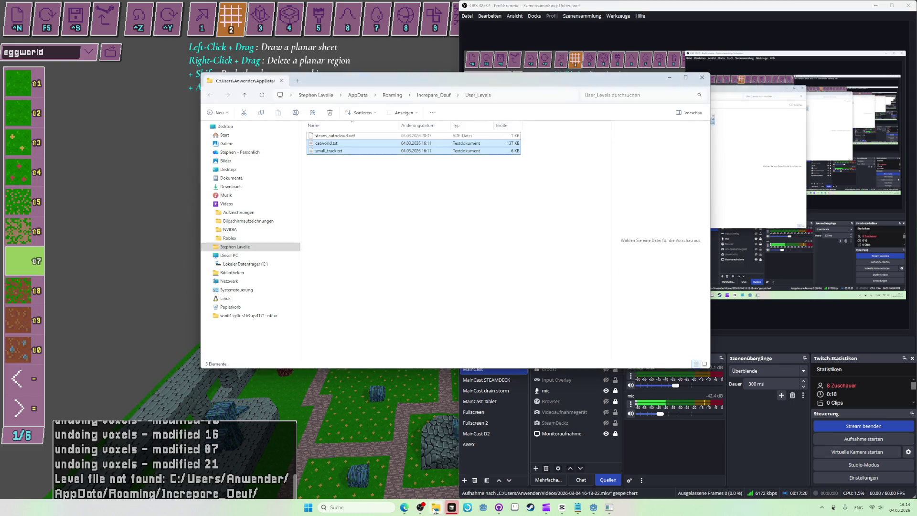
left_click(267, 178)
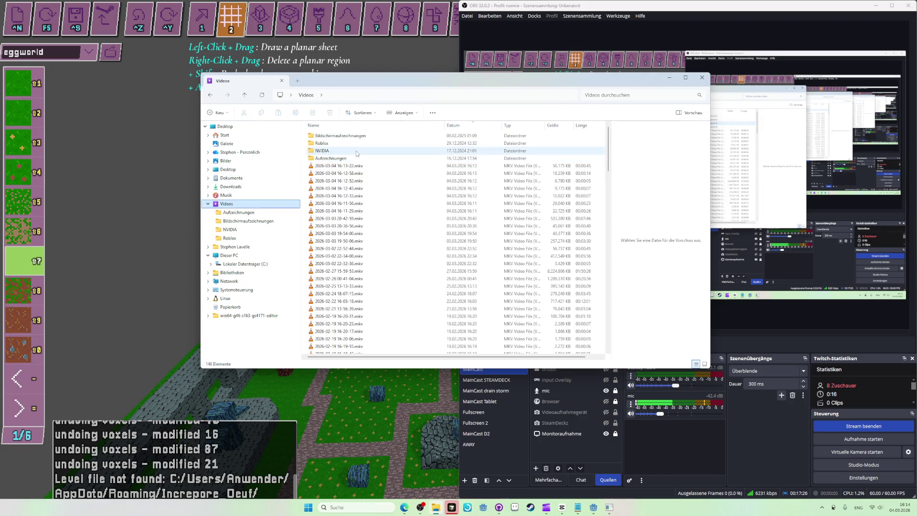
mouse_move(361, 164)
left_mouse_down()
mouse_move(644, 253)
mouse_move(376, 166)
mouse_move(186, 322)
mouse_move(186, 347)
left_mouse_up()
key("alt+Tab")
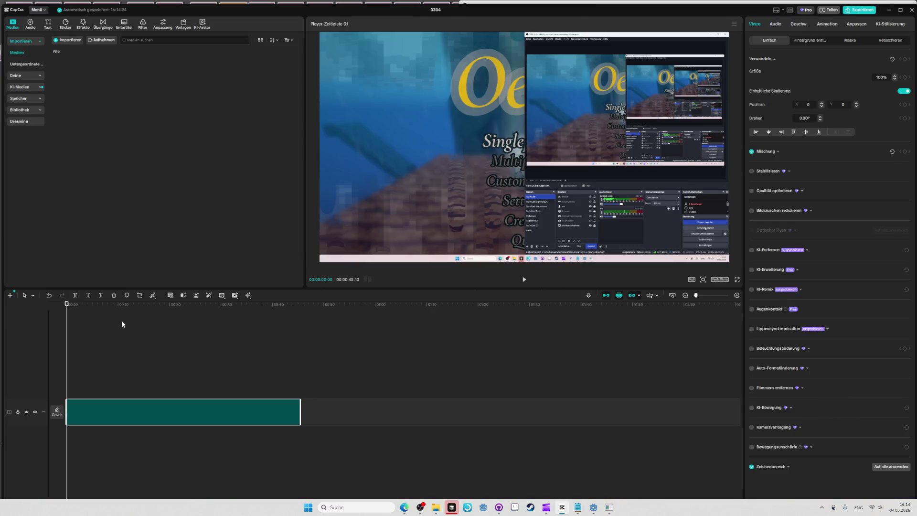
- Play the imported Oeuf clip and trim its start so it runs 00:00:44:01
key("space")
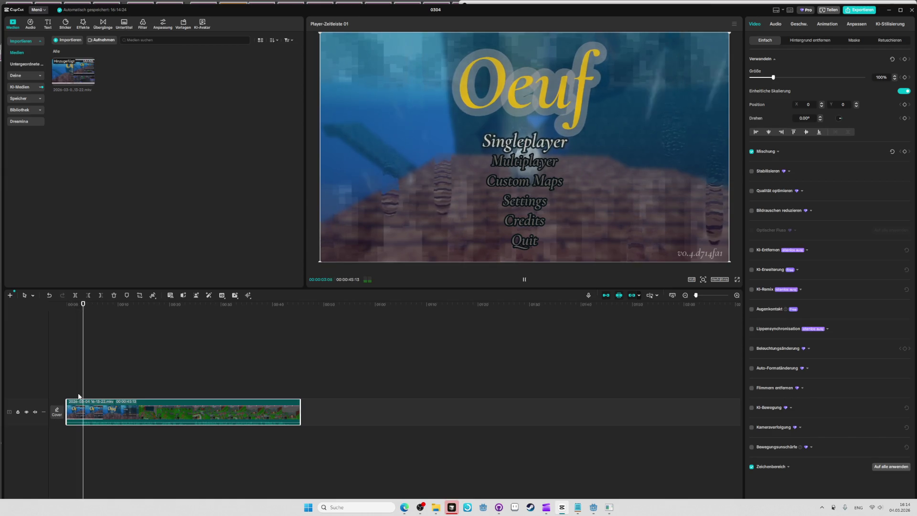
left_click_drag(67, 406, 85, 407)
left_click(66, 377)
key("space")
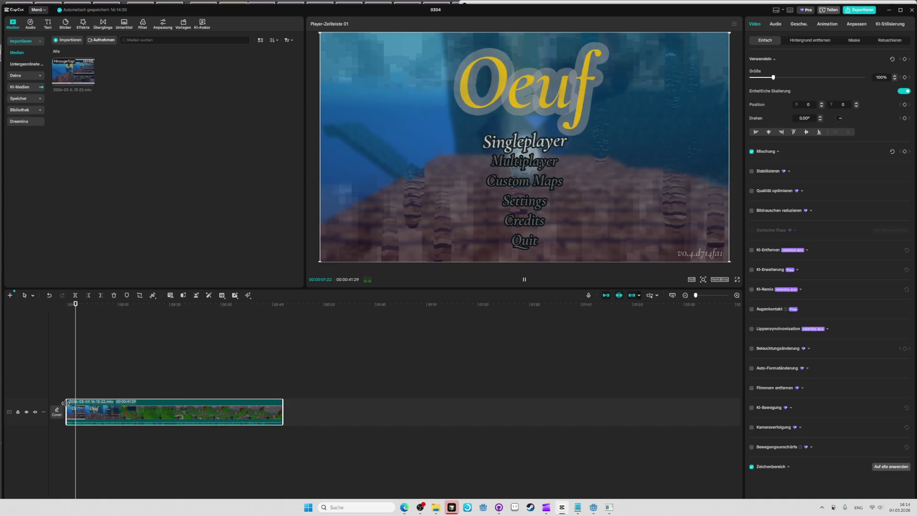
left_click_drag(67, 403, 63, 404)
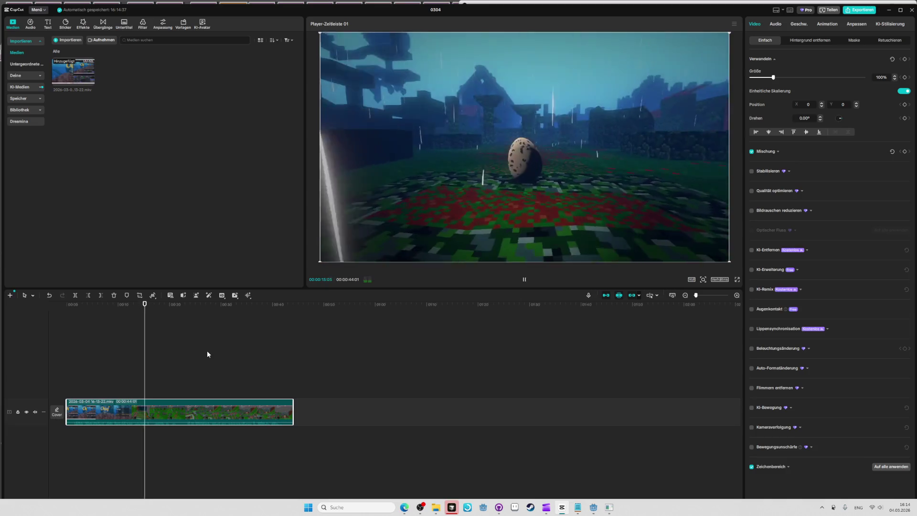
- Split the clip at 00:00:15:10 and again at 00:00:22:03
key("space")
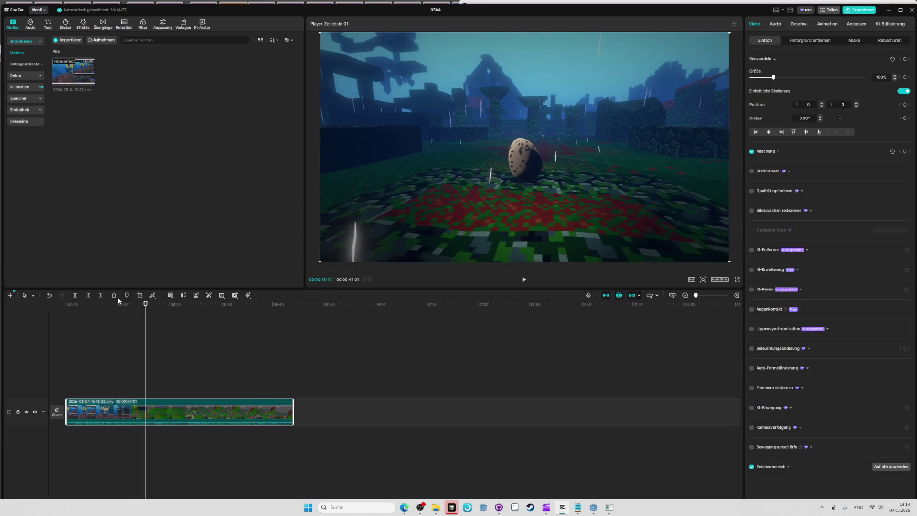
left_click(76, 295)
key("space")
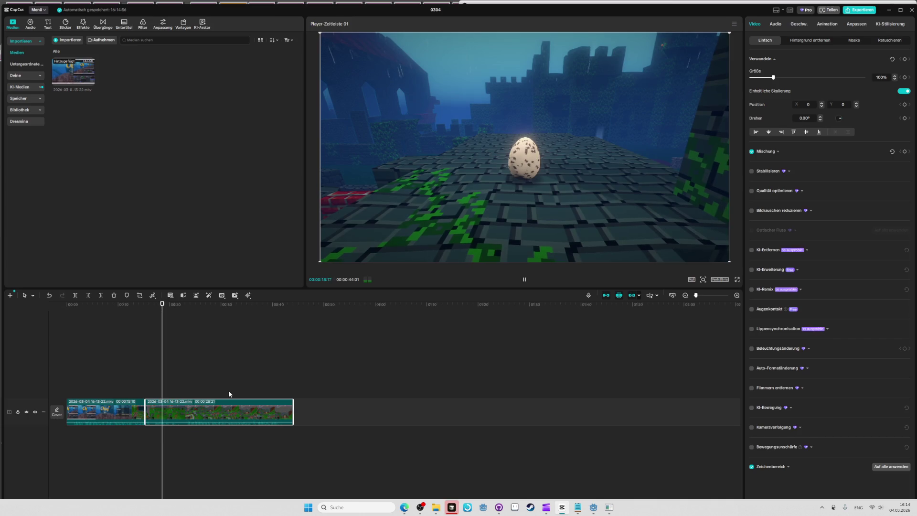
key("space")
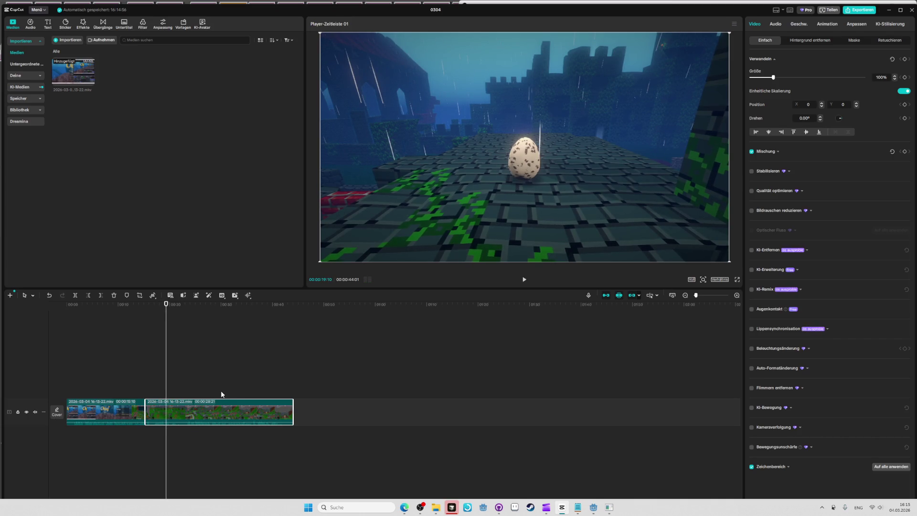
key("space")
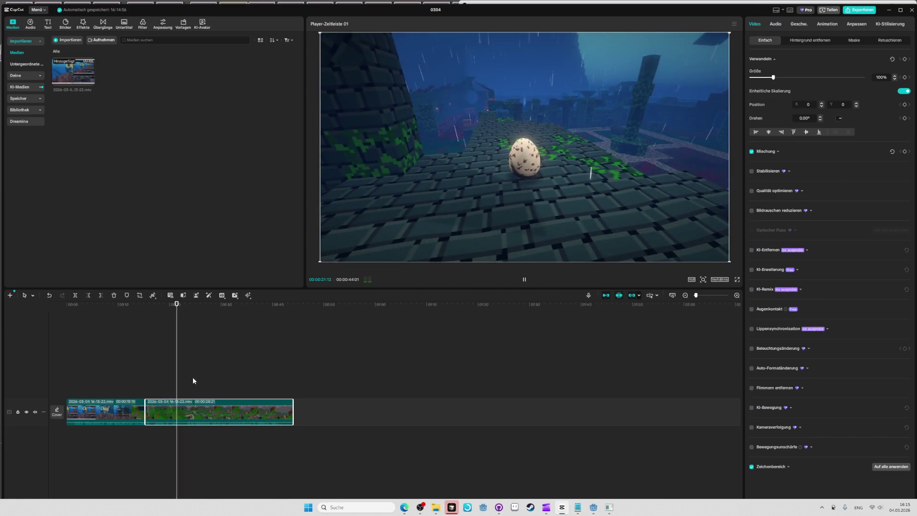
key("space")
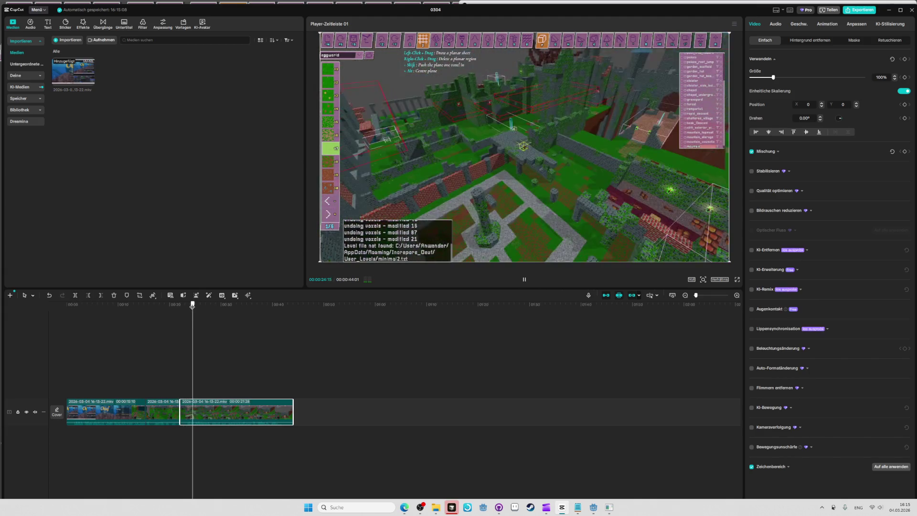
left_click(75, 296)
key("space")
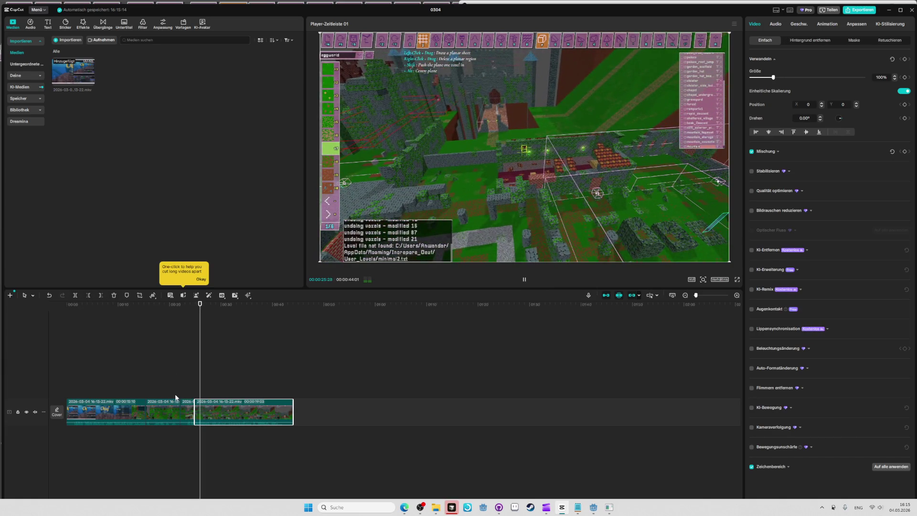
- Delete the short piece between the two cuts and review the join around 00:13
left_click(185, 408)
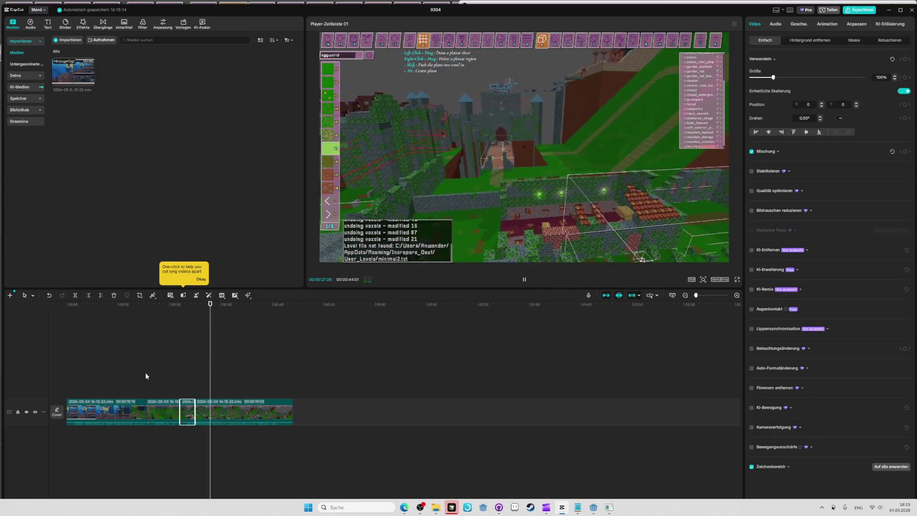
key("space")
key("Home")
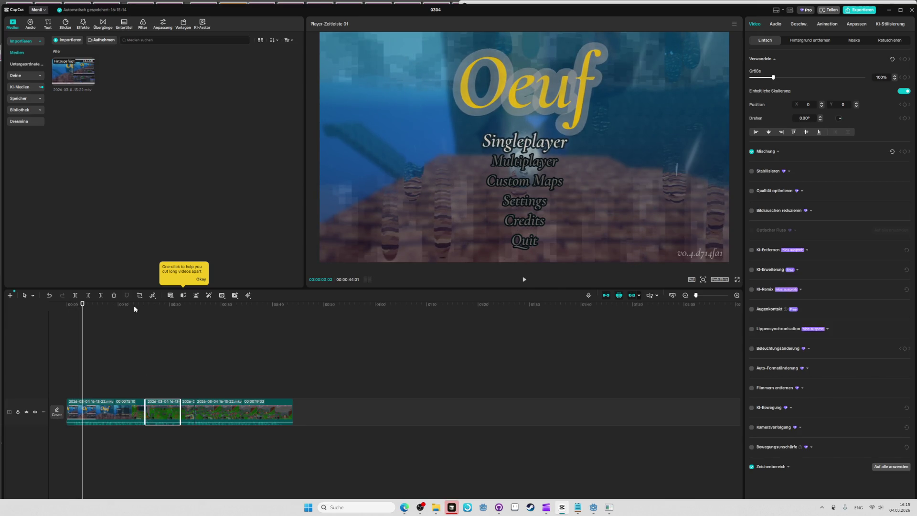
key("space")
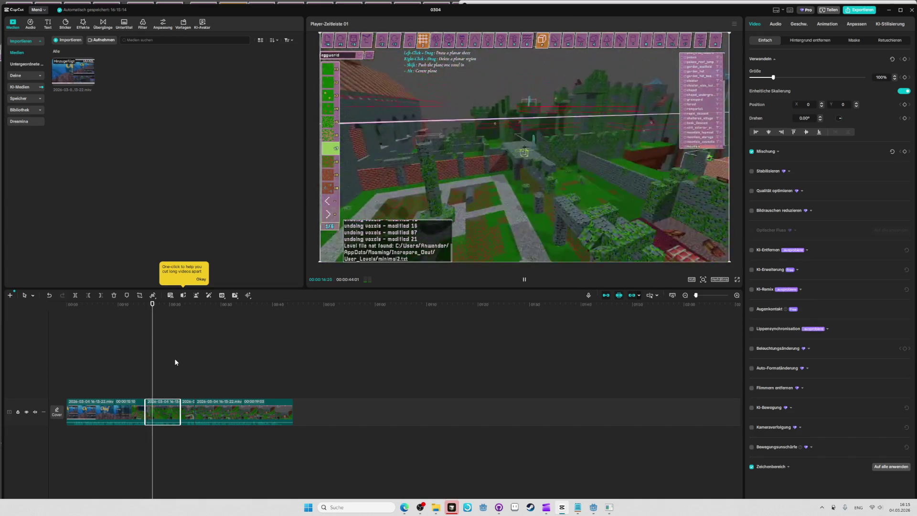
key("Delete")
left_click(134, 304)
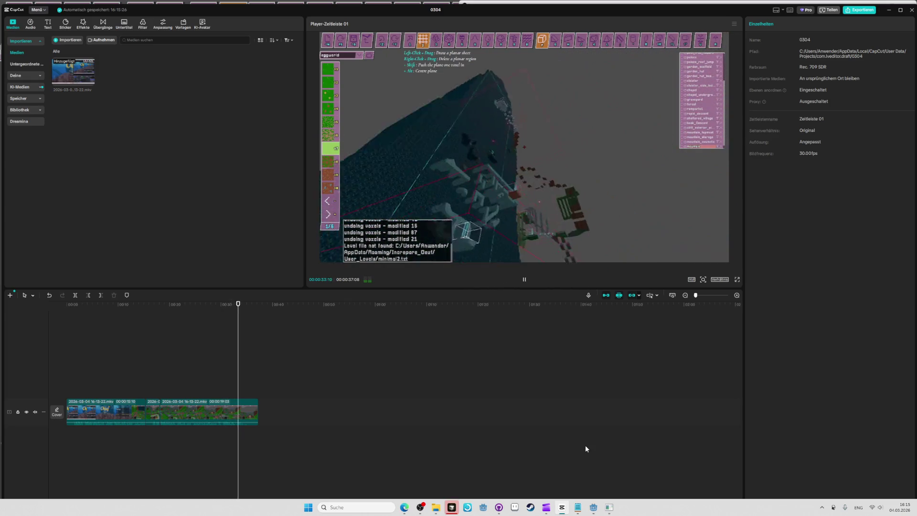
- Delete the trailing clip after 00:00:35:12, then glance at the Notepad notes
key("space")
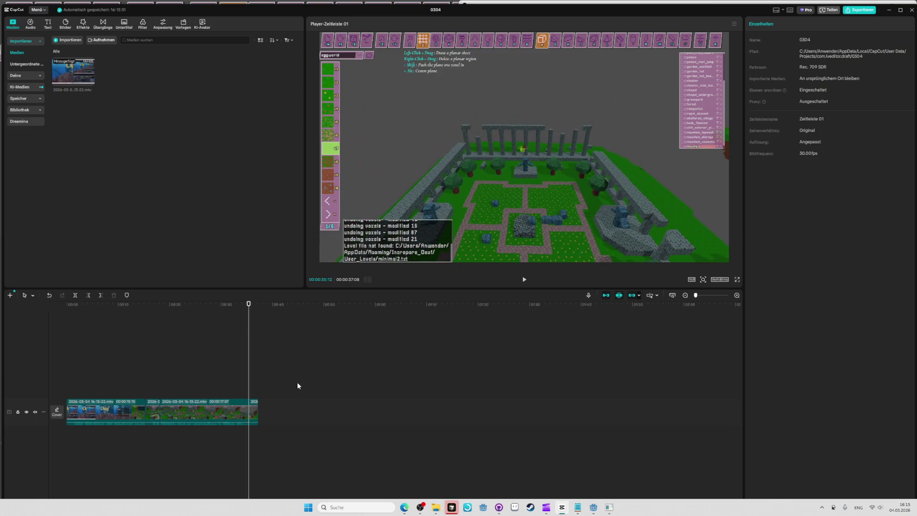
key("space")
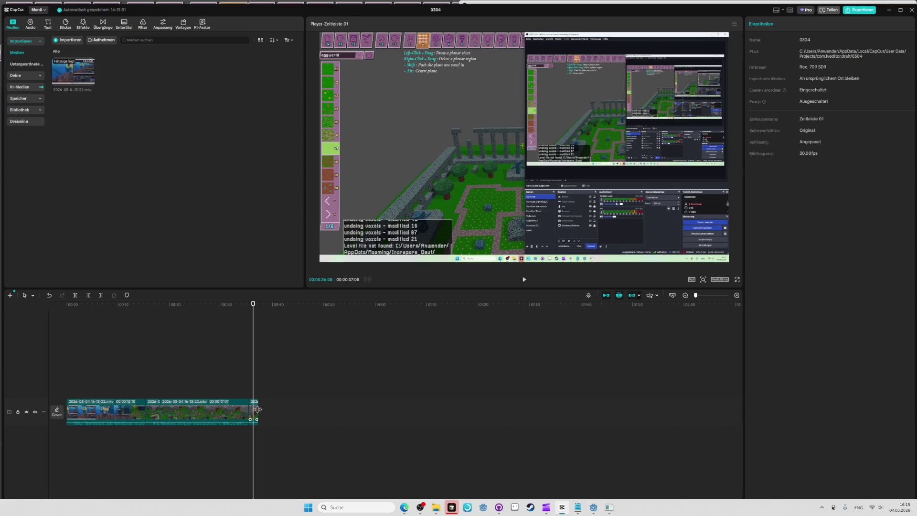
key("Delete")
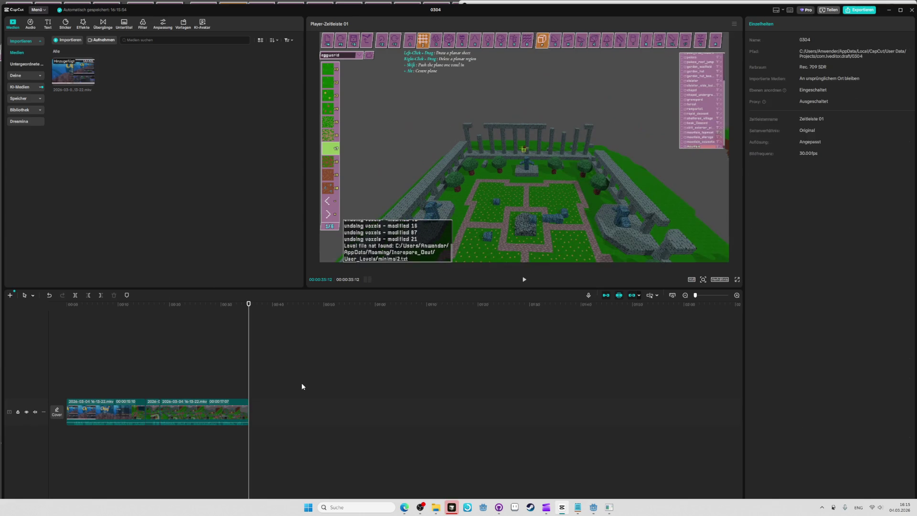
key("alt+Tab")
key("alt+Tab")
key("alt+Tab")
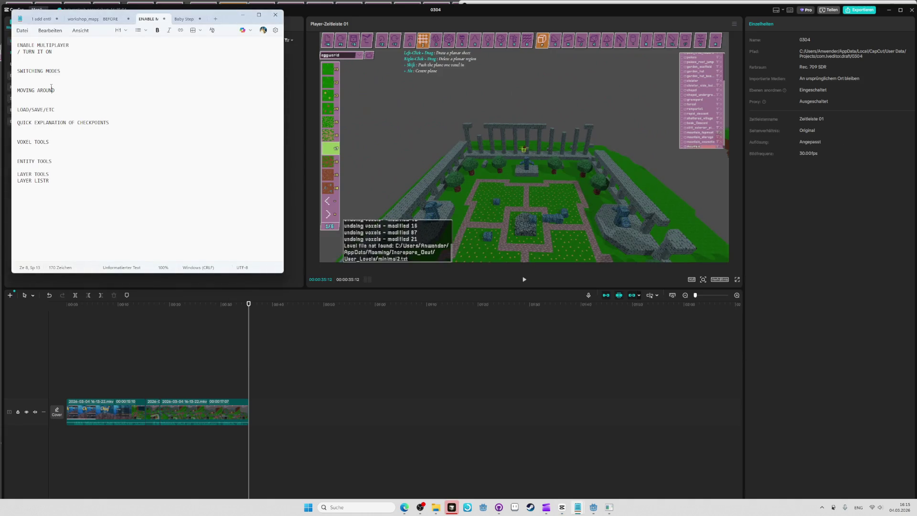
key("alt+Tab")
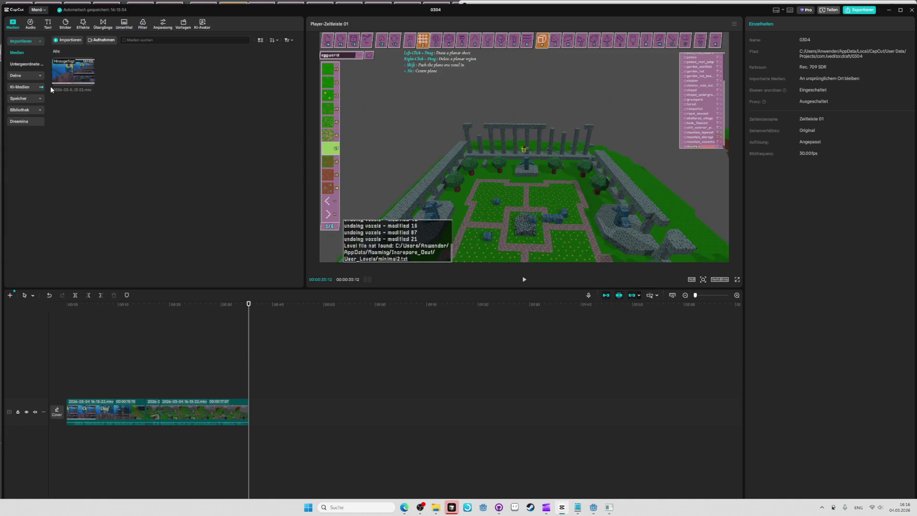
- Start a new OBS recording and return to the fullscreen Oeuf level editor
key("alt+Tab")
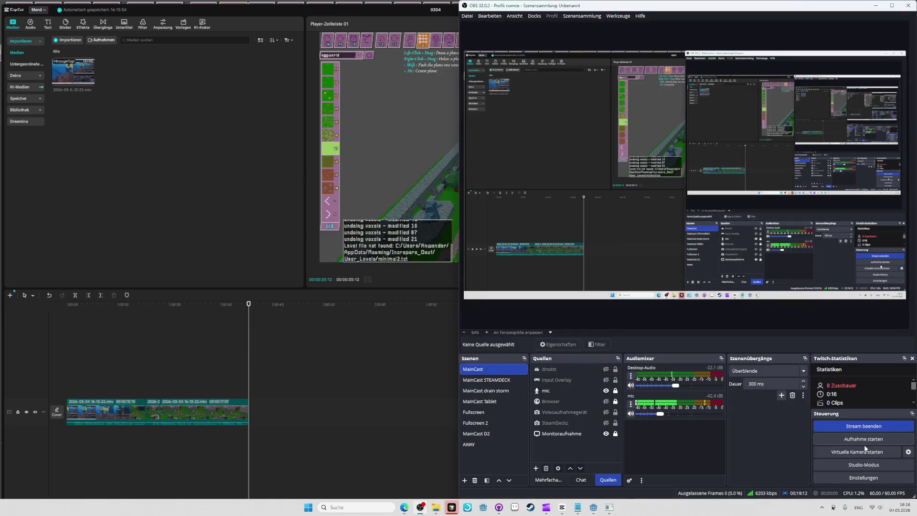
left_click(860, 441)
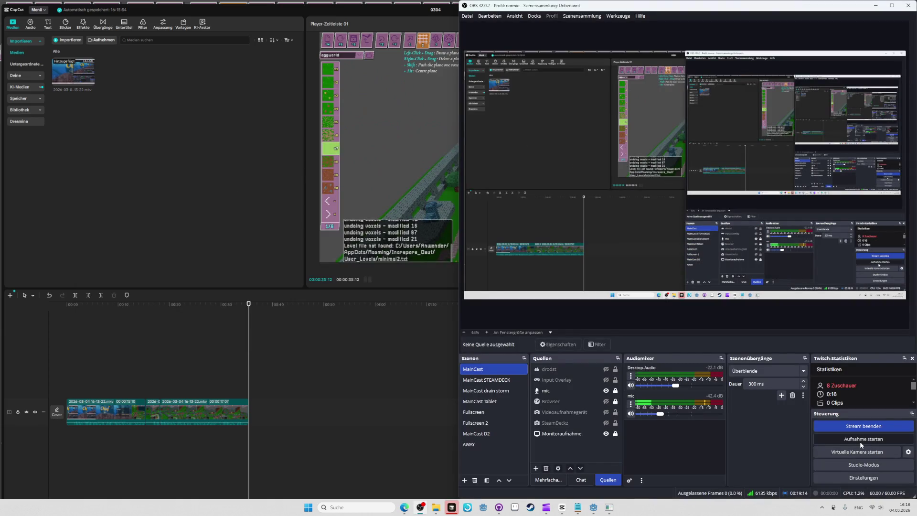
key("alt+Tab")
key("alt+Tab")
key("alt+Tab")
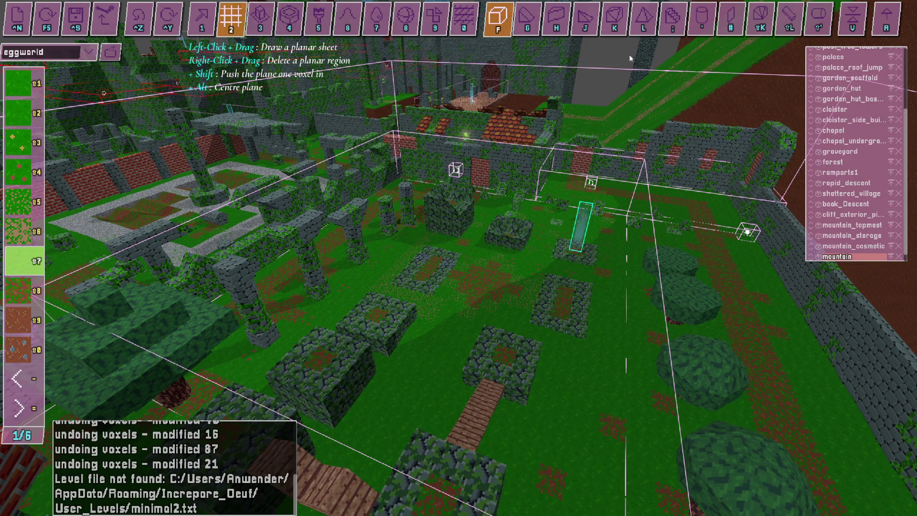
- Build a grass-topped dirt block and a long dirt wall with the hollow box tool
scroll(662, 20, "down", 7)
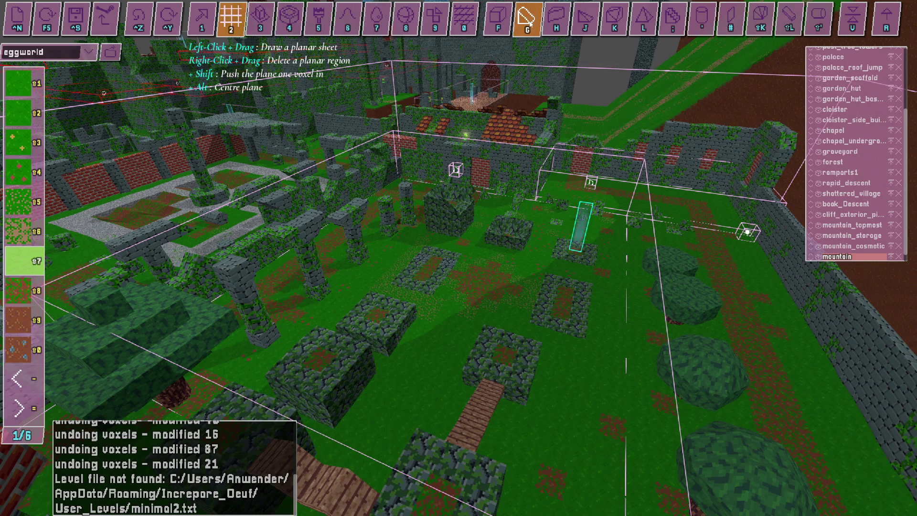
left_click(348, 19)
left_click(289, 19)
left_click(19, 143)
mouse_move(286, 239)
left_mouse_down()
mouse_move(267, 224)
mouse_move(344, 172)
left_mouse_up()
mouse_move(563, 191)
left_mouse_down()
mouse_move(477, 248)
mouse_move(410, 353)
left_mouse_up()
mouse_move(698, 280)
left_mouse_down()
mouse_move(688, 224)
mouse_move(669, 287)
left_mouse_up()
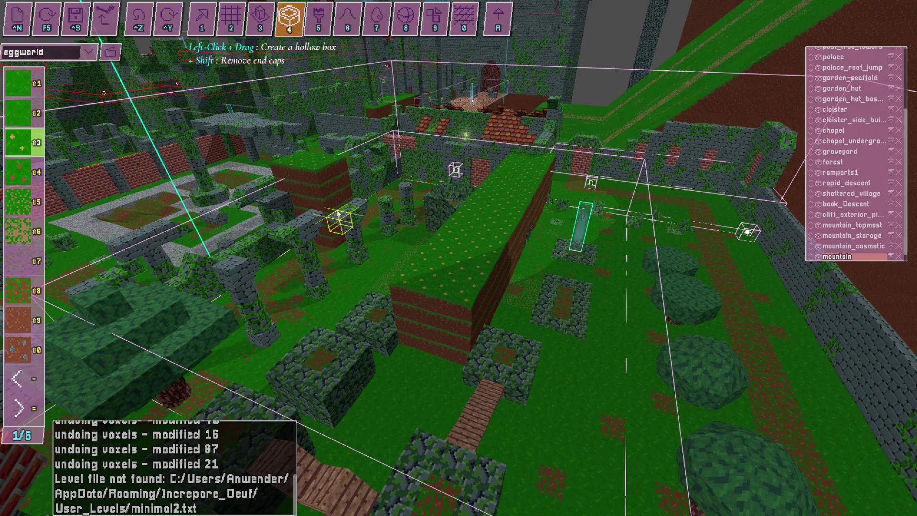
- Fly the camera over the new wall, then switch from block building to entity placement
mouse_move(475, 256)
left_mouse_down()
mouse_move(447, 262)
mouse_move(453, 267)
mouse_move(464, 254)
mouse_move(450, 260)
mouse_move(458, 260)
left_mouse_up()
key("d")
key("d")
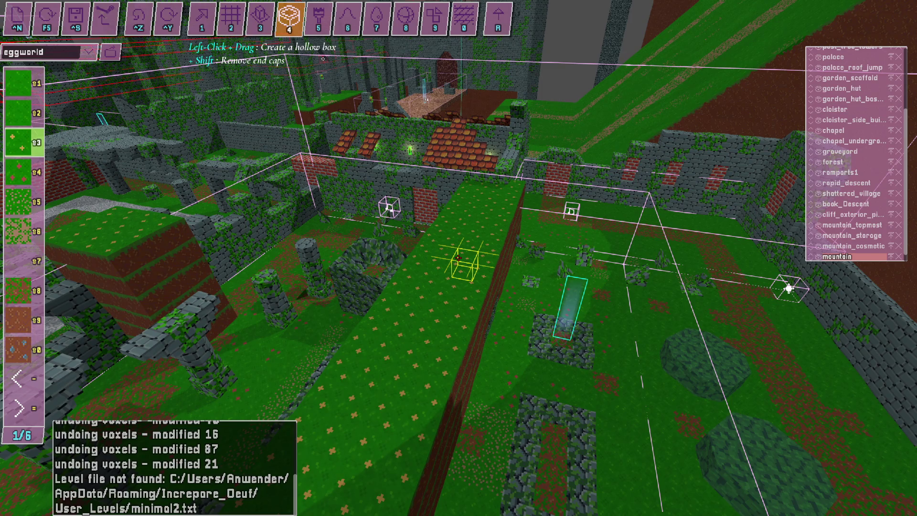
mouse_move(458, 258)
left_mouse_down()
mouse_move(458, 286)
mouse_move(458, 234)
left_mouse_up()
key("w")
key("1")
key("l")
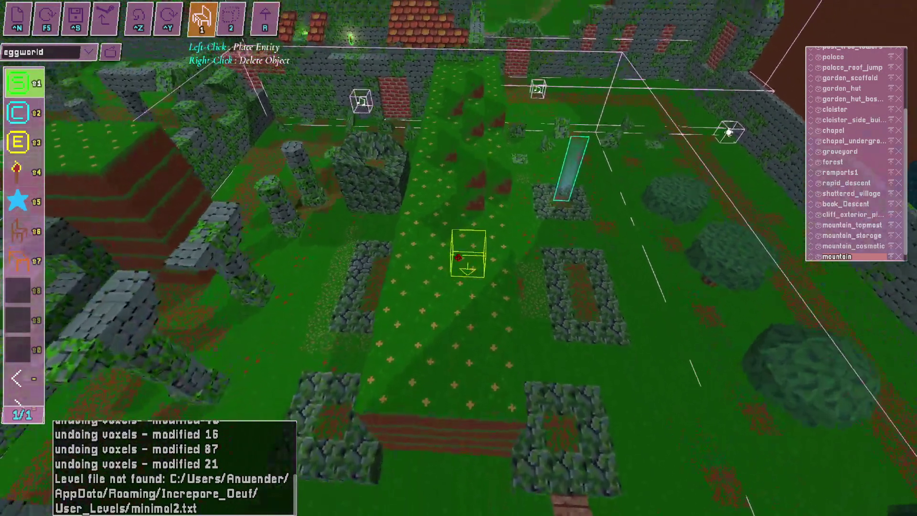
- Place the Bonfire_Start entity in the garden and switch to layer mode facing the mountain
left_click(458, 258)
left_click_drag(459, 258, 540, 265)
key("s")
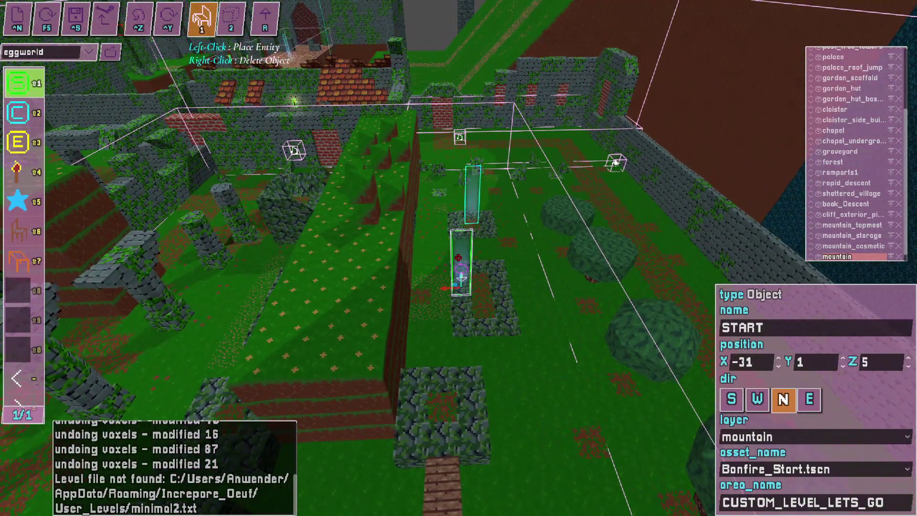
key("Tab")
mouse_move(458, 258)
left_mouse_down()
mouse_move(520, 274)
mouse_move(624, 160)
left_mouse_up()
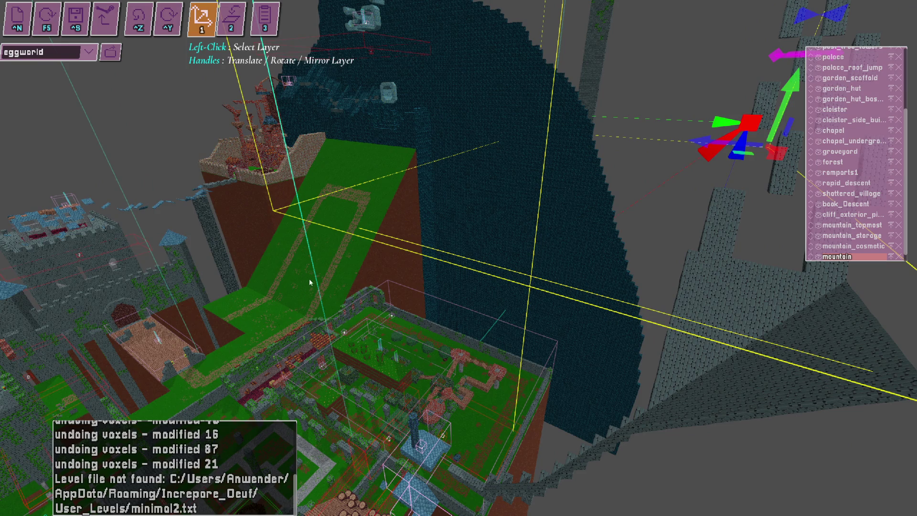
- Fly toward the moved mountain platforms, stop the OBS recording, and bring up the Notepad outline
mouse_move(405, 241)
left_mouse_down()
mouse_move(458, 258)
mouse_move(486, 251)
mouse_move(463, 256)
left_mouse_up()
key("alt+Tab")
left_click(889, 443)
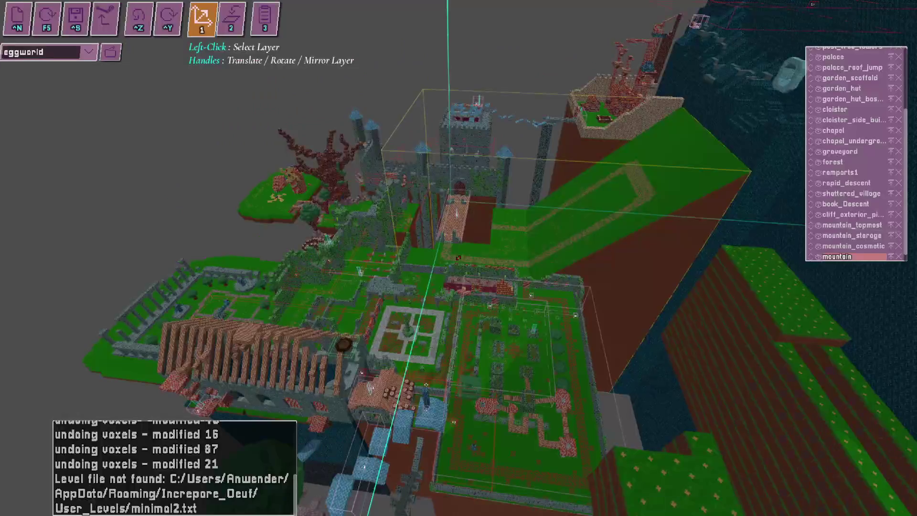
key("alt+Tab")
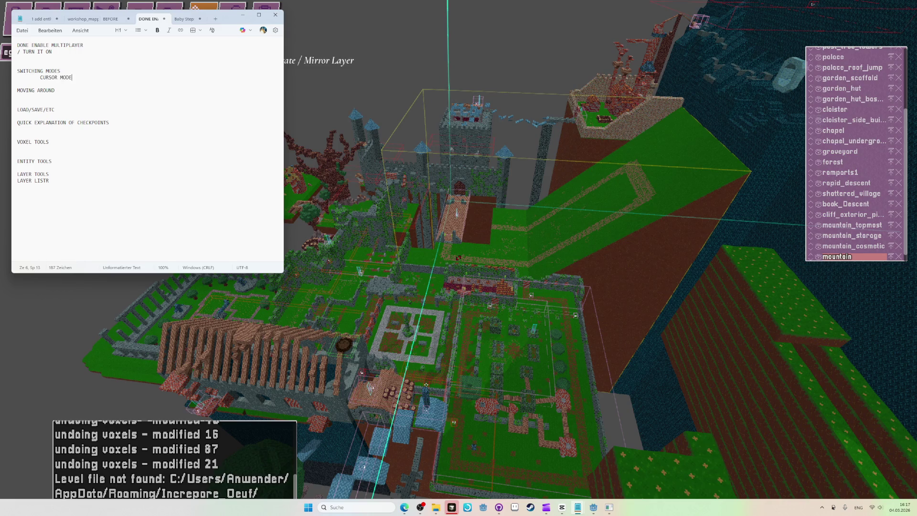
- Add an indented 'VOXEL/OBJECT/' line under CURSOR MODE in Notepad, then go back to Oeuf
key("Return")
key("Tab")
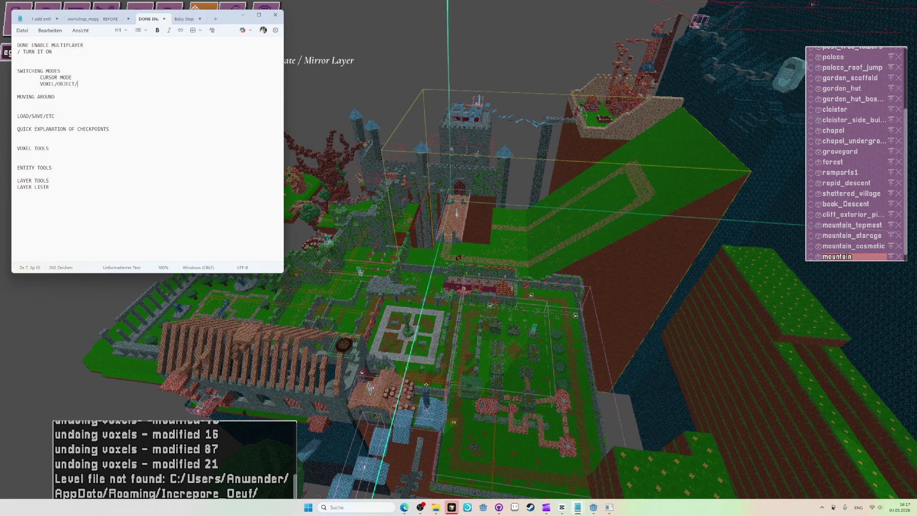
key("alt+Tab")
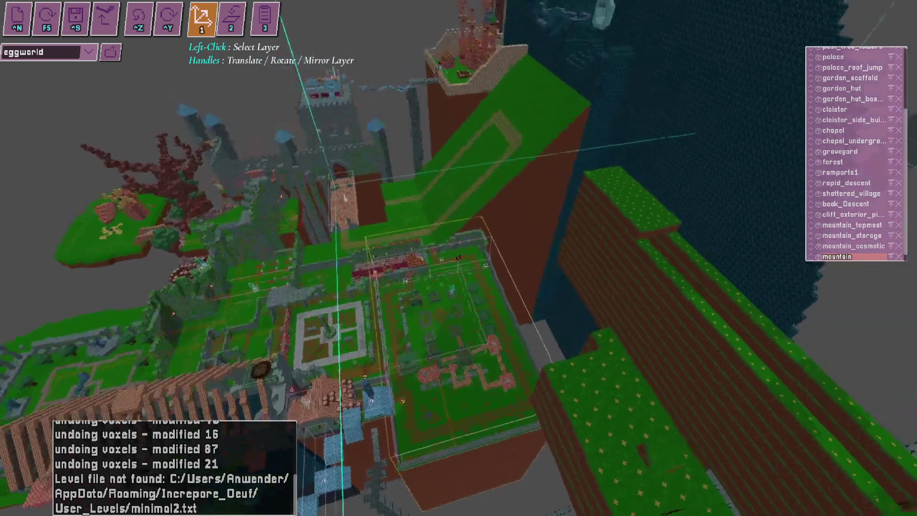
- Select the cliffbit and garden_scaffold layers and save the world, producing the copy eggworld_1
scroll(836, 189, "up", 3)
key("F5")
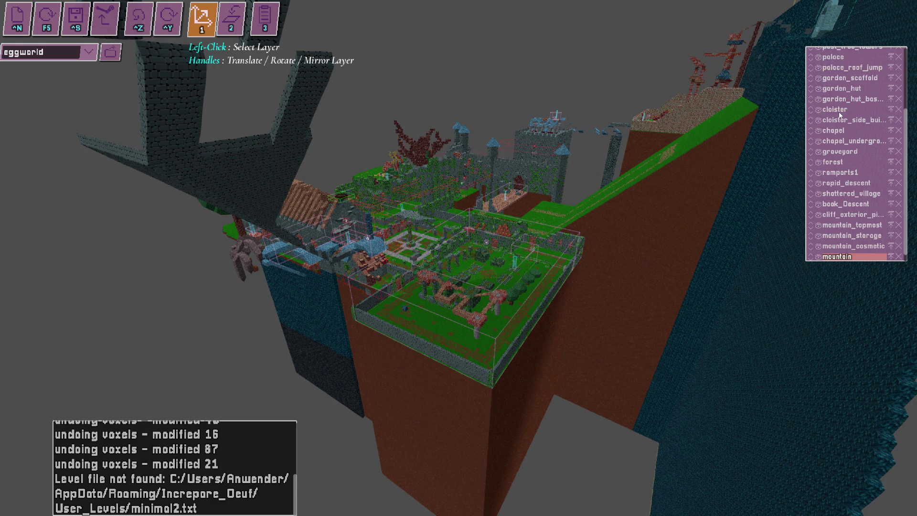
scroll(845, 127, "up", 3)
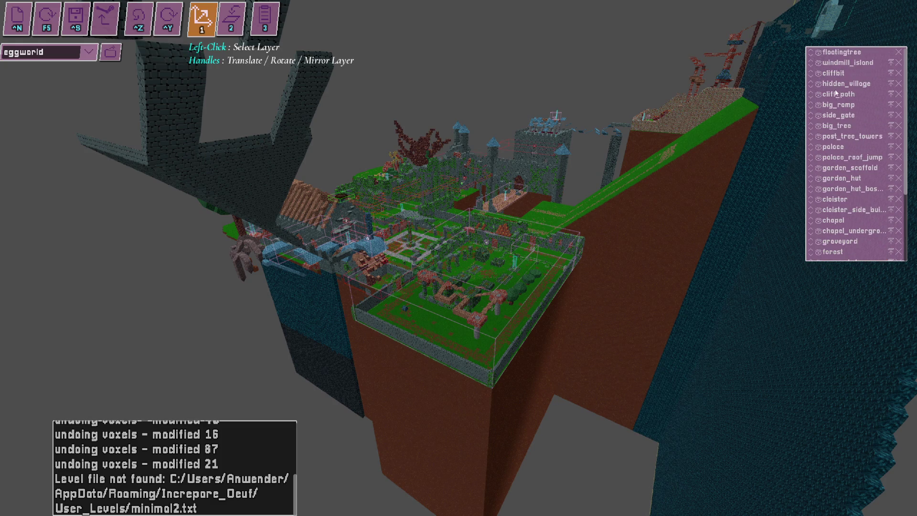
left_click(835, 75)
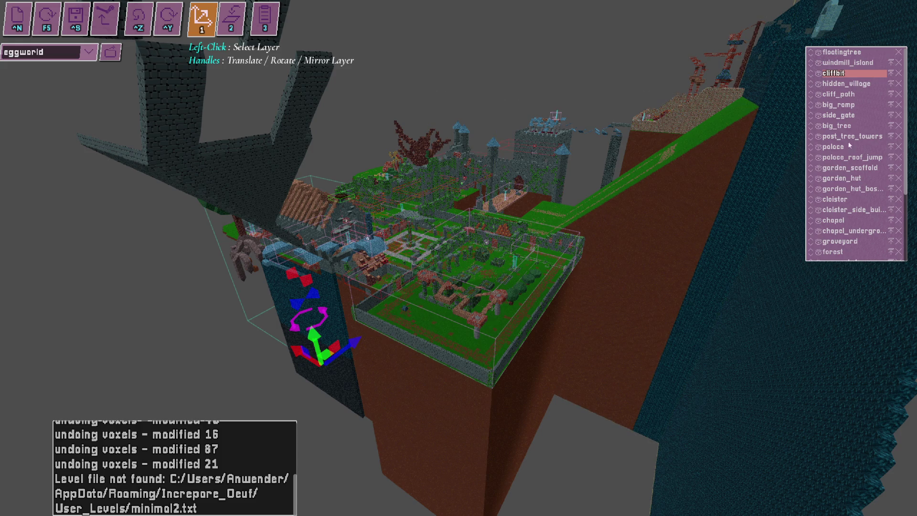
scroll(848, 191, "down", 5)
scroll(849, 223, "up", 2)
scroll(850, 222, "up", 3)
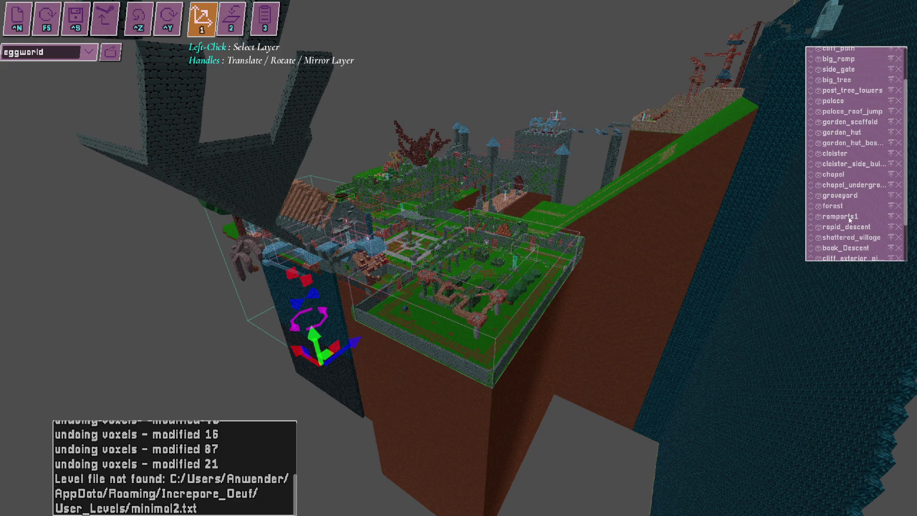
left_click(469, 341)
key("ctrl+s")
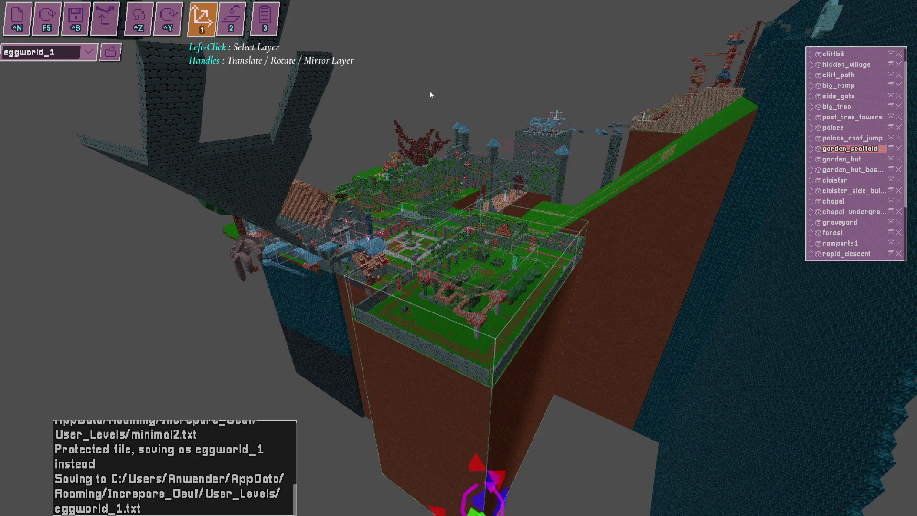
- Play-test the level from the egg's view with F5, then return to the editor
key("alt+Tab")
key("alt+Tab")
key("alt+Tab")
key("alt+Tab")
key("alt+Tab")
key("alt+shift+Tab")
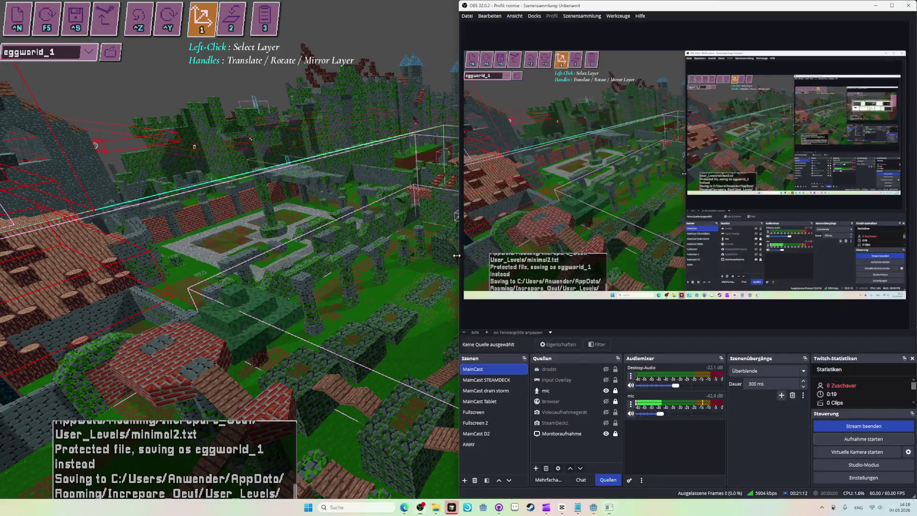
key("alt+Tab")
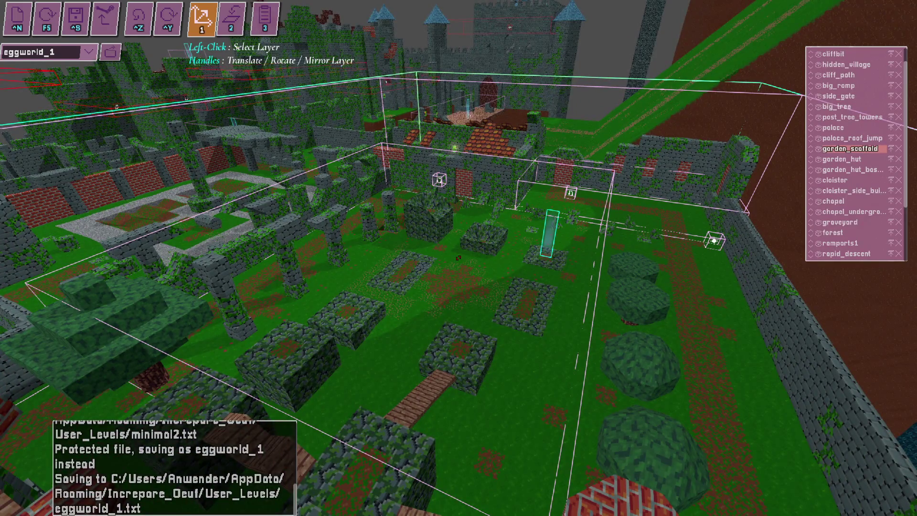
key("F5")
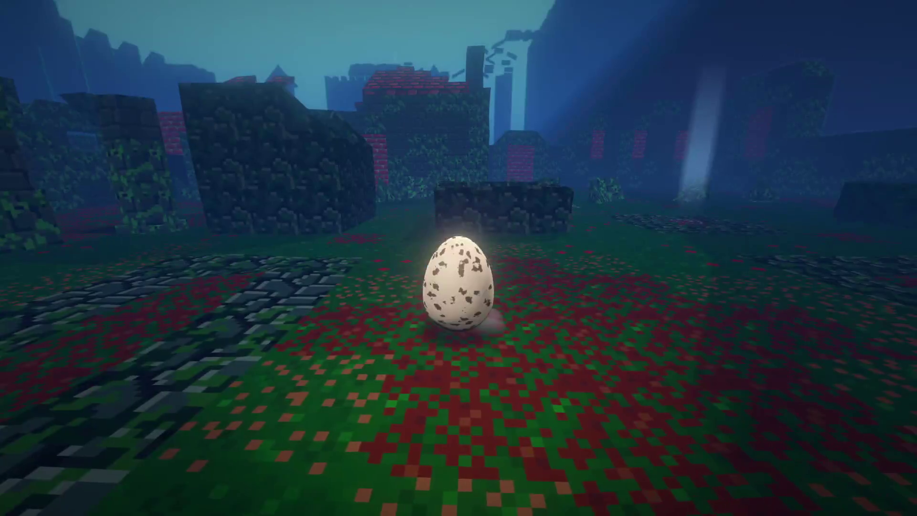
key("F5")
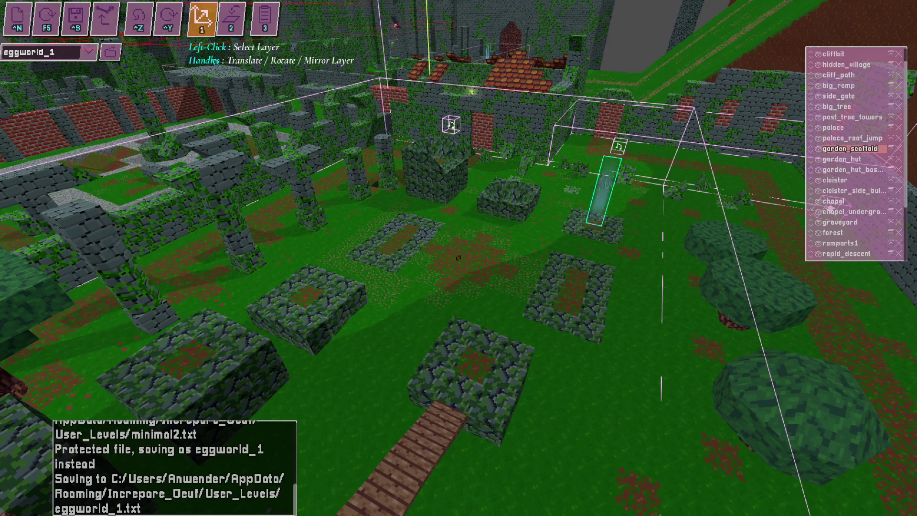
- Start a new OBS recording, then switch the editor back to placing single blocks
key("alt+Tab")
left_click(839, 439)
key("alt+Tab")
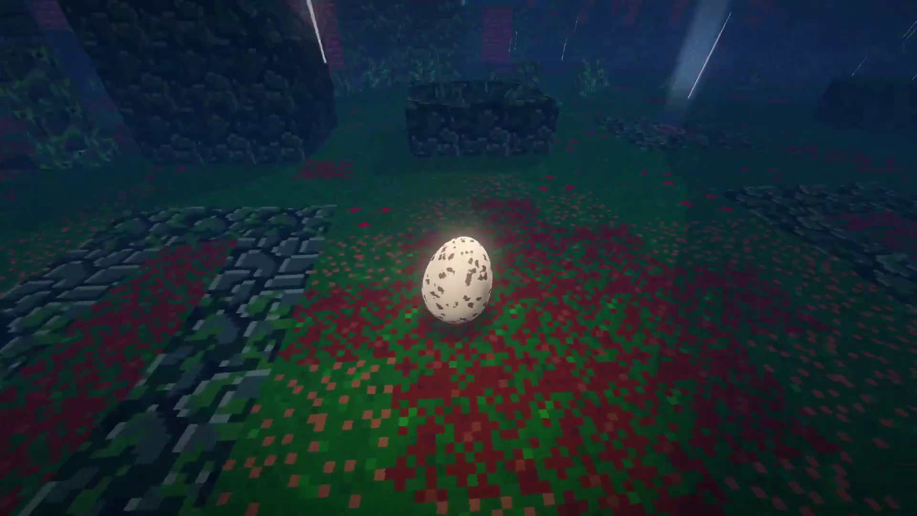
key("Escape")
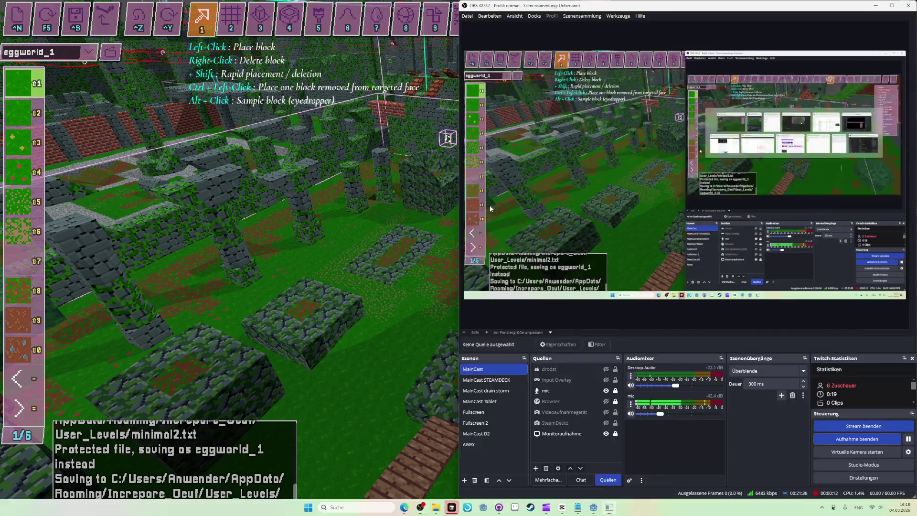
- Stop the current OBS screen recording with Aufnahme beenden
key("alt+Tab")
left_click(855, 441)
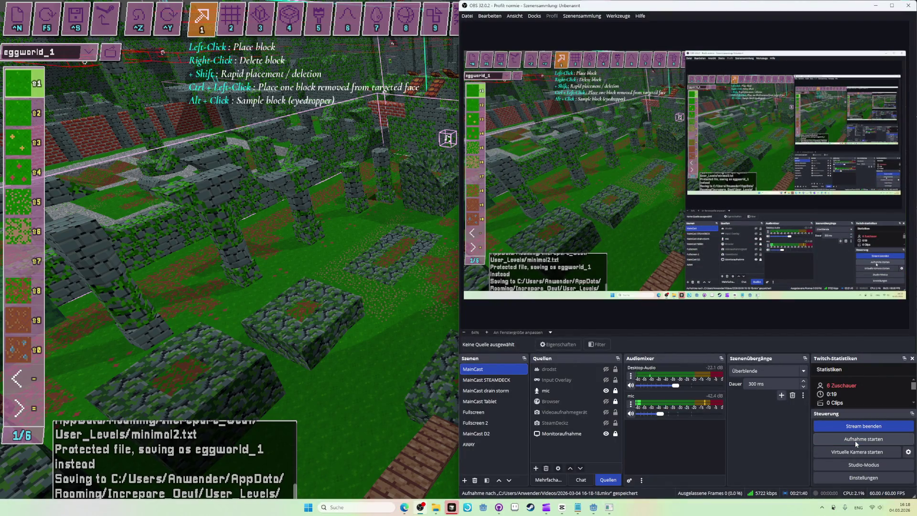
key("alt+Tab")
- Start a fresh OBS recording and preview the garden in play mode
key("alt+Tab")
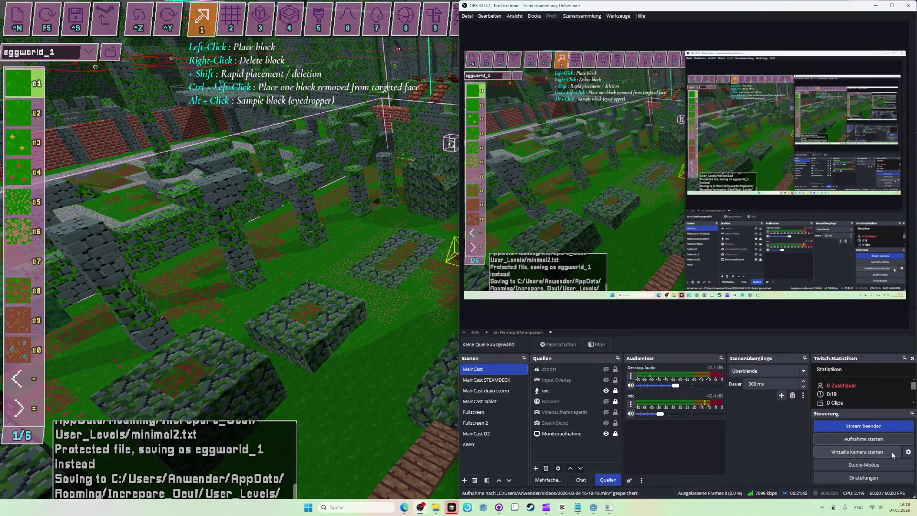
key("alt+Tab")
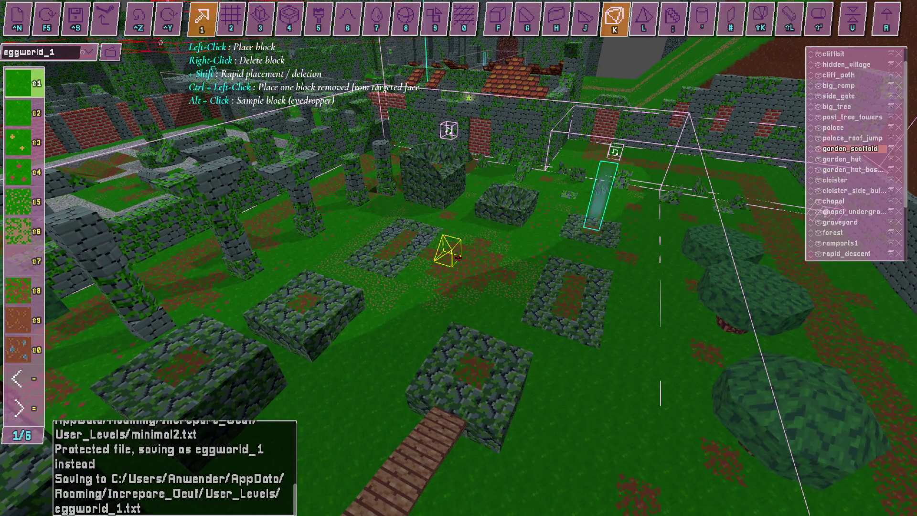
key("alt+Tab")
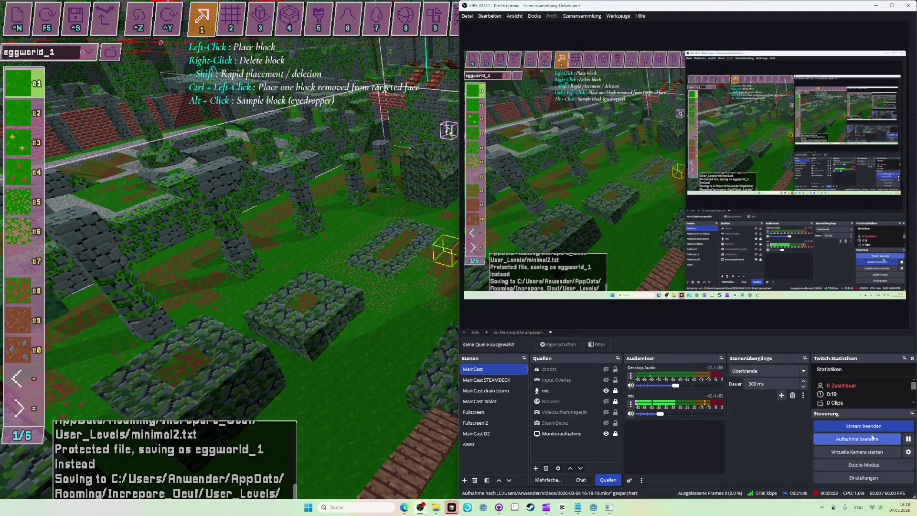
left_click(871, 442)
key("alt+Tab")
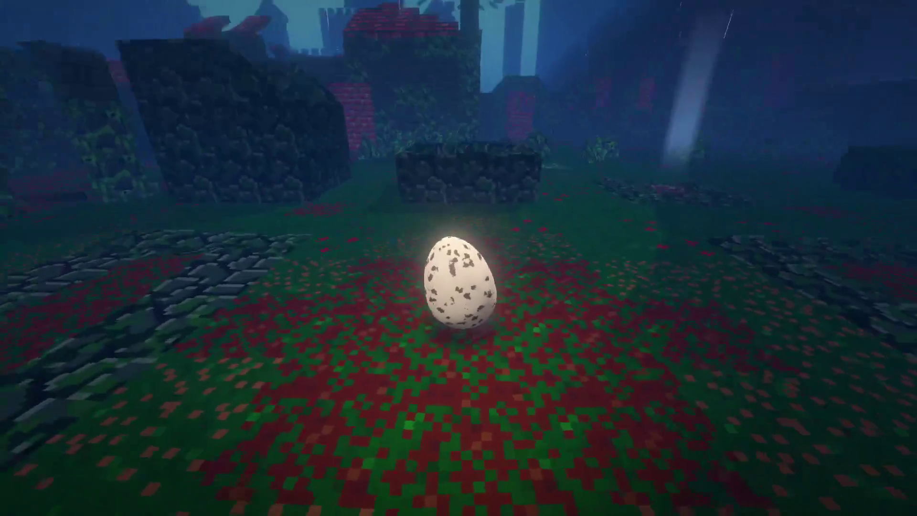
key("w")
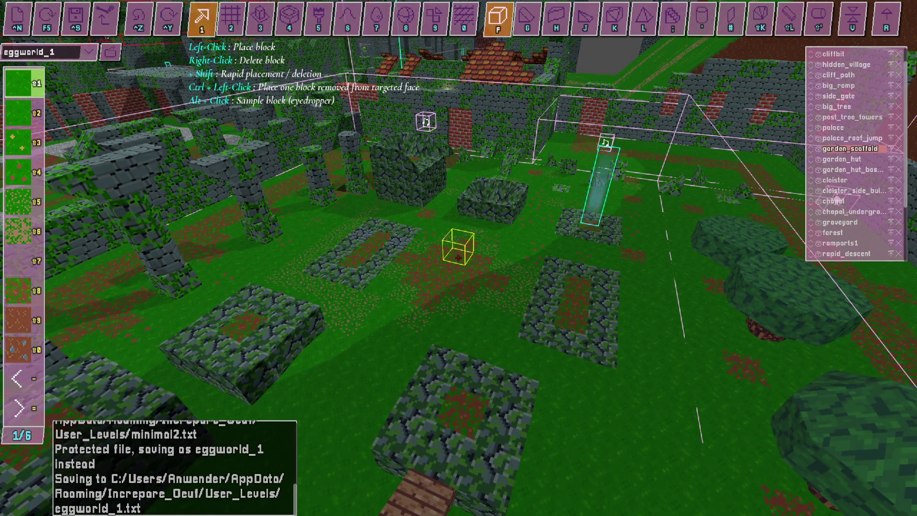
- Try editing tools 7, 8, 9, 4 and 3, then return to single-block placement
left_click(377, 24)
left_click(406, 19)
left_click(435, 19)
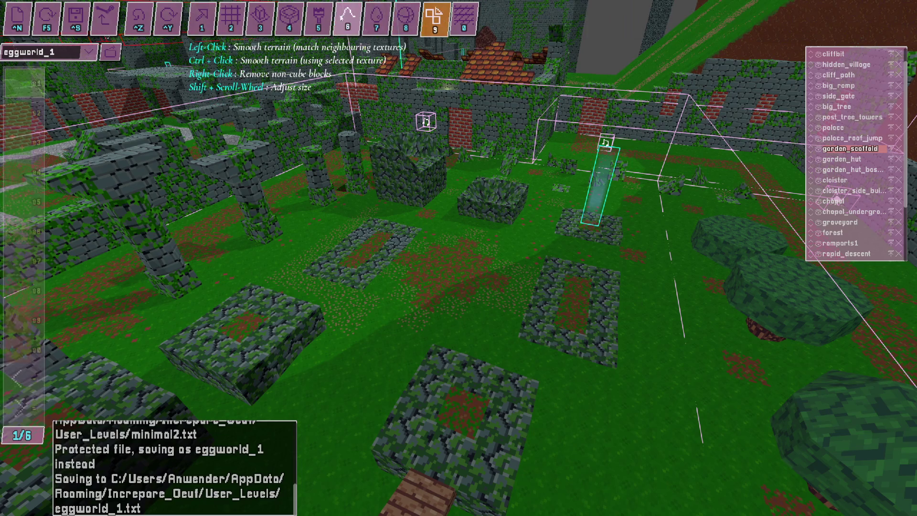
left_click(289, 19)
left_click(261, 19)
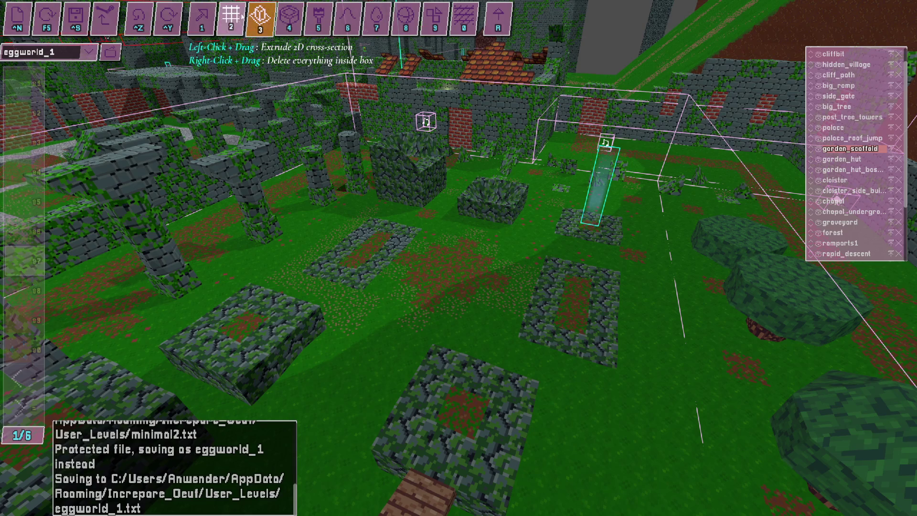
left_click(201, 20)
- Place four dark blocks in the garden, delete two, and reselect the first texture
left_click(463, 282)
left_click(415, 237)
left_click(558, 253)
left_click(544, 300)
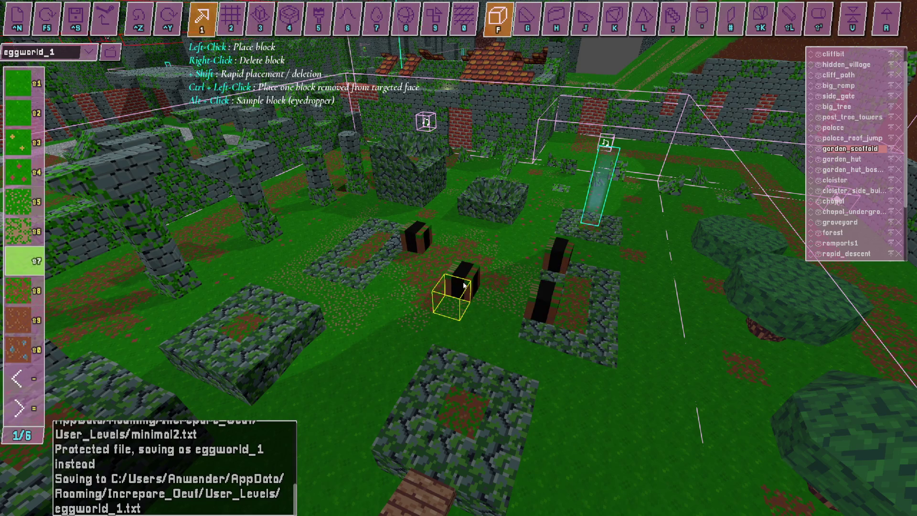
right_click(463, 285)
right_click(416, 234)
key("shift+1")
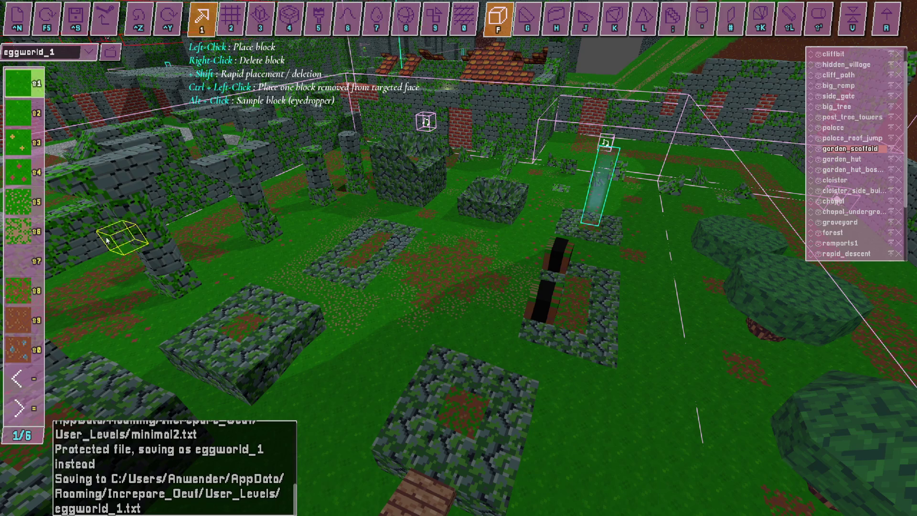
- Check the OBS recorder and return to the fullscreen level editor
key("alt+Tab")
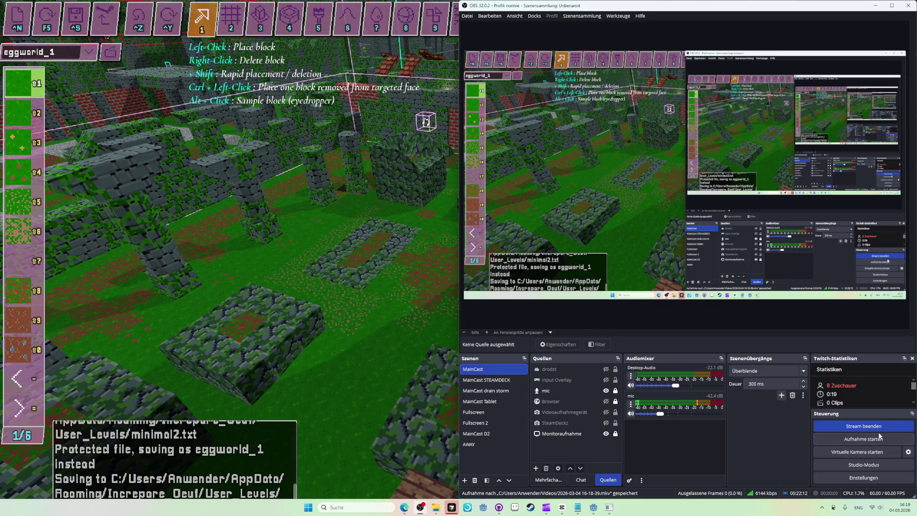
key("alt+Tab")
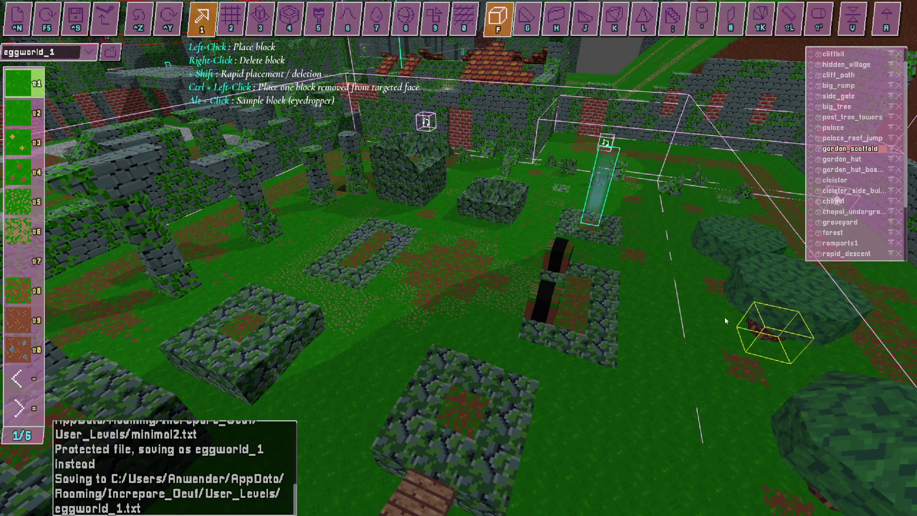
key("alt+Tab")
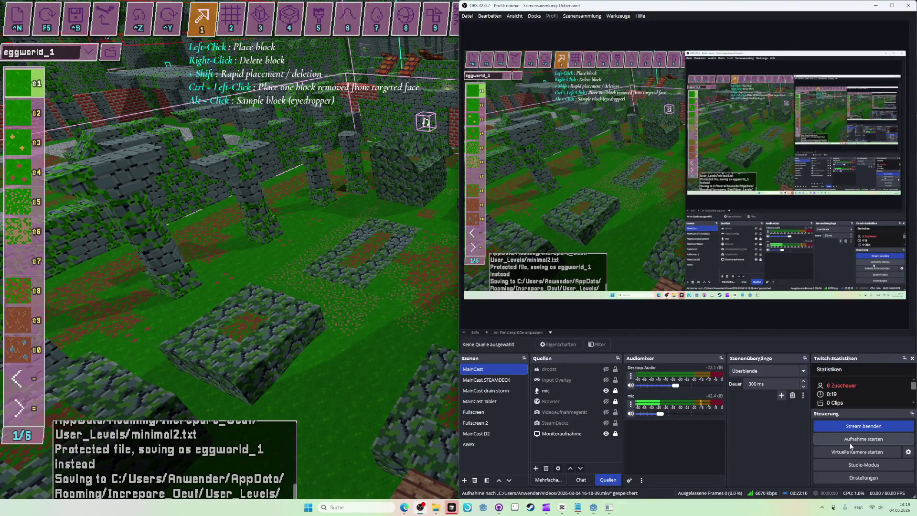
key("alt+Tab")
key("alt+Tab")
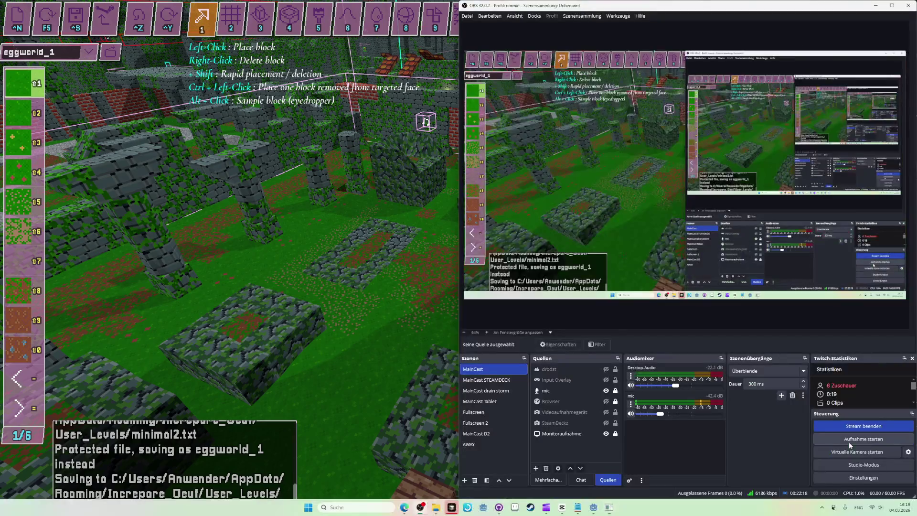
key("alt+Tab")
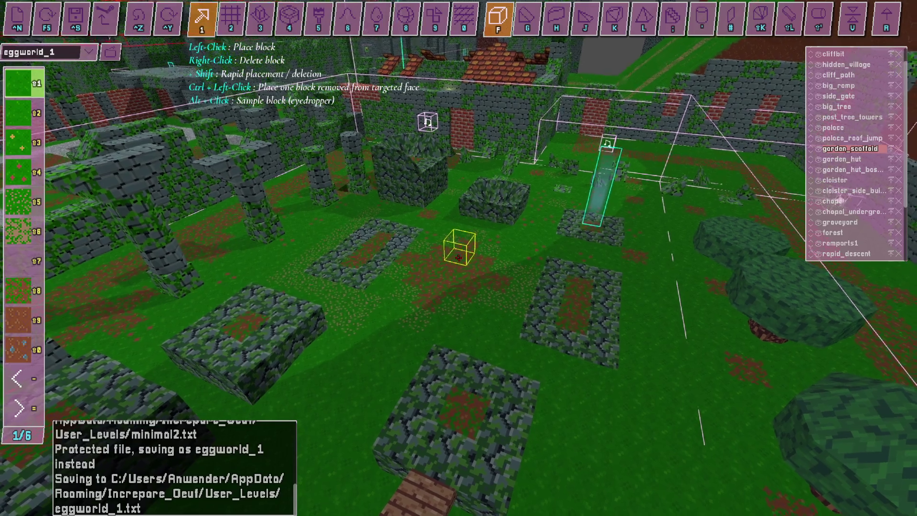
- Try the sphere tool and neighbouring tools, then go back to single-block placement
key("Right")
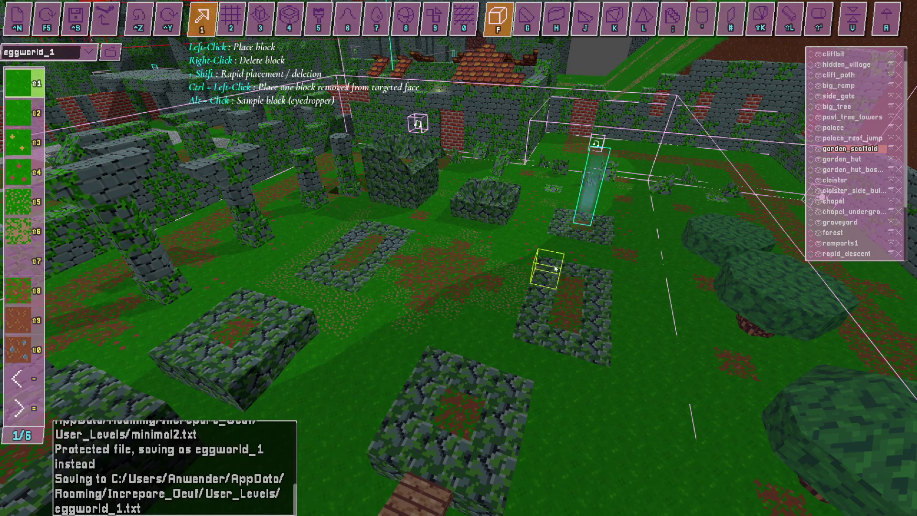
left_click(347, 19)
left_click(377, 19)
left_click(414, 20)
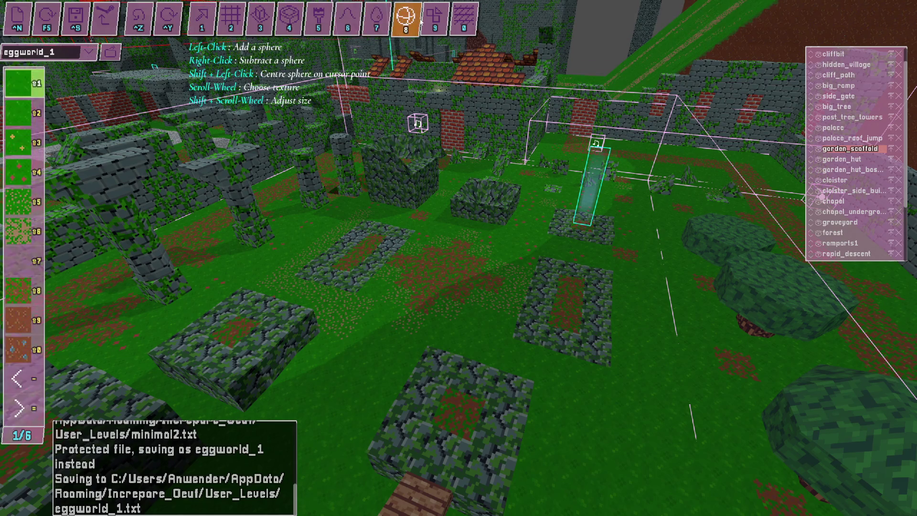
left_click(202, 19)
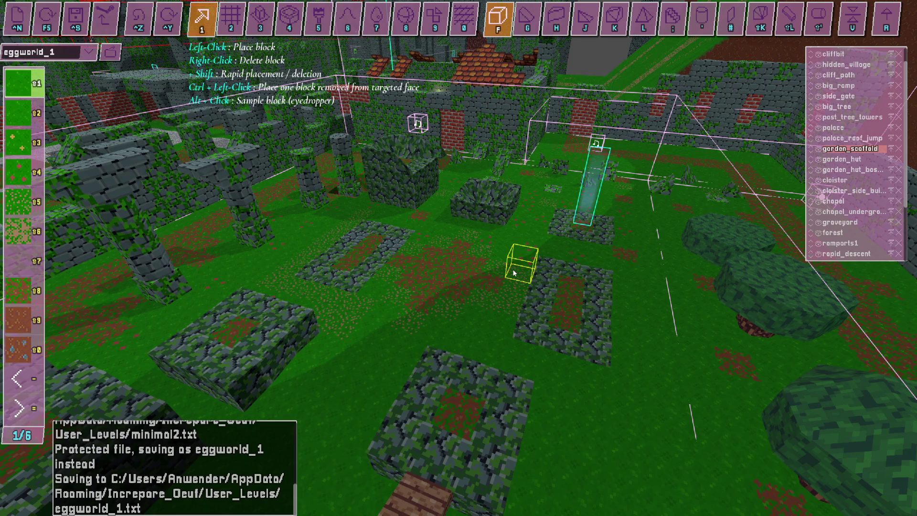
key("Up")
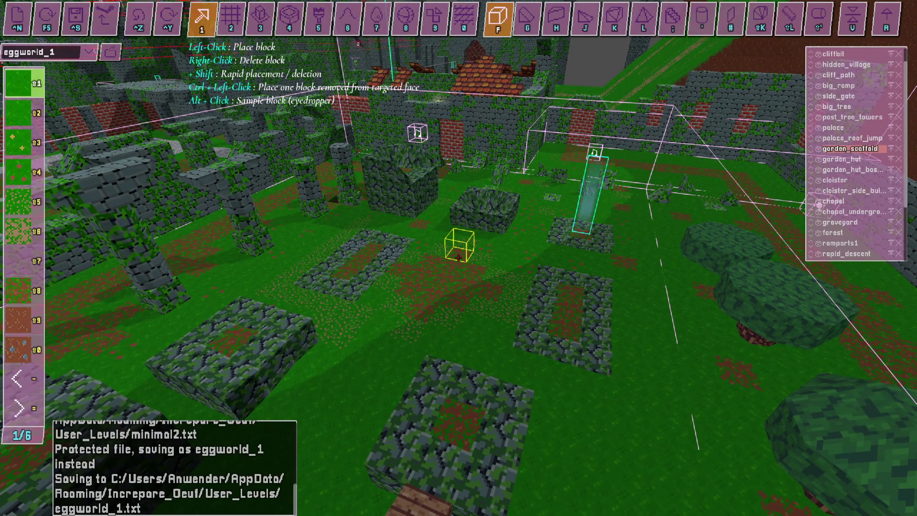
key("alt+Tab")
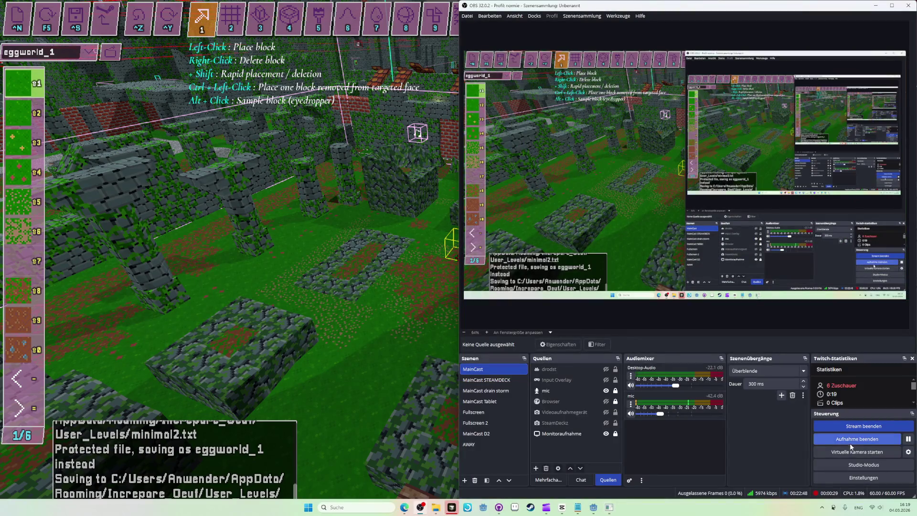
key("alt+Tab")
key("alt+Tab")
key("alt+Tab")
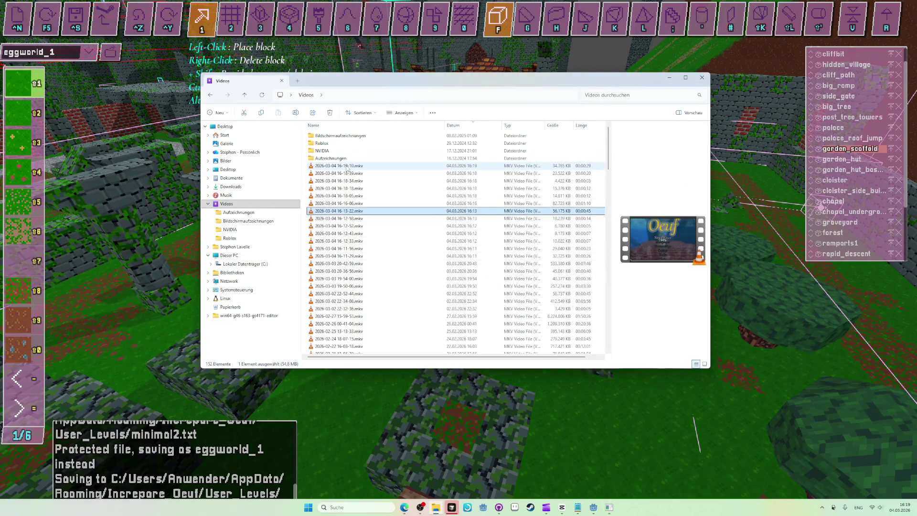
left_click_drag(373, 167, 378, 176)
key("alt+Tab")
key("alt+Tab")
key("alt+Tab")
key("alt+Tab")
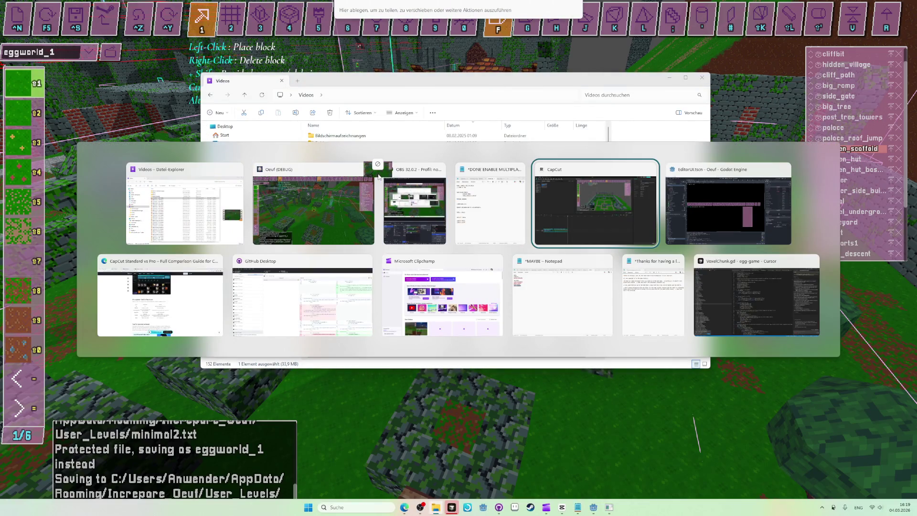
mouse_move(378, 176)
left_mouse_down()
mouse_move(348, 265)
mouse_move(158, 211)
mouse_move(136, 102)
mouse_move(274, 413)
mouse_move(249, 411)
left_mouse_up()
key("space")
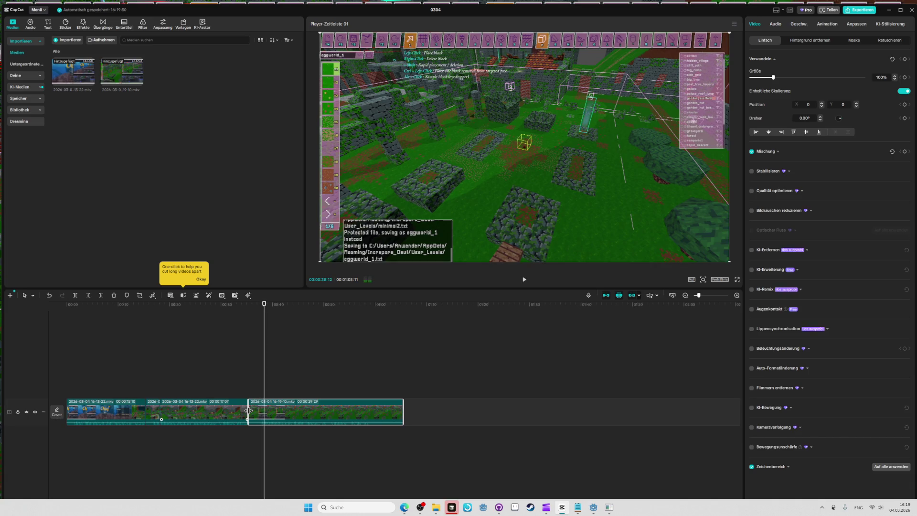
- Trim about 3 seconds off the new clip's start and play it back to review
left_click_drag(248, 411, 266, 410)
left_click(250, 306)
left_click(248, 294)
key("space")
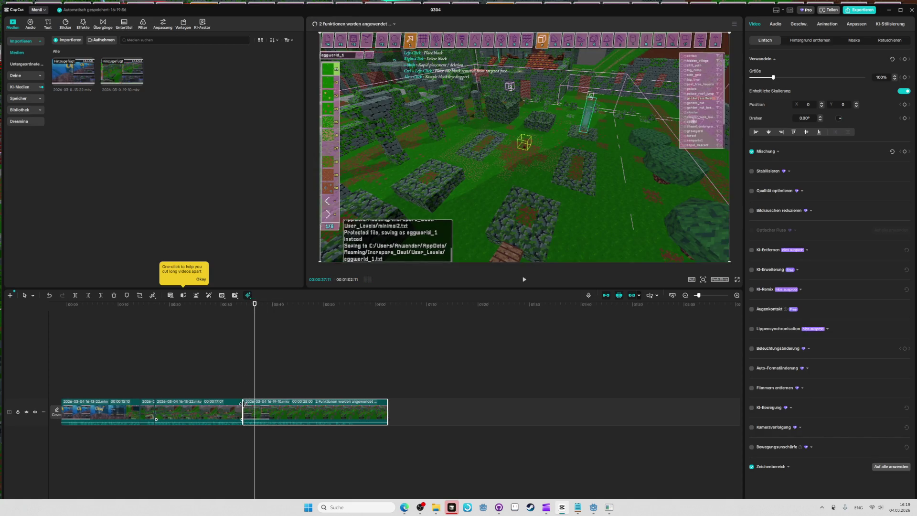
left_click(248, 305)
key("space")
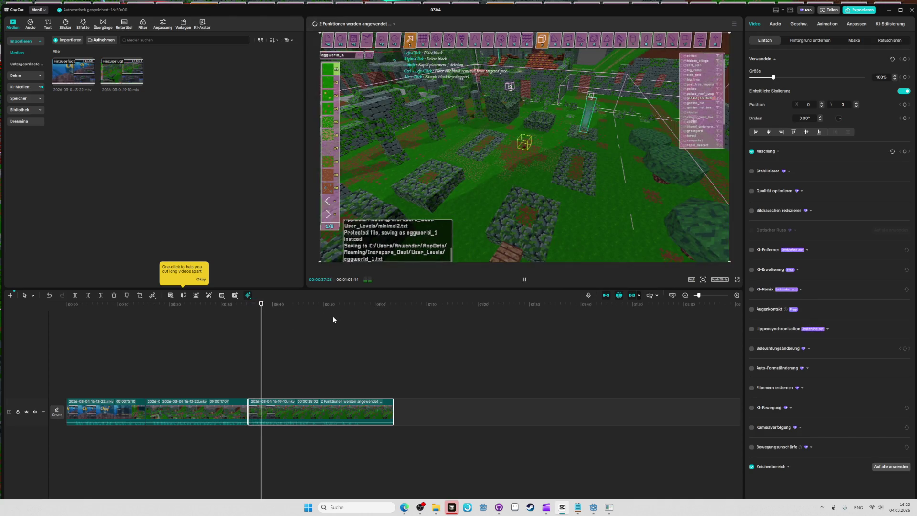
left_click(264, 397)
- Fine-tune the clip's start with small trims and replays, parking the playhead at 35:12
left_click_drag(249, 412, 256, 411)
left_click(248, 306)
key("space")
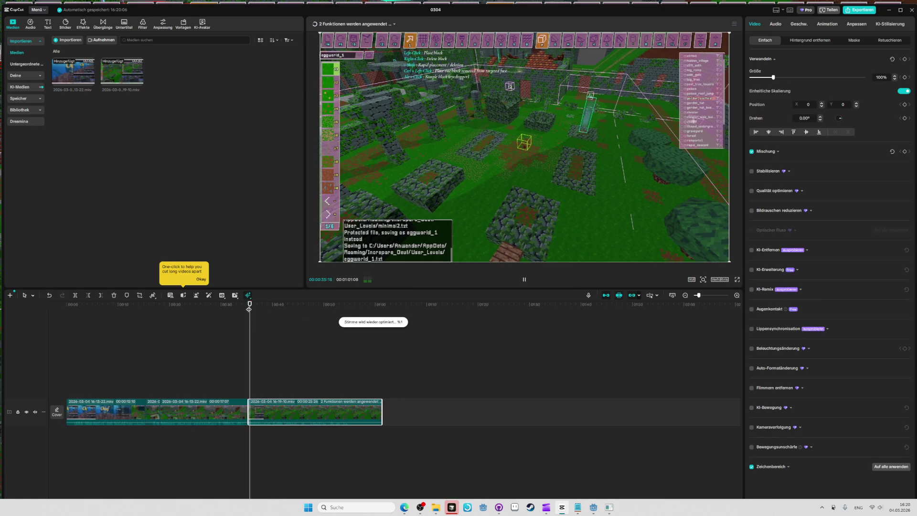
left_click_drag(250, 409, 245, 410)
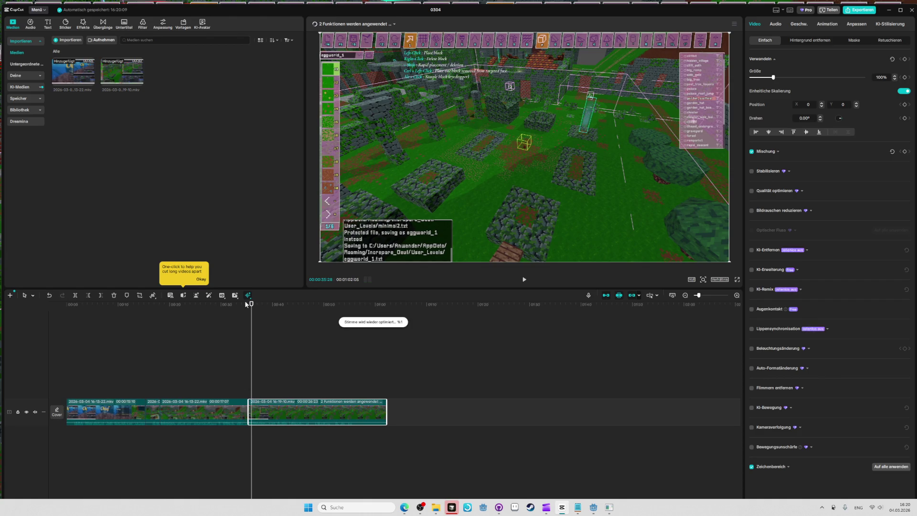
left_click(248, 304)
key("space")
left_click_drag(247, 414, 250, 414)
scroll(304, 330, "up", 3)
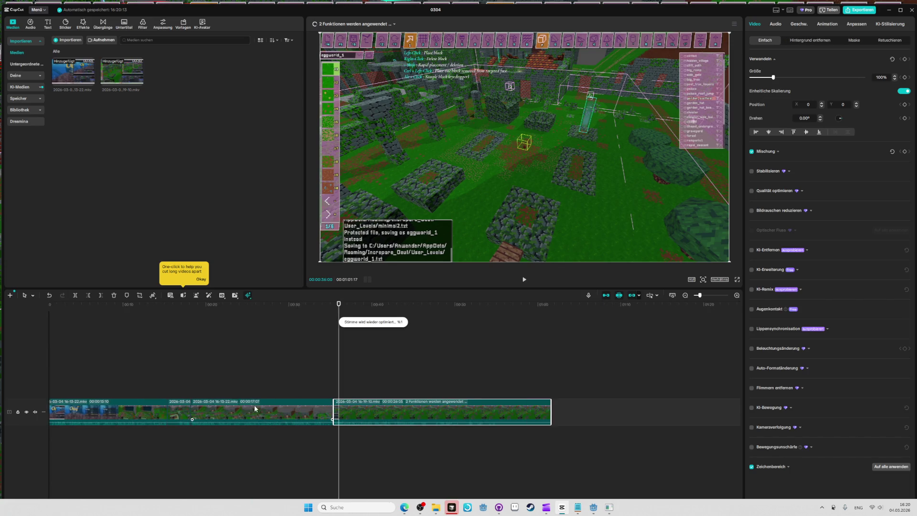
left_click(332, 304)
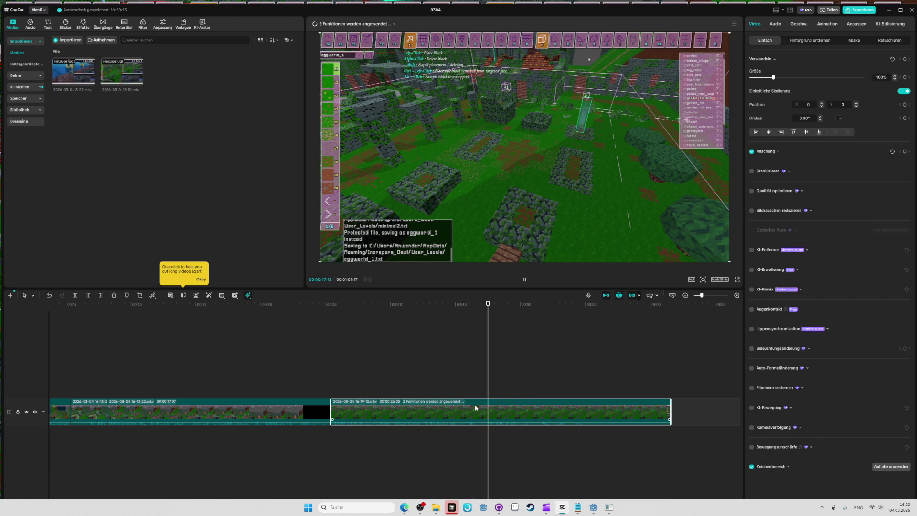
- Cut the last clip's end much shorter and replay, checking the ending near 44:10
key("space")
left_click_drag(668, 414, 500, 415)
left_click(514, 304)
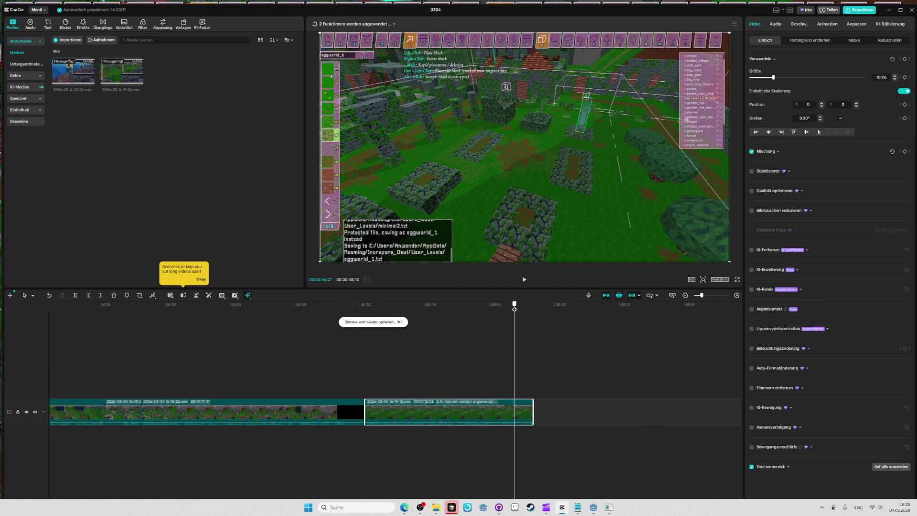
key("space")
key("Home")
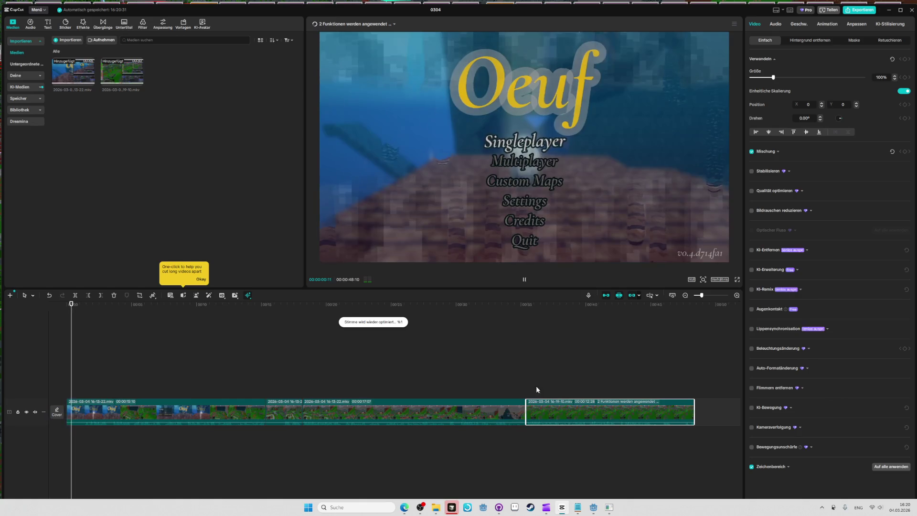
left_click(640, 304)
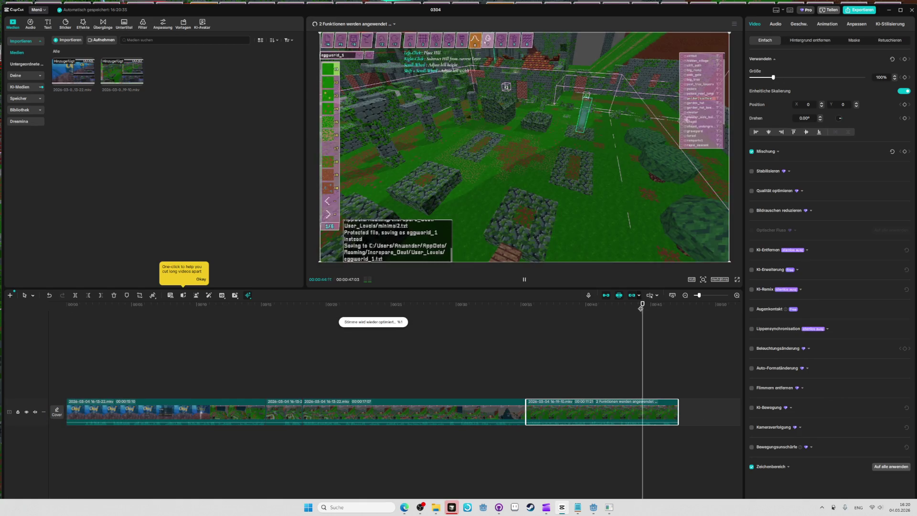
- Adjust the last clip's end to 11:06 and check the ending around 45:03
mouse_move(676, 410)
left_mouse_down()
mouse_move(663, 410)
mouse_move(701, 411)
left_mouse_up()
key("space")
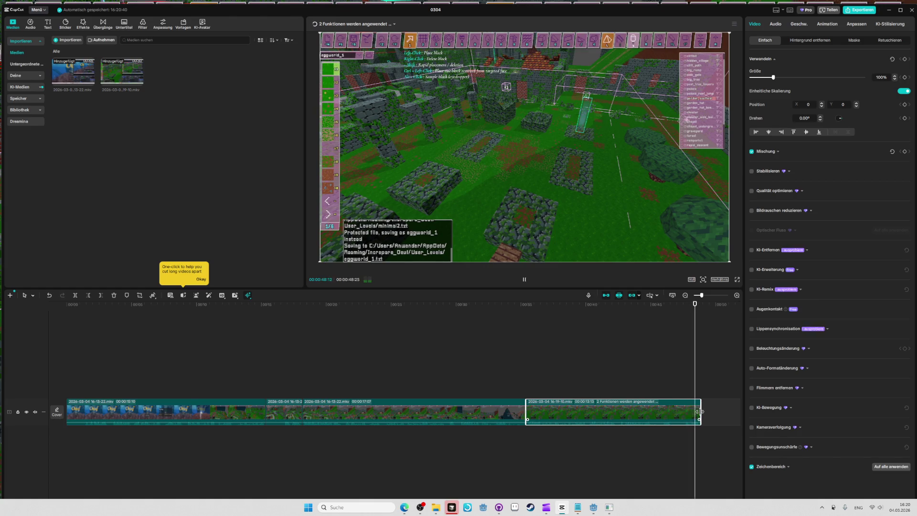
left_click_drag(700, 411, 672, 412)
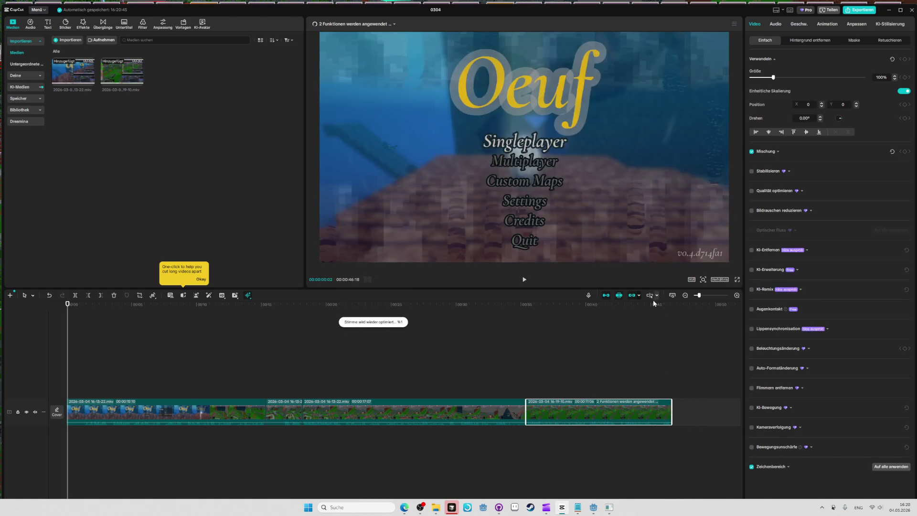
left_click(653, 305)
key("alt+Tab")
key("alt+Tab")
key("alt+Tab")
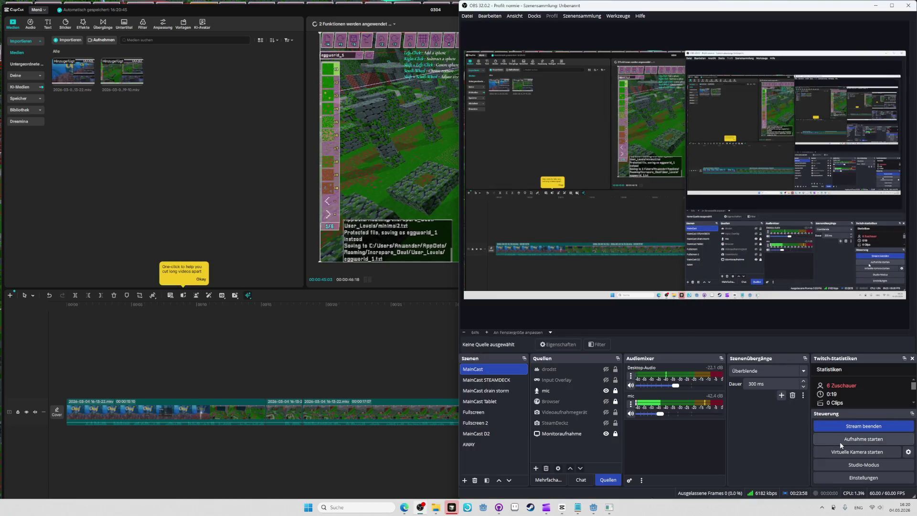
- Start a new OBS recording and briefly preview the level in play mode
left_click(839, 439)
key("alt+Tab")
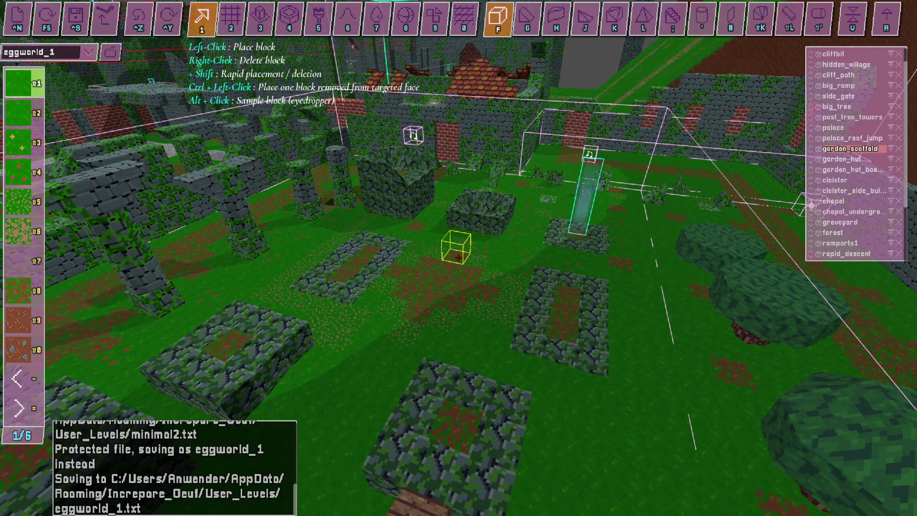
key("F5")
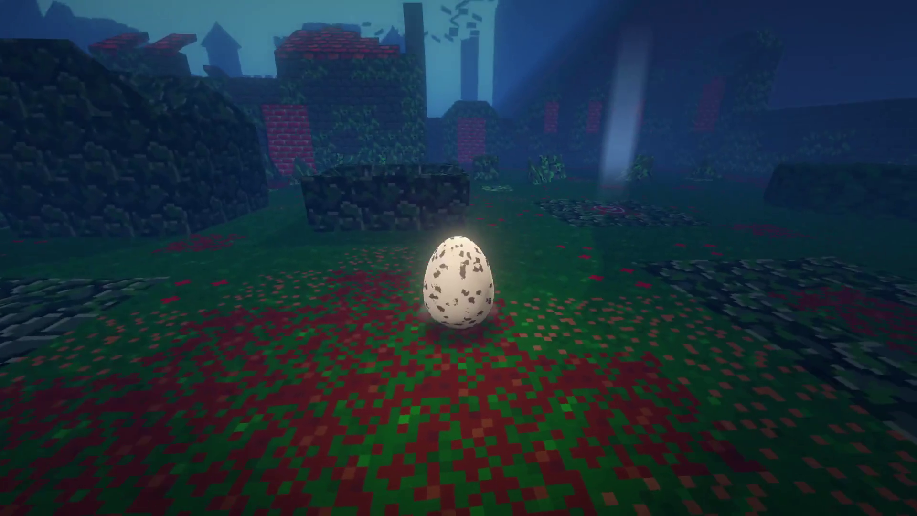
key("Escape")
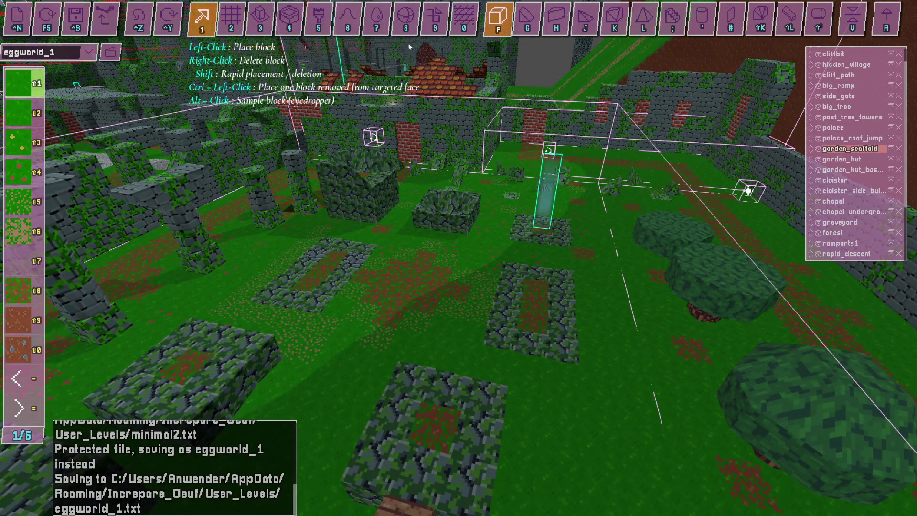
- Scatter twelve blocks across the garden lawn with the single-block tool
left_click(405, 18)
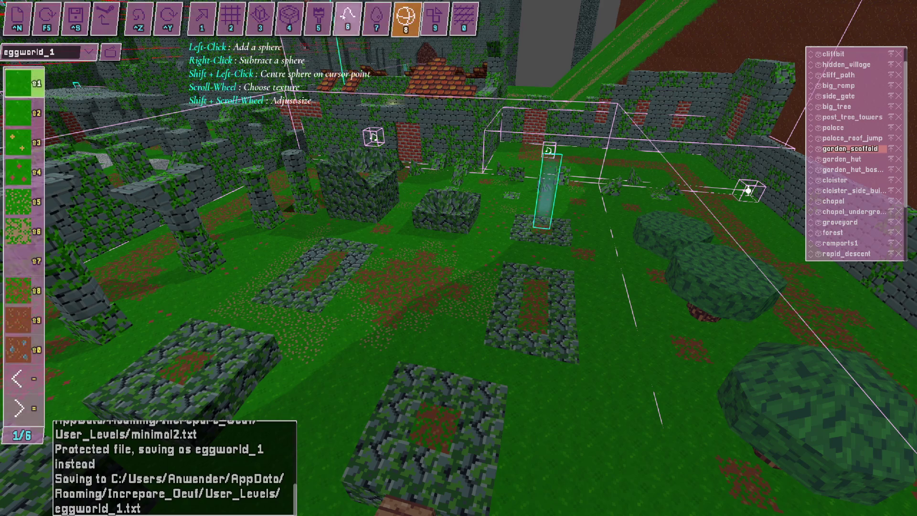
left_click(215, 21)
left_click(440, 316)
left_click(419, 257)
left_click(615, 281)
left_click(655, 312)
left_click(564, 348)
left_click(535, 266)
left_click(385, 307)
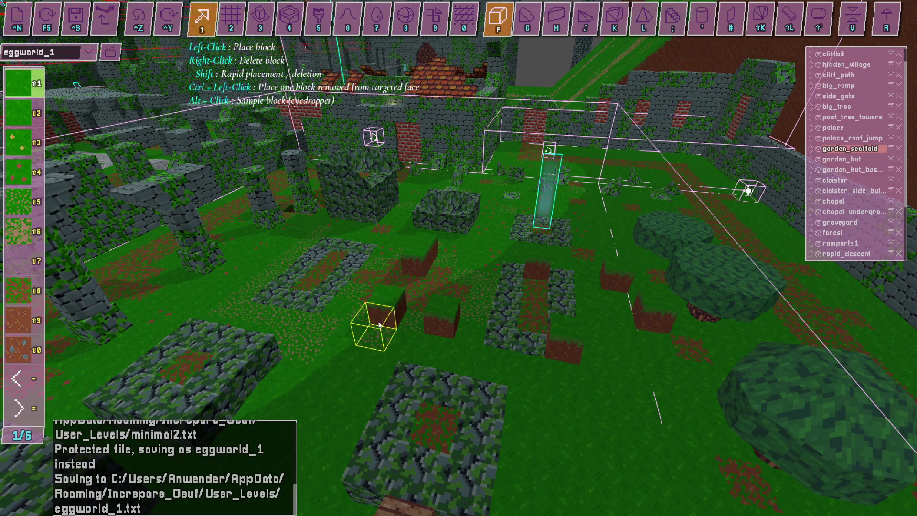
left_click(386, 307)
left_click(329, 299)
left_click(291, 294)
left_click(362, 236)
left_click(422, 227)
key("alt+Tab")
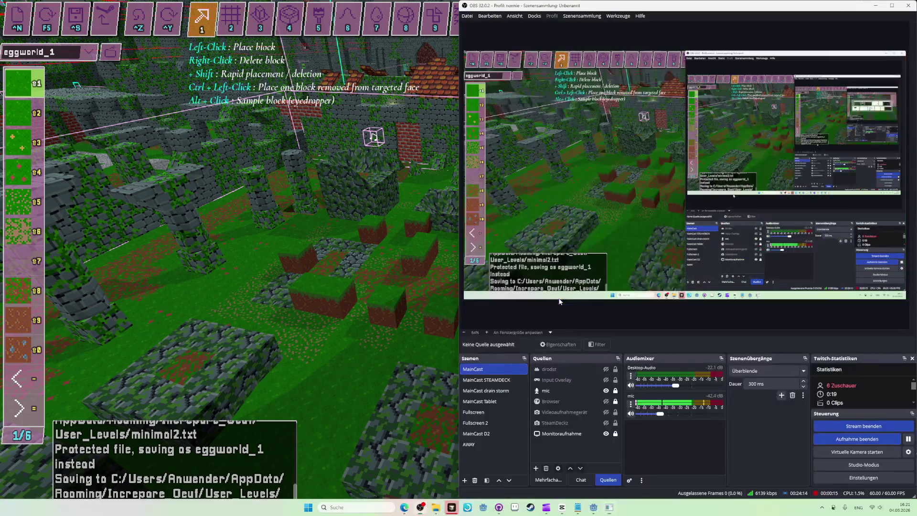
- Undo the placed lawn blocks with Ctrl+Z
key("alt+Tab")
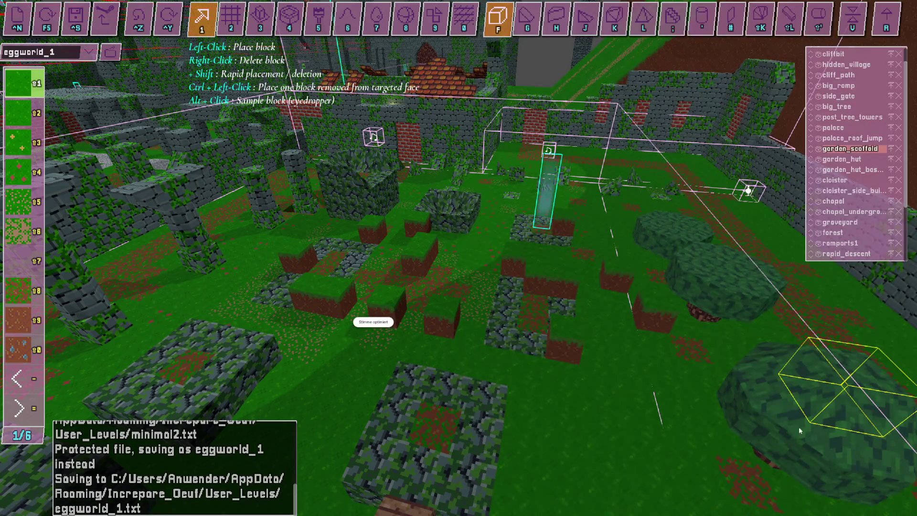
key("ctrl+z")
key("ctrl+z")
key("ctrl+z")
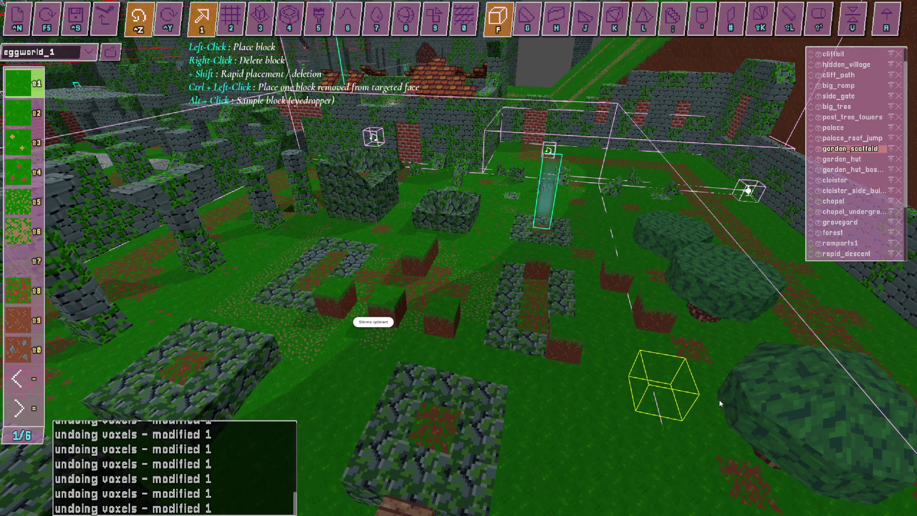
key("ctrl+z")
key("ctrl+z")
key("ctrl+z")
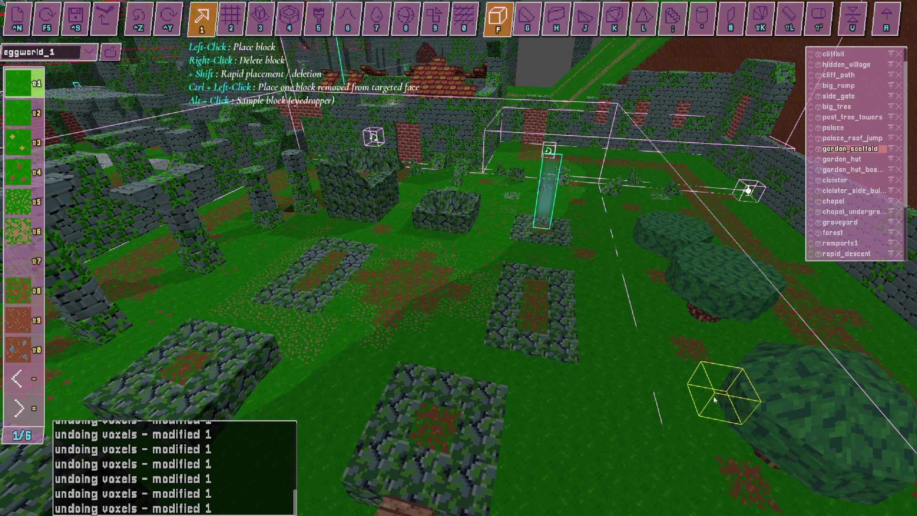
key("alt+Tab")
- Press the OBS recording button, then preview the level in play mode and return to editing
left_click(839, 436)
key("alt+Tab")
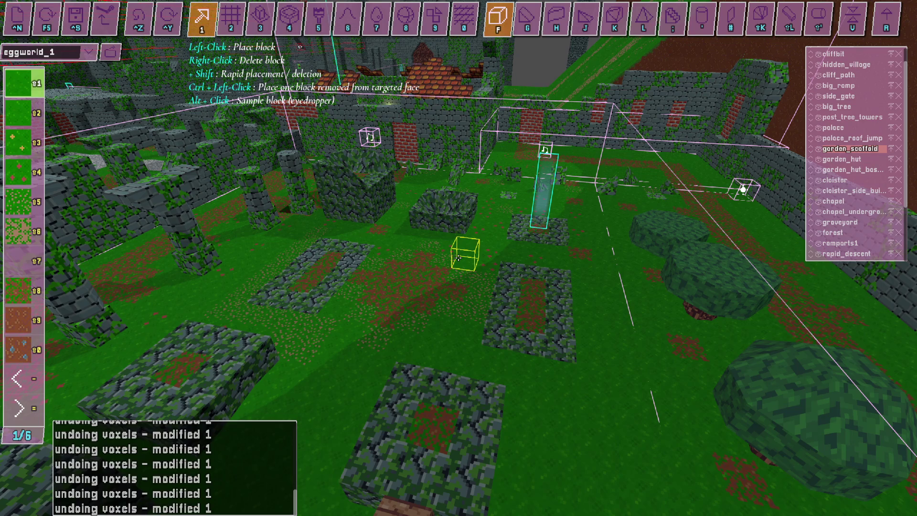
key("r")
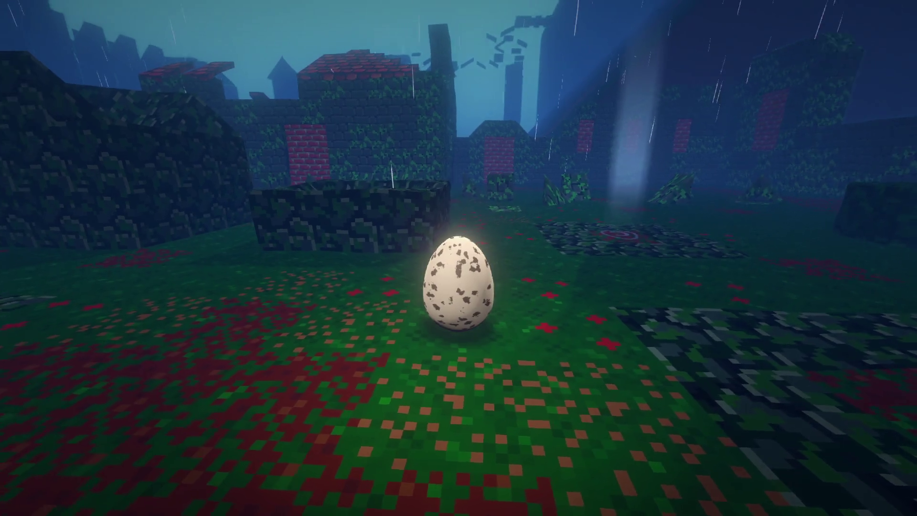
key("r")
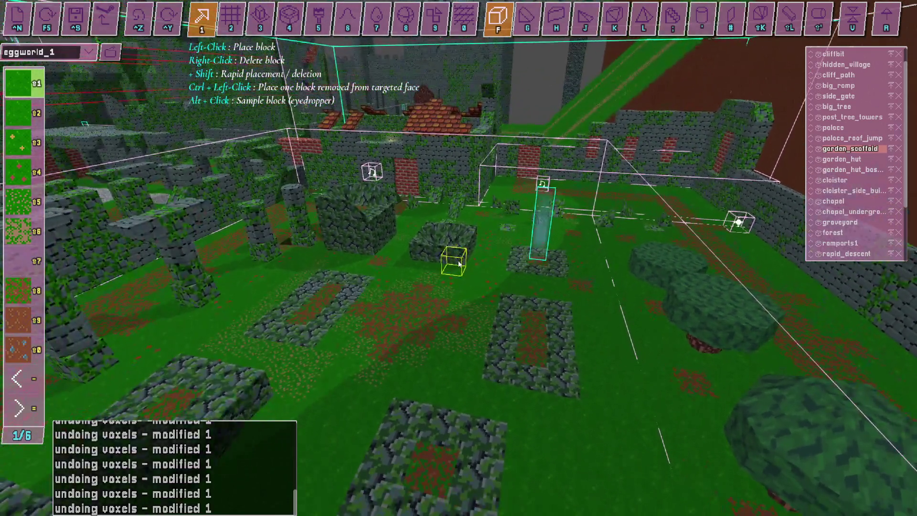
key("alt+Tab")
left_click(845, 438)
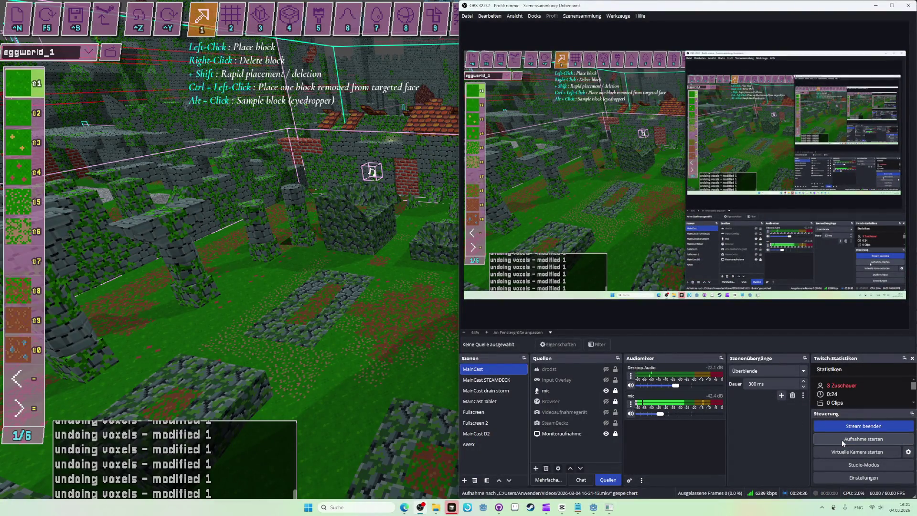
key("alt+Tab")
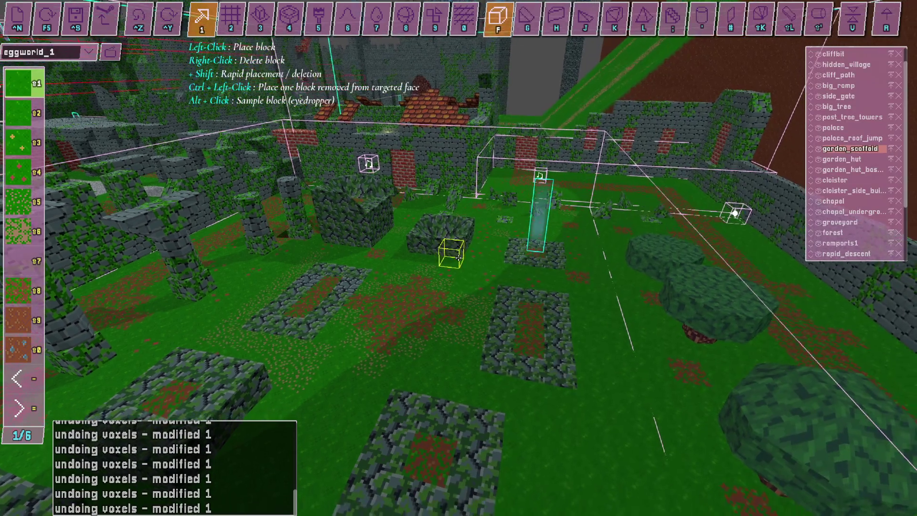
key("alt+Tab")
left_click(845, 438)
key("alt+Tab")
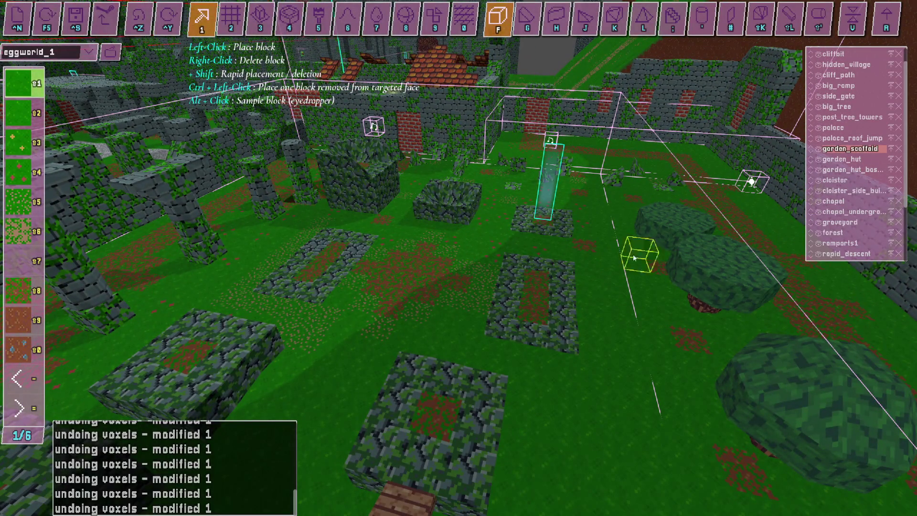
- Return to the single-block tool and place nine dirt blocks across the garden, including inside the cobblestone ring
left_click(348, 19)
left_click(405, 20)
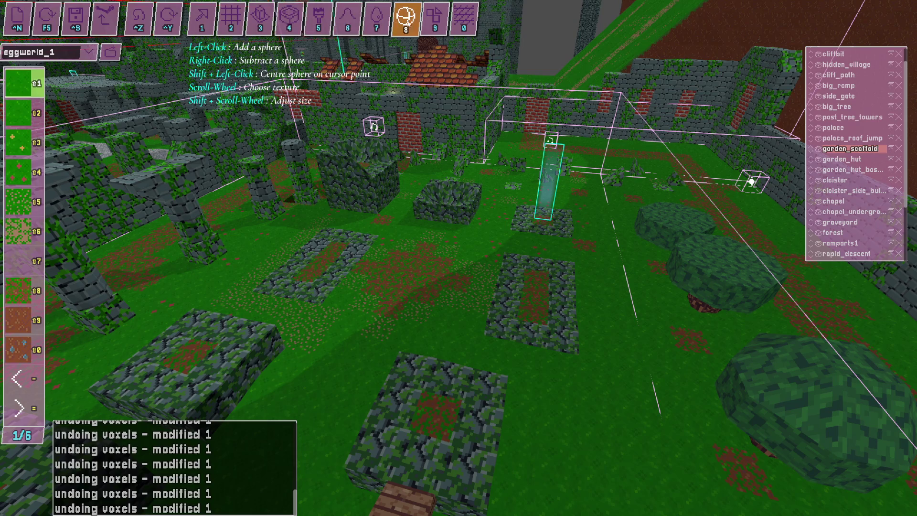
left_click(210, 20)
left_click(420, 249)
left_click(493, 238)
left_click(599, 315)
left_click(565, 334)
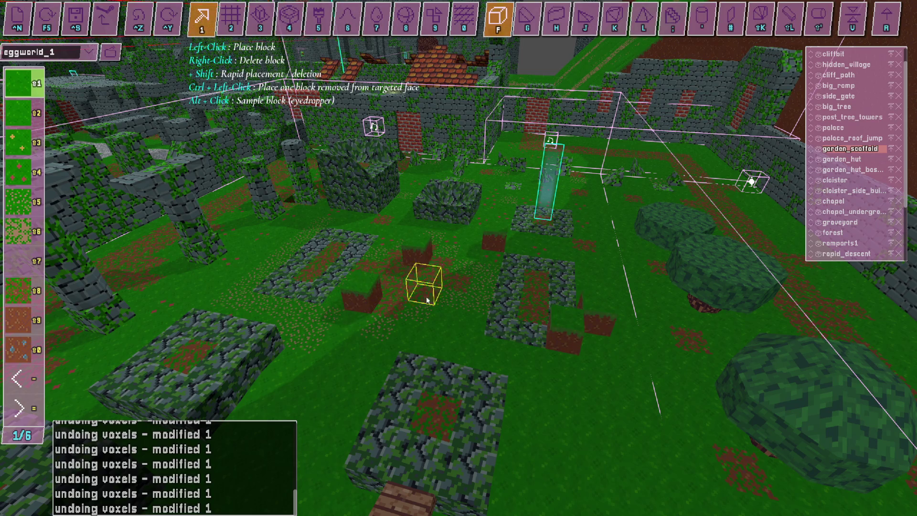
left_click(368, 281)
left_click(452, 282)
left_click(499, 334)
left_click(534, 282)
left_click(479, 286)
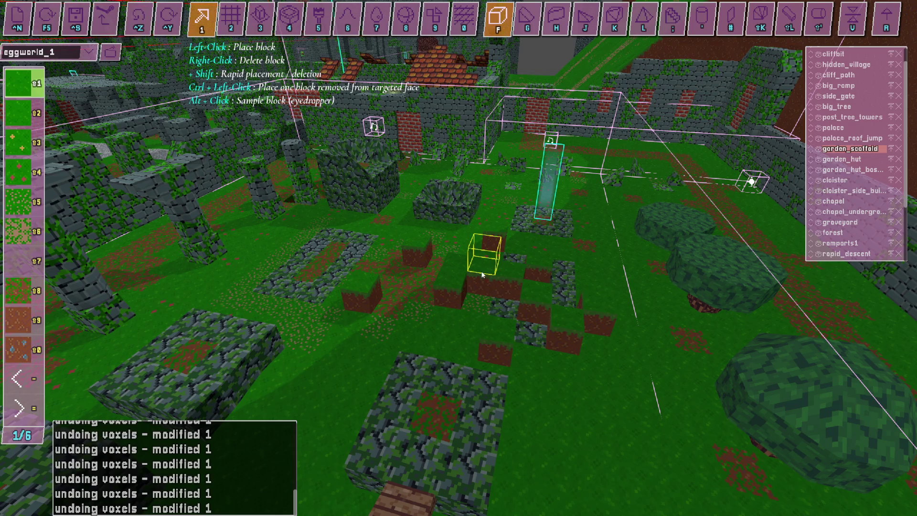
- Stop the OBS recording and undo the most recently placed dirt blocks
key("alt+Tab")
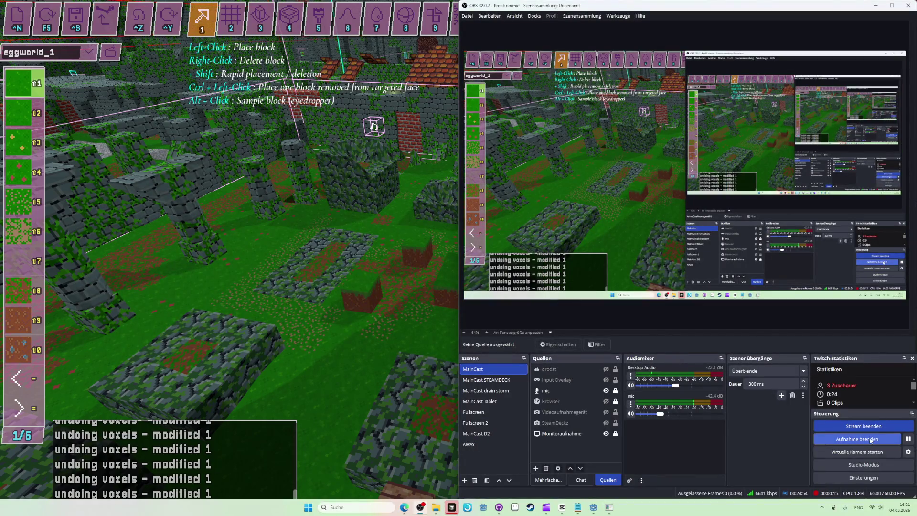
key("alt+Tab")
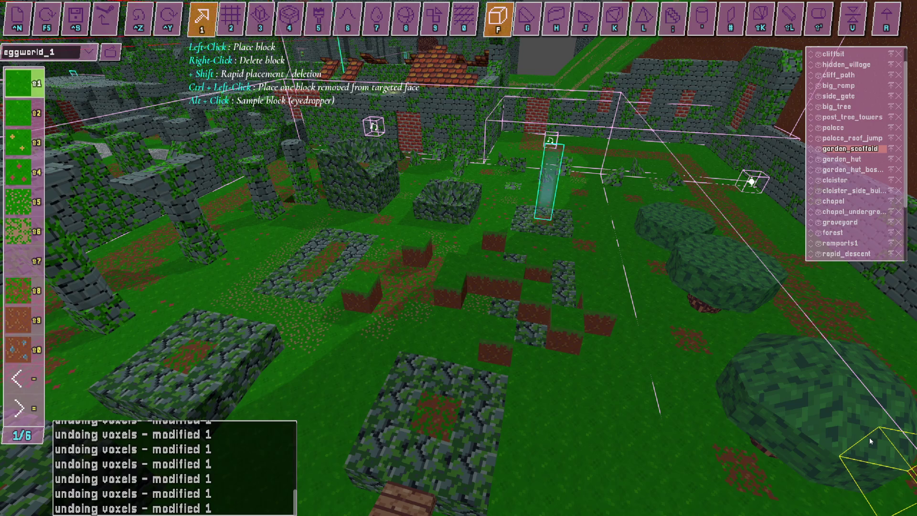
key("alt+Tab")
left_click(855, 443)
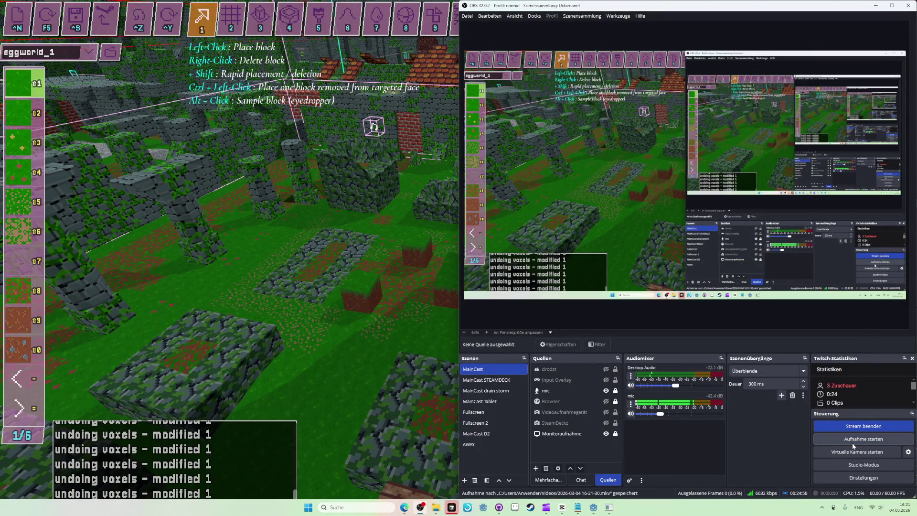
key("alt+Tab")
key("ctrl+z")
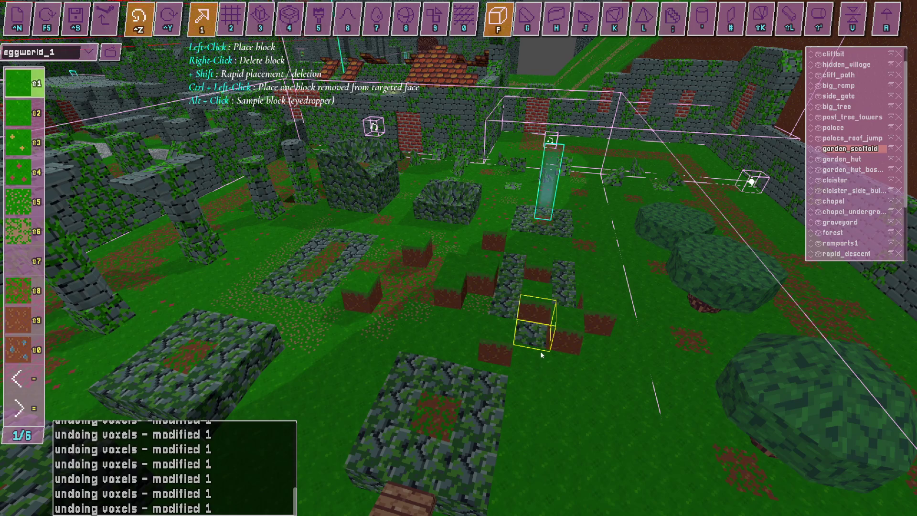
key("ctrl+z")
key("ctrl+z")
key("ctrl+z")
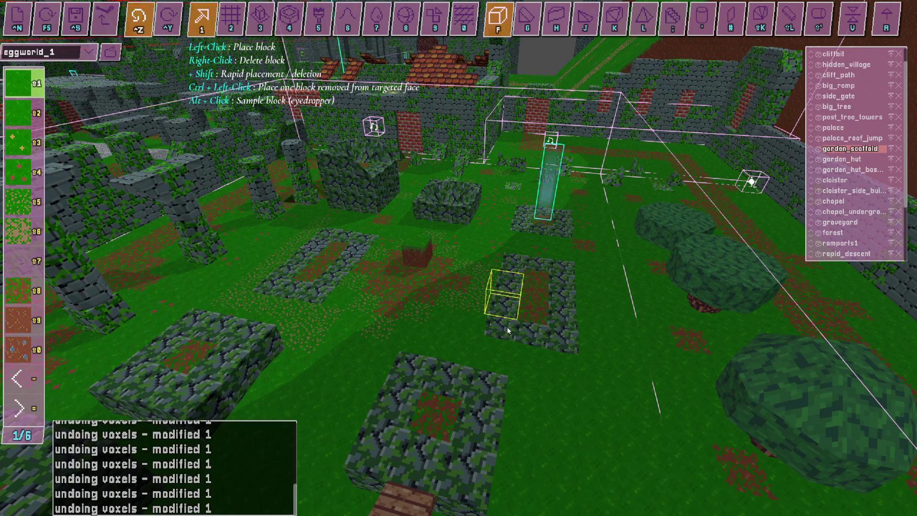
- Start a new screen recording in OBS and return to the level editor
key("alt+Tab")
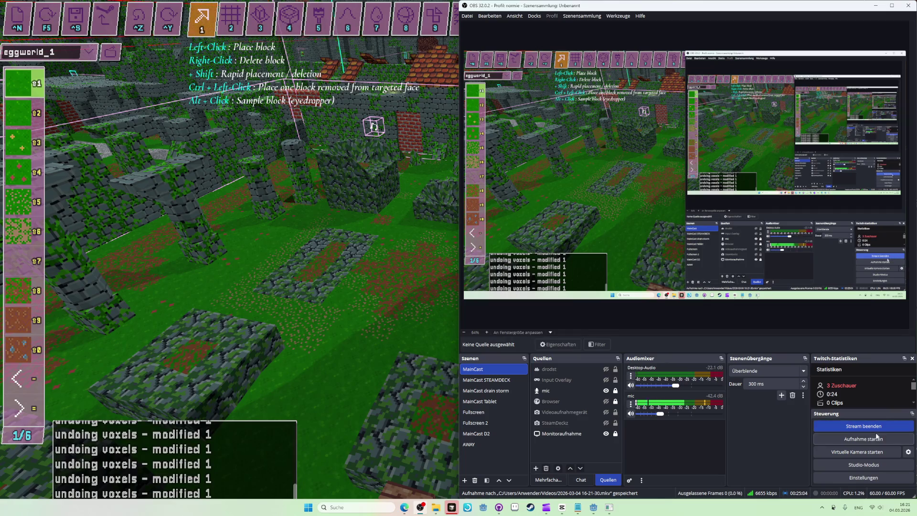
left_click(872, 439)
key("alt+Tab")
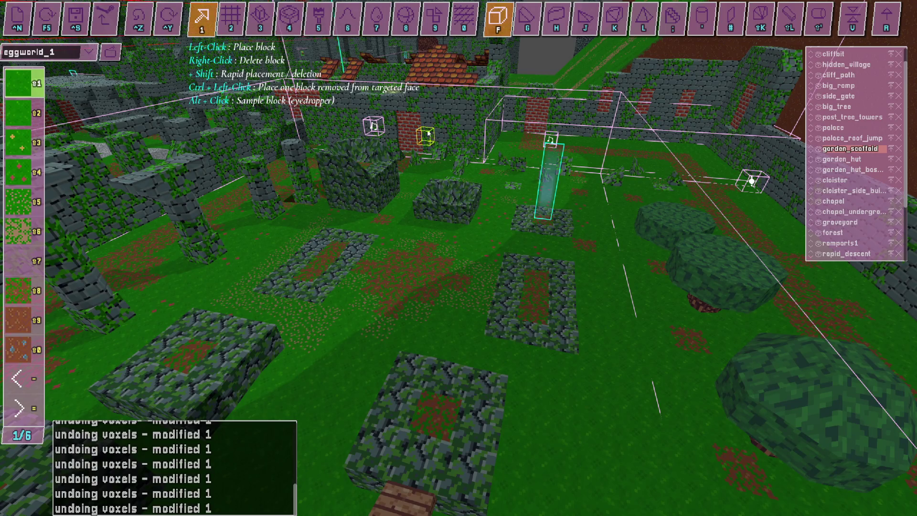
- Lay a winding line of dirt blocks across the garden with the single-block tool
left_click(348, 18)
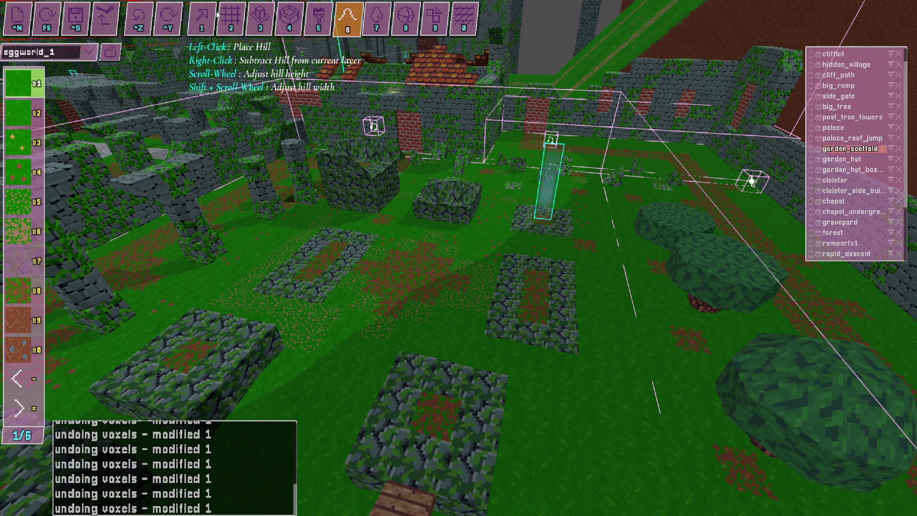
left_click(202, 18)
left_click(432, 265)
left_click(343, 225)
mouse_move(382, 220)
left_mouse_down()
mouse_move(556, 307)
mouse_move(403, 352)
mouse_move(494, 222)
mouse_move(478, 248)
left_mouse_up()
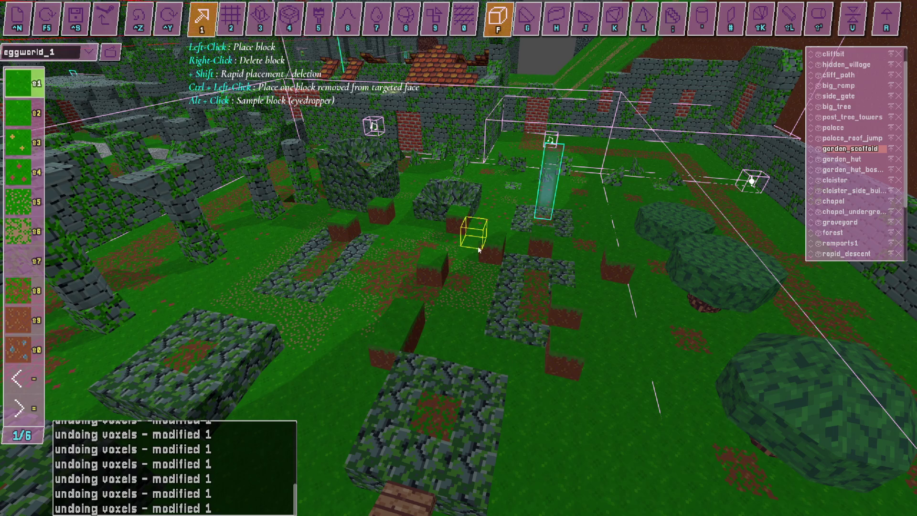
key("a")
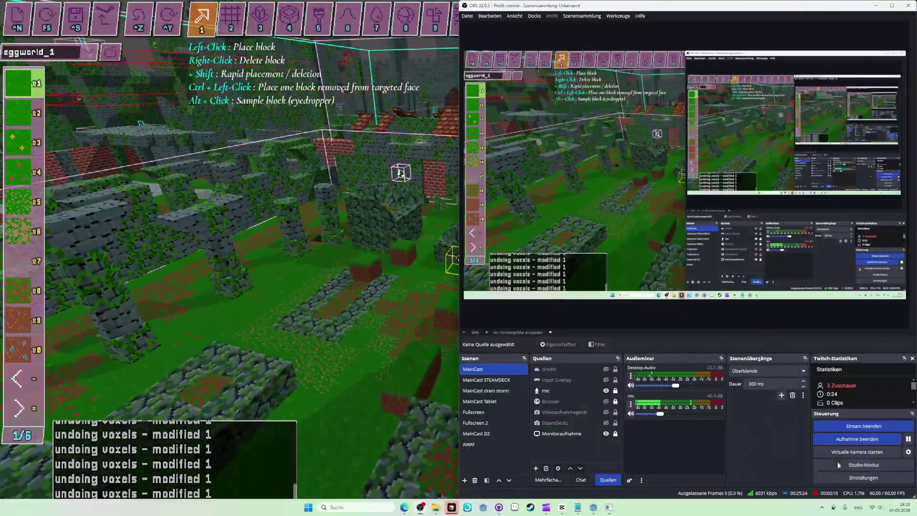
key("alt+Tab")
left_click(852, 438)
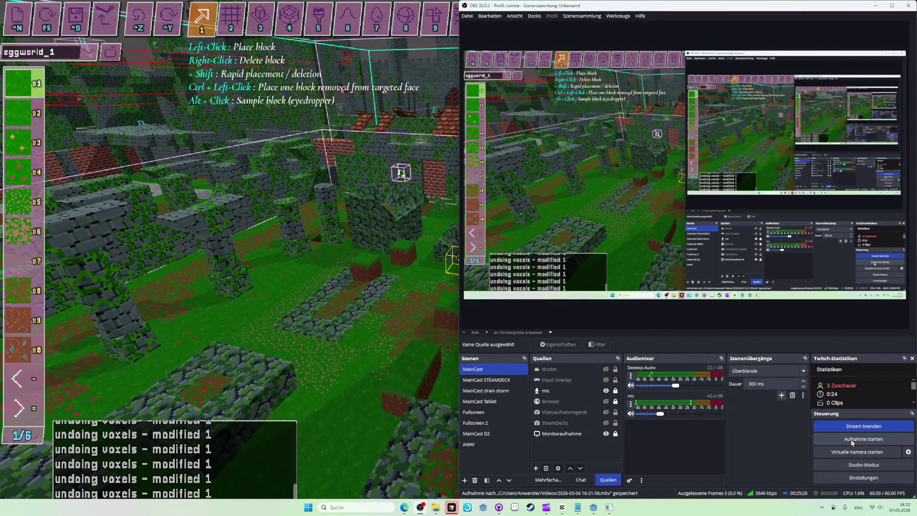
key("alt+Tab")
key("alt+Tab")
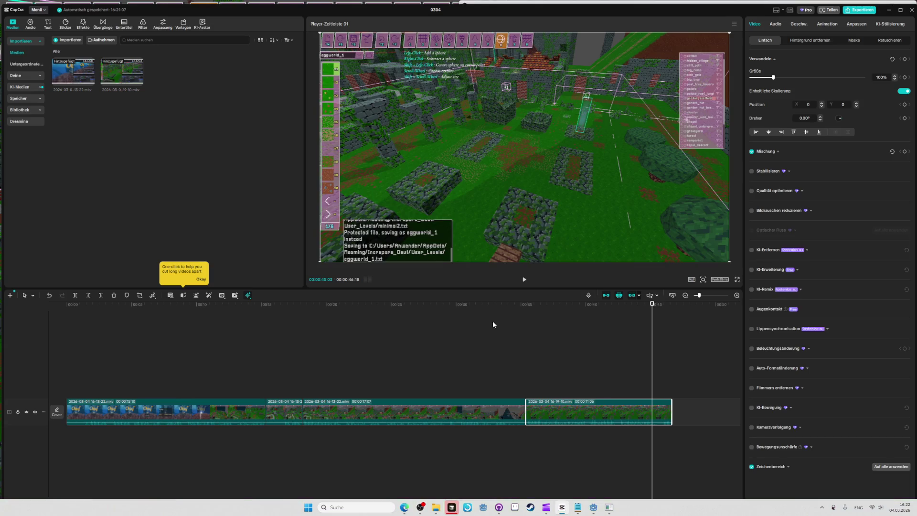
left_click(550, 305)
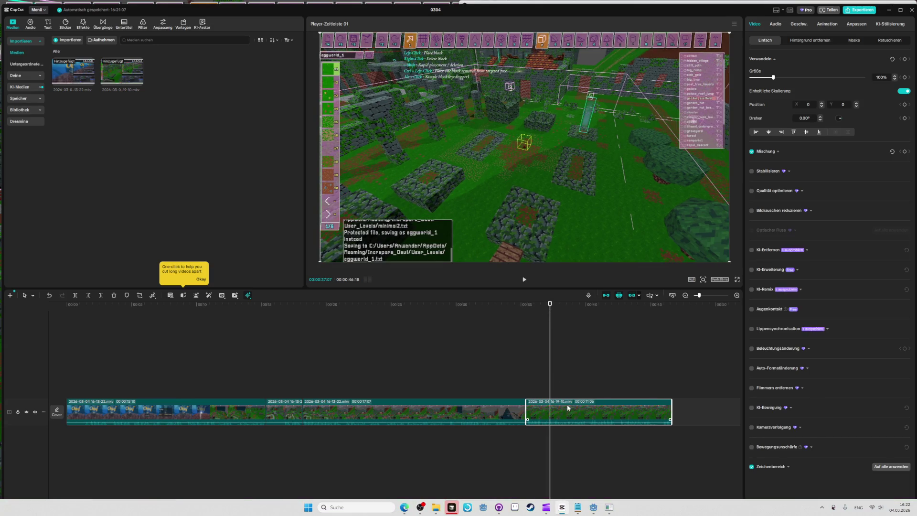
key("Delete")
key("alt+Tab")
key("alt+Tab")
key("alt+Tab")
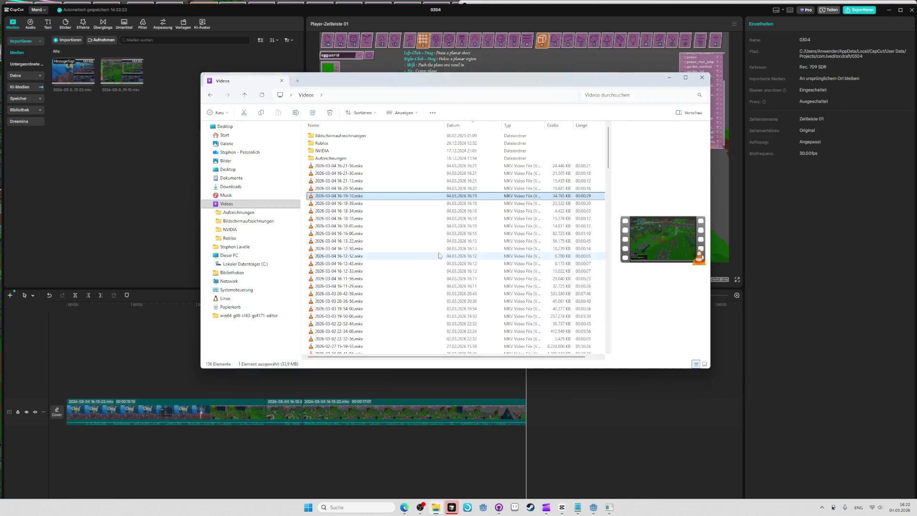
mouse_move(406, 166)
left_mouse_down()
mouse_move(420, 167)
mouse_move(550, 364)
mouse_move(530, 388)
mouse_move(545, 406)
mouse_move(540, 386)
left_mouse_up()
key("Home")
- Play the timeline around 00:35 to review the new clip
key("space")
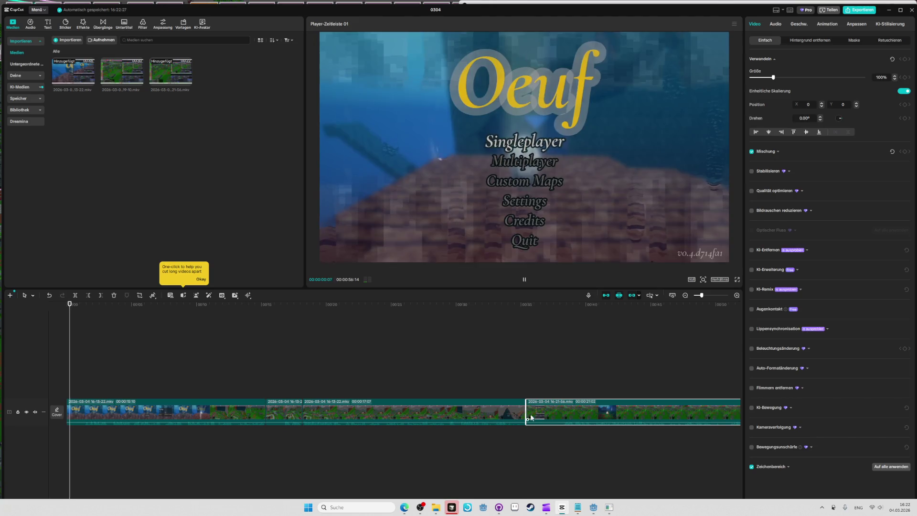
left_click(522, 321)
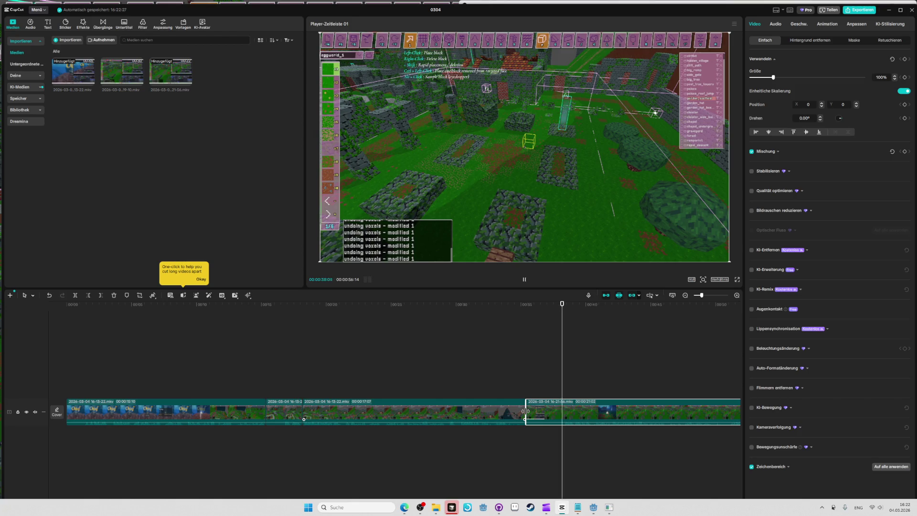
key("space")
left_click(525, 305)
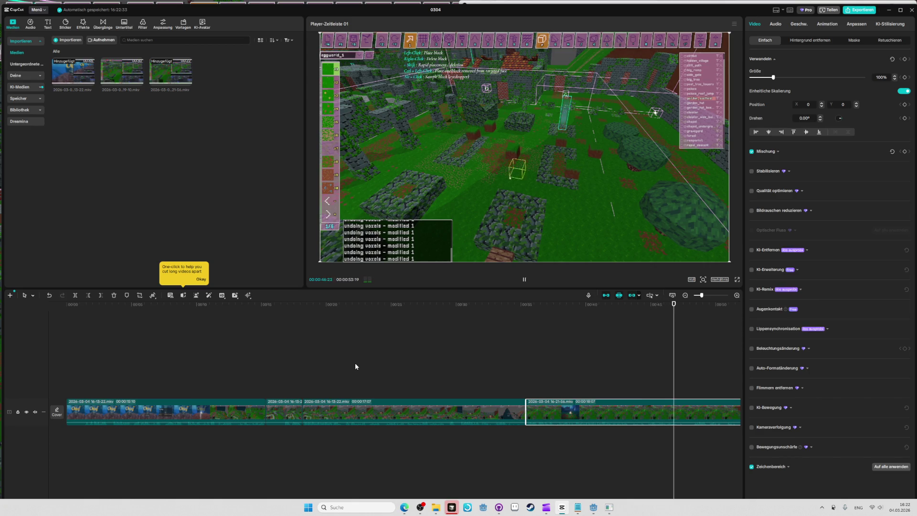
key("space")
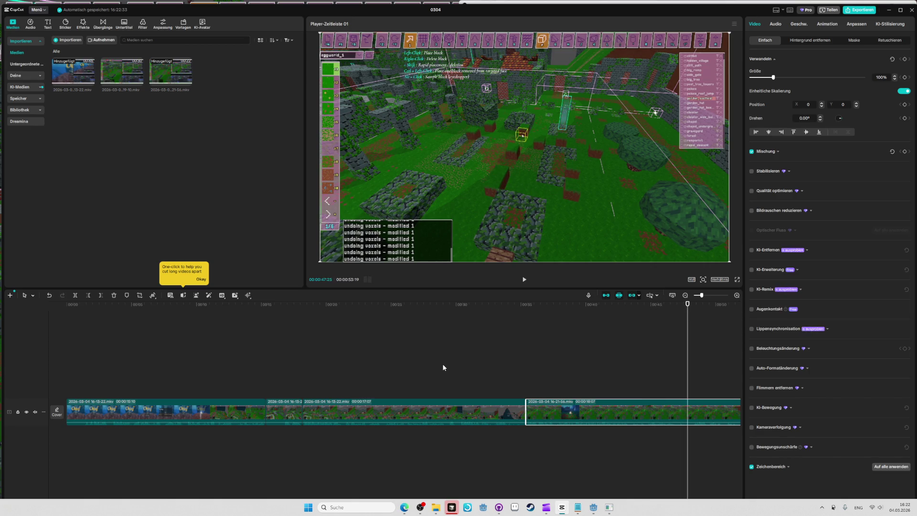
- Try splitting the new clip at the playhead, then undo the split
scroll(442, 363, "down", 2, "ctrl")
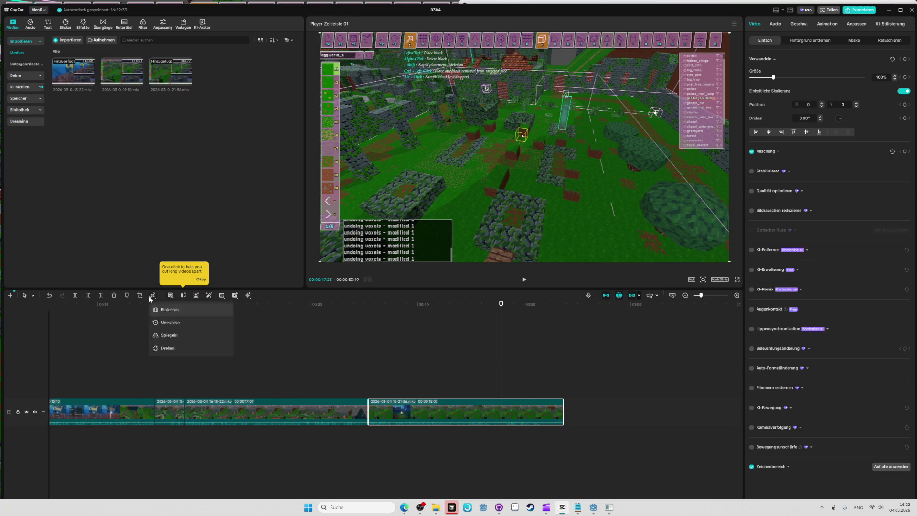
left_click(75, 295)
key("space")
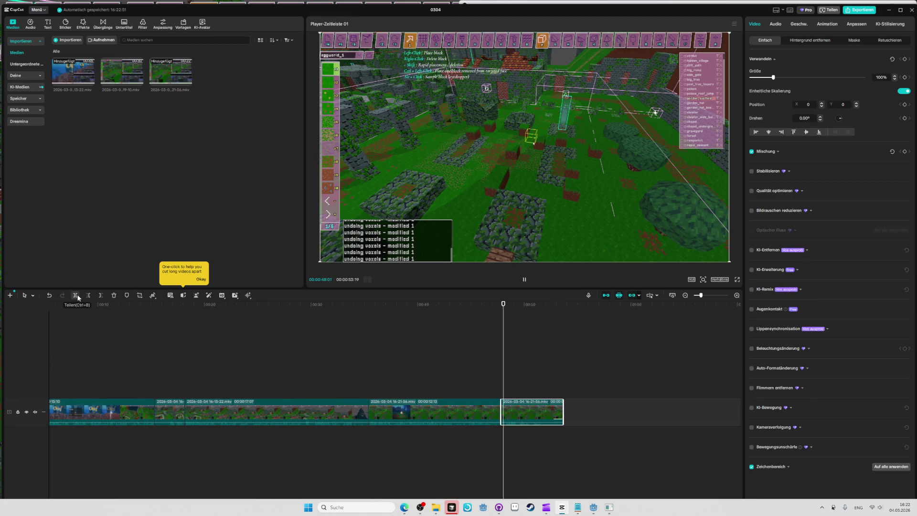
key("ctrl+z")
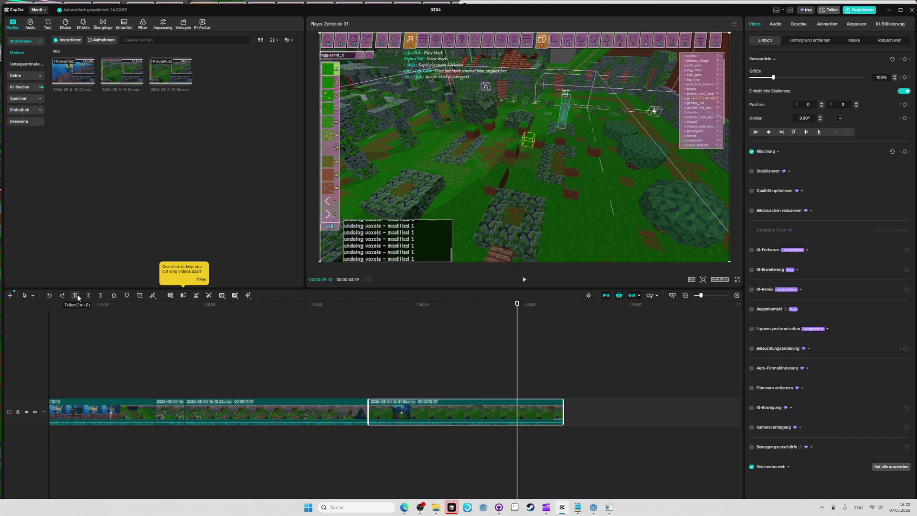
key("space")
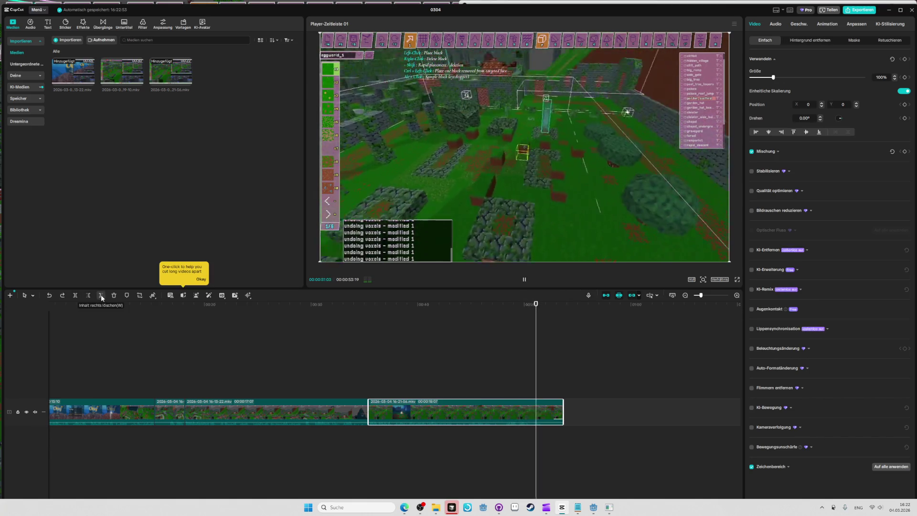
key("space")
- Trim the new clip's end shorter, settle it at 16:17, and play through the ending
left_click_drag(562, 408, 542, 410)
left_click(523, 332)
key("space")
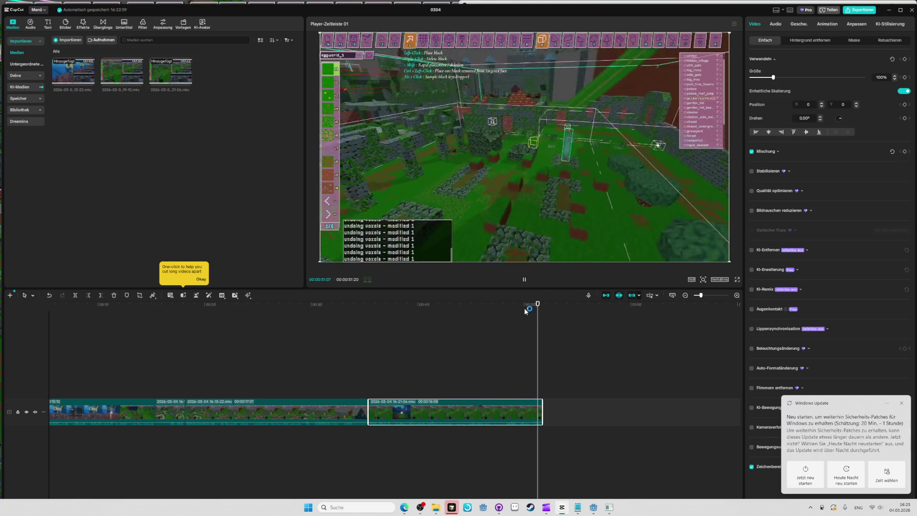
left_click_drag(542, 409, 548, 404)
scroll(554, 412, "up", 5, "ctrl")
left_click(525, 304)
key("space")
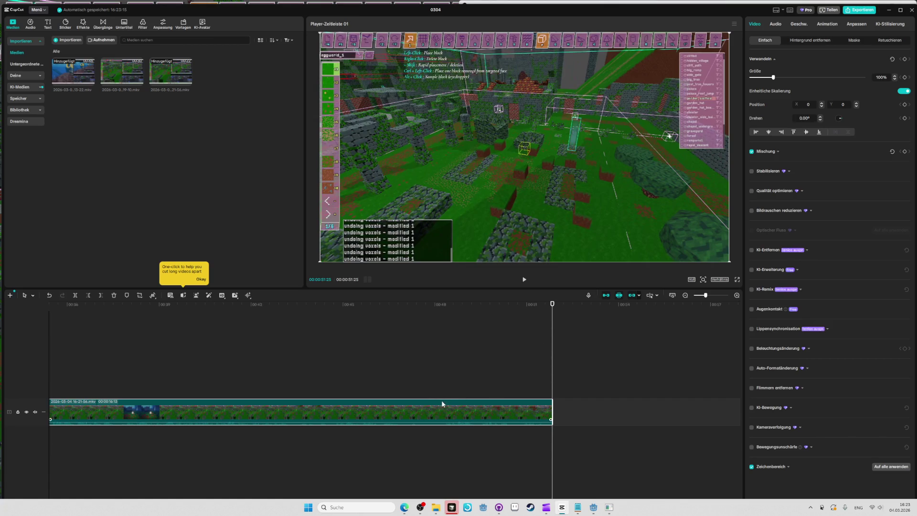
- Paste a duplicate of the clip after it on the main track, then delete the duplicate
key("ctrl+v")
left_click_drag(571, 385, 572, 409)
left_click(521, 304)
key("space")
key("space")
key("Delete")
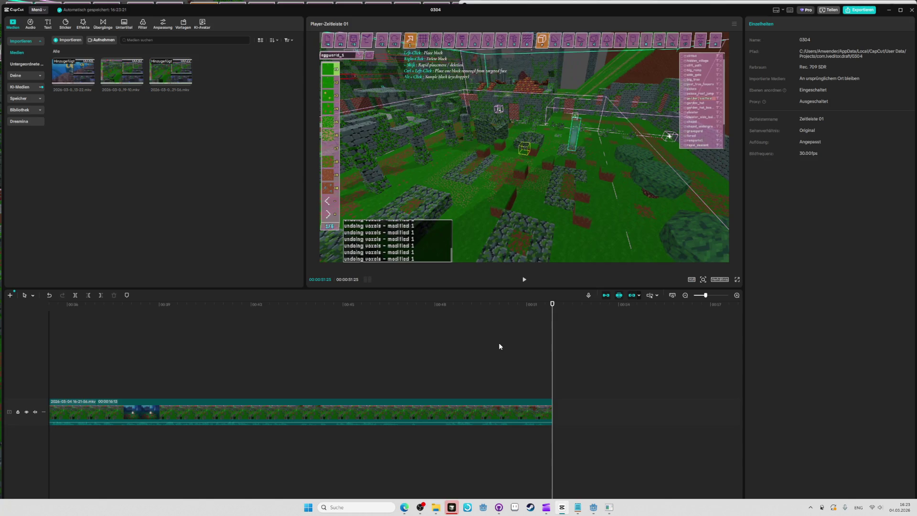
key("alt+Tab")
- Frame the garden courtyard with the camera and save eggworld_1 to eggworld_1.txt
key("f")
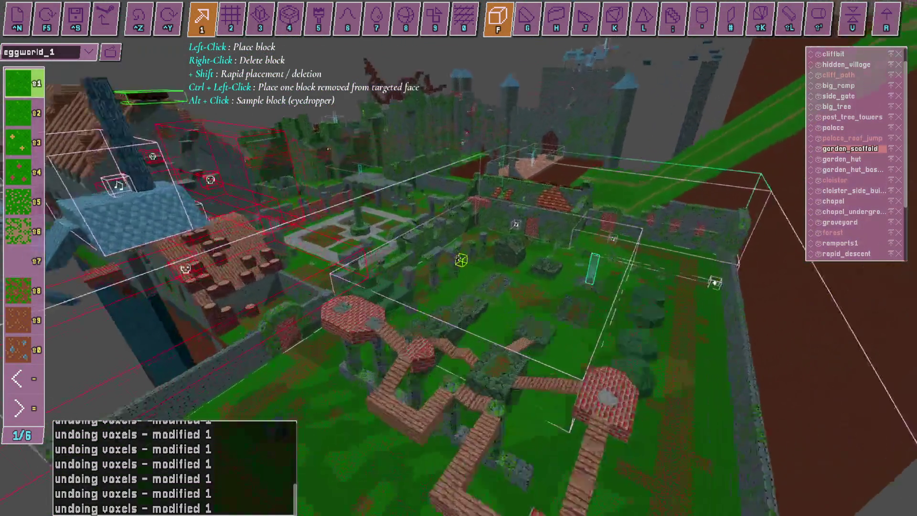
key("alt+Tab")
key("alt+Tab")
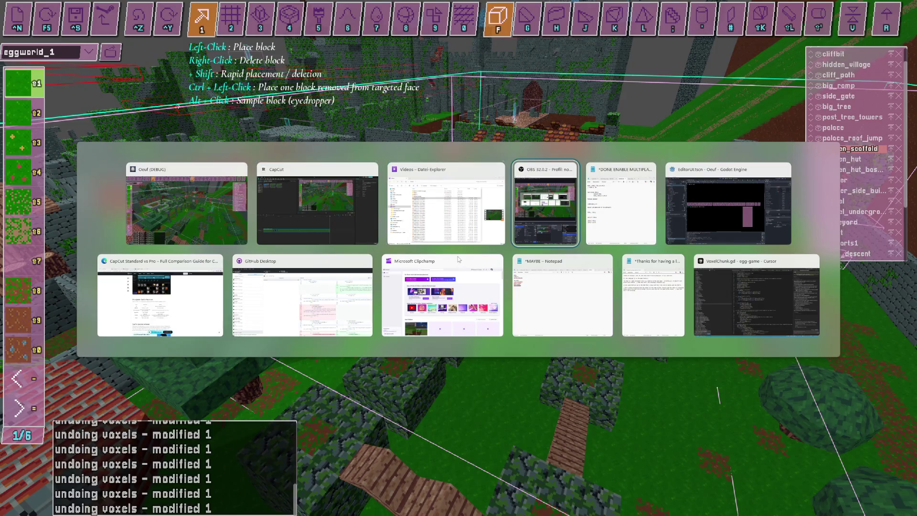
key("alt+Tab")
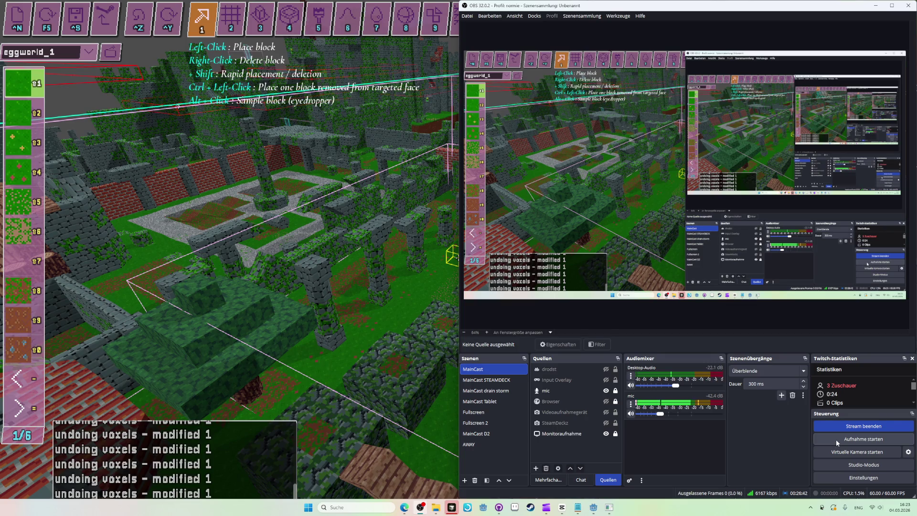
key("alt+Tab")
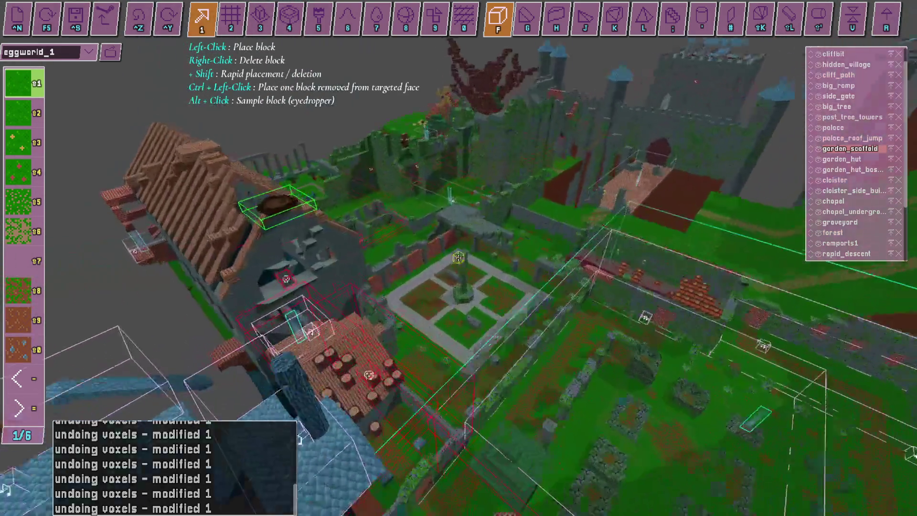
key("ctrl+s")
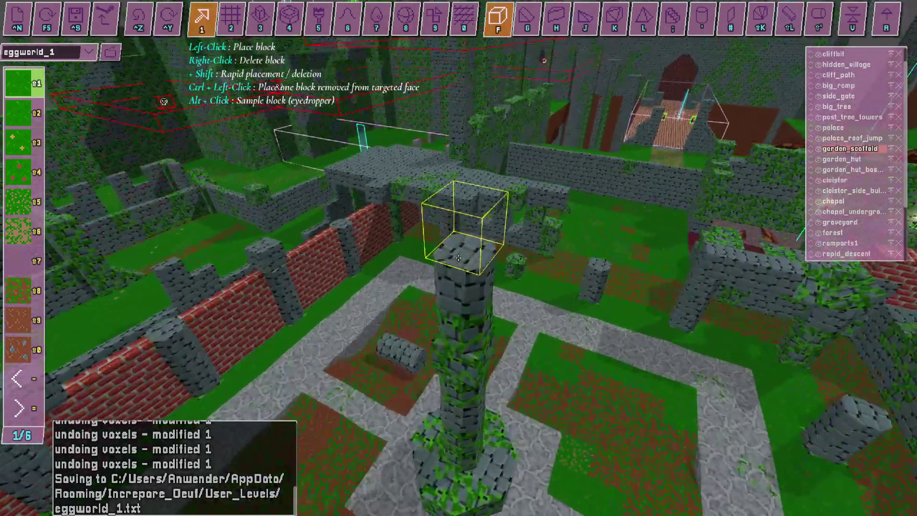
- Save the level again, then stop the OBS recording and start a new one
key("ctrl+s")
key("alt+Tab")
left_click(857, 439)
left_click(858, 440)
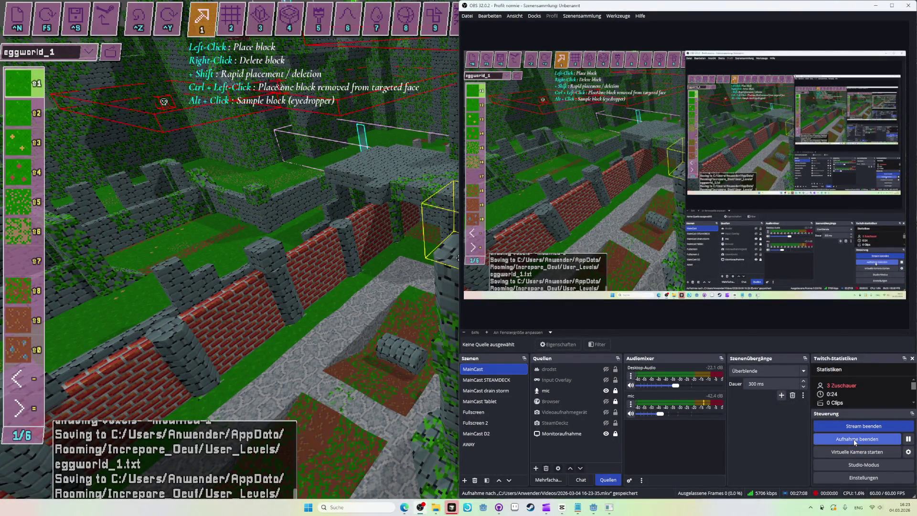
key("alt+Tab")
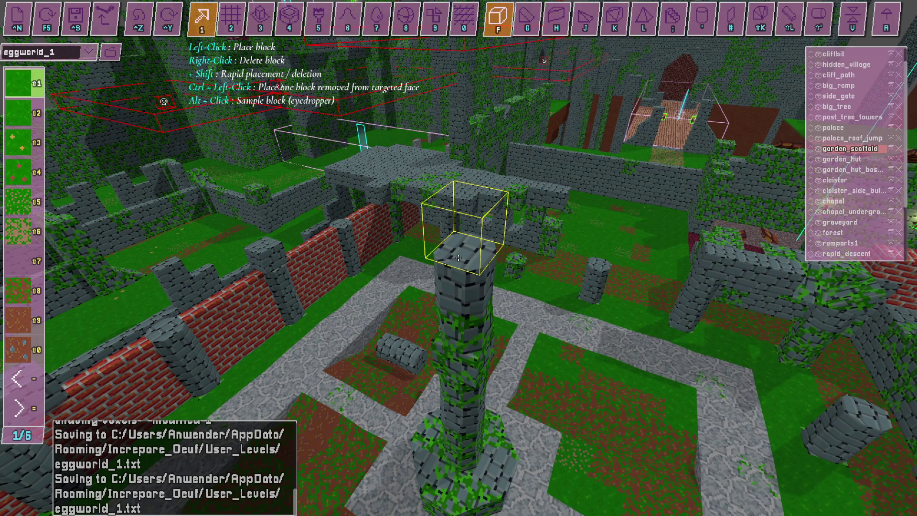
- Place five grass blocks around the pillar, then reload with F5 to discard them
left_click(578, 329)
left_click(511, 311)
left_click(429, 377)
left_click(318, 344)
left_click(320, 301)
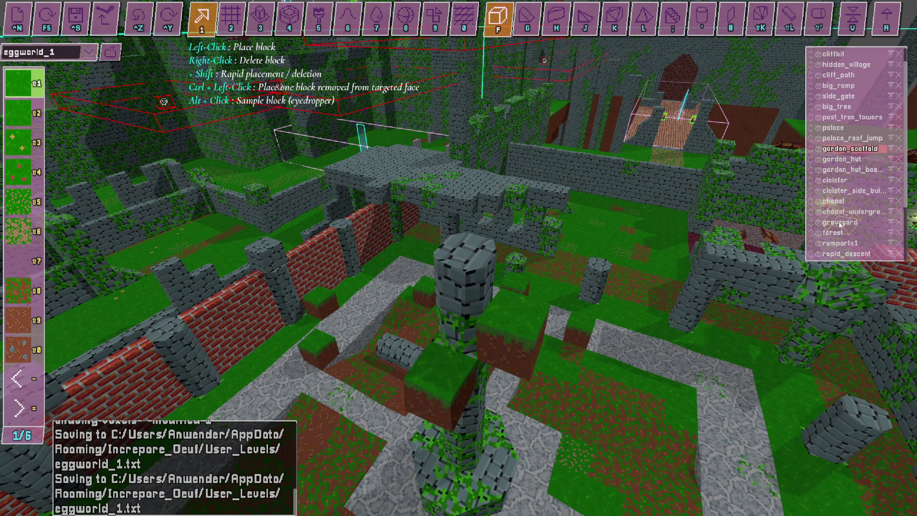
key("F5")
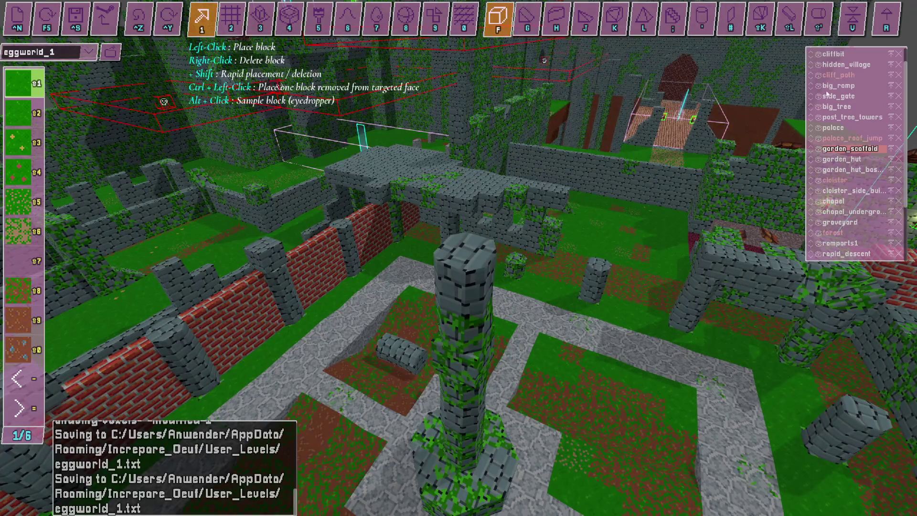
- Switch to layer editing, select the cloister layer, and return the editor to full screen
scroll(824, 96, "up", 2)
key("Tab")
key("Tab")
left_click(583, 349)
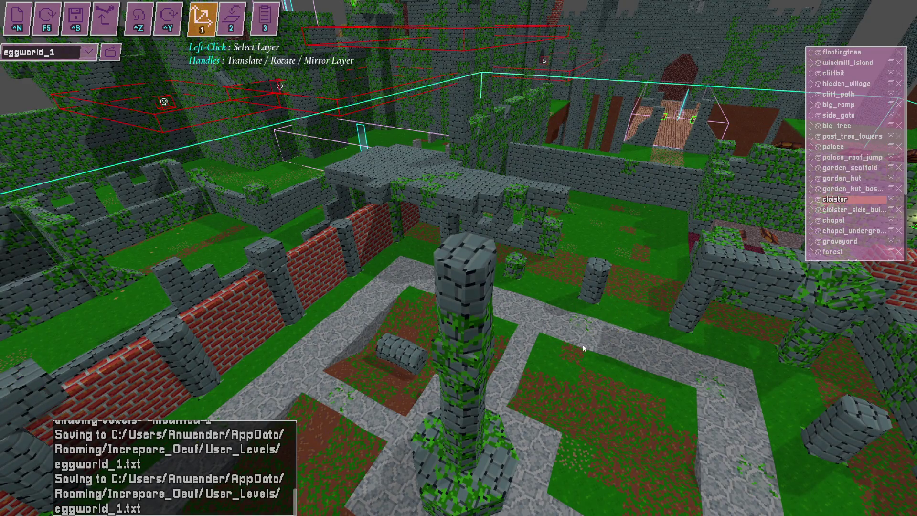
key("alt+Tab")
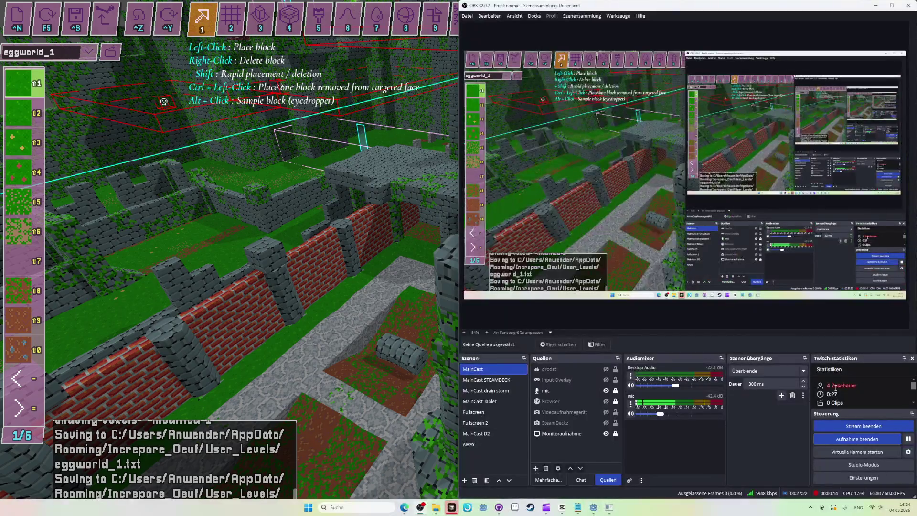
key("alt+Tab")
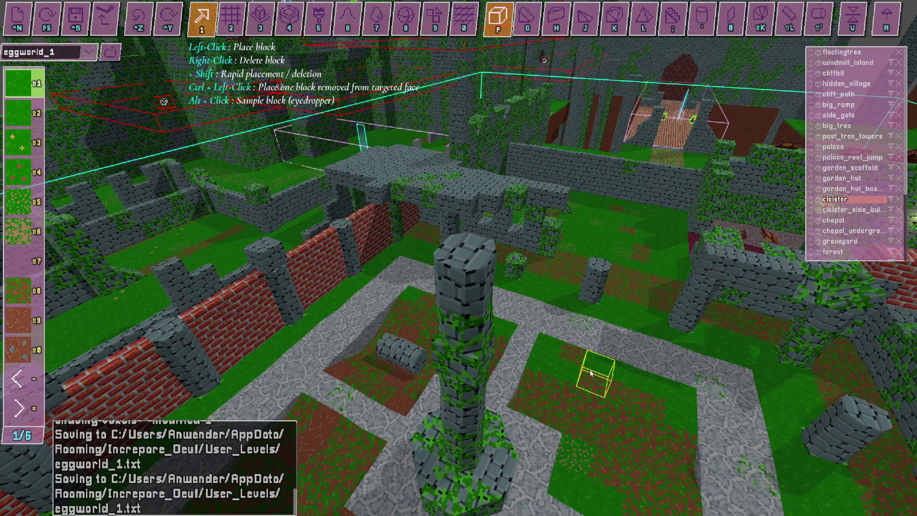
- Raise eleven grass blocks on the cloister lawn around and left of the pillar
left_click(554, 330)
left_click(616, 358)
left_click(649, 329)
left_click(534, 277)
left_click(488, 346)
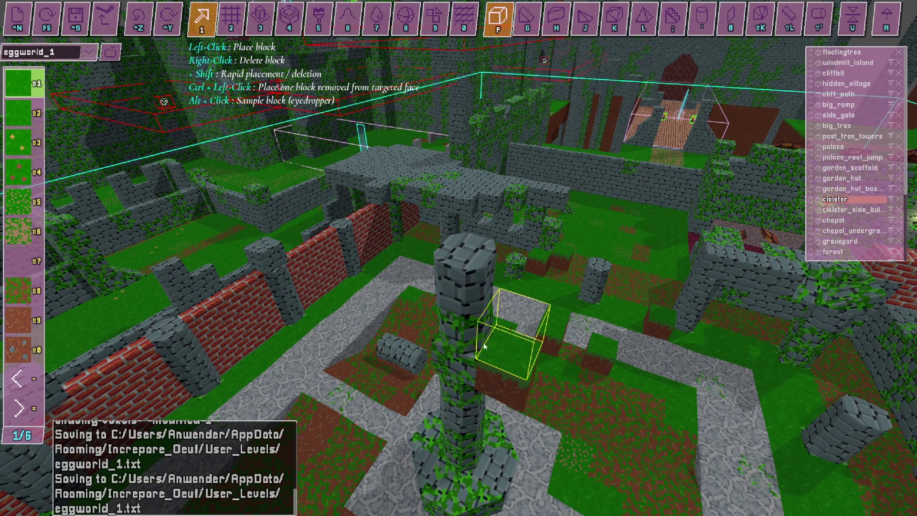
left_click(488, 346)
left_click(439, 382)
left_click(325, 334)
left_click(305, 368)
left_click(355, 398)
left_click(374, 293)
- Place the START bonfire near the pillar, then select the chapel layer in layer mode
key("Tab")
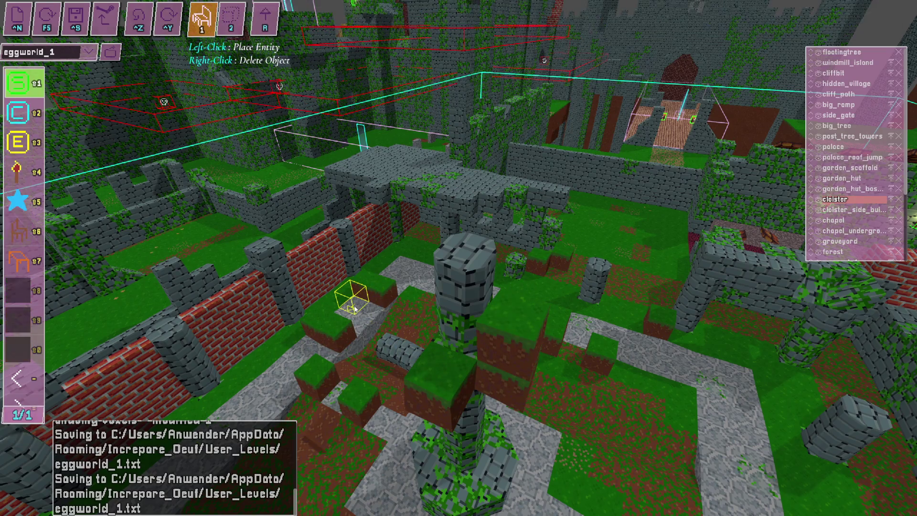
mouse_move(659, 311)
left_mouse_down()
mouse_move(674, 377)
mouse_move(536, 368)
mouse_move(518, 315)
mouse_move(334, 334)
mouse_move(420, 308)
mouse_move(349, 370)
mouse_move(373, 377)
left_mouse_up()
key("Tab")
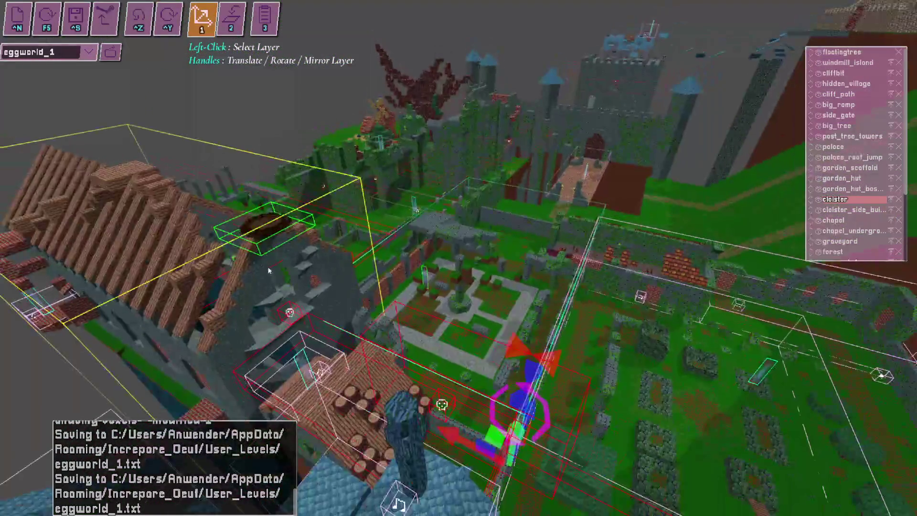
left_click(497, 496)
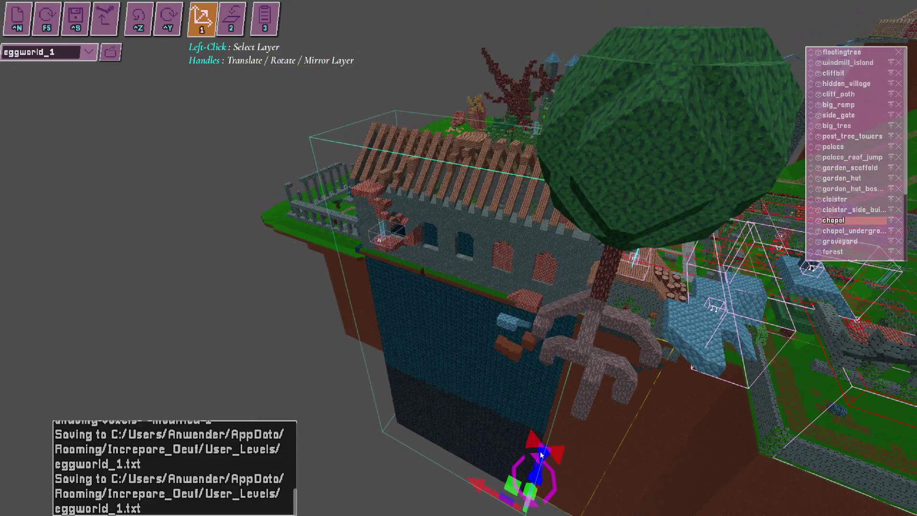
- Select the chapel layer, fly the camera down to its lower corner, and bring OBS alongside
left_click(535, 485)
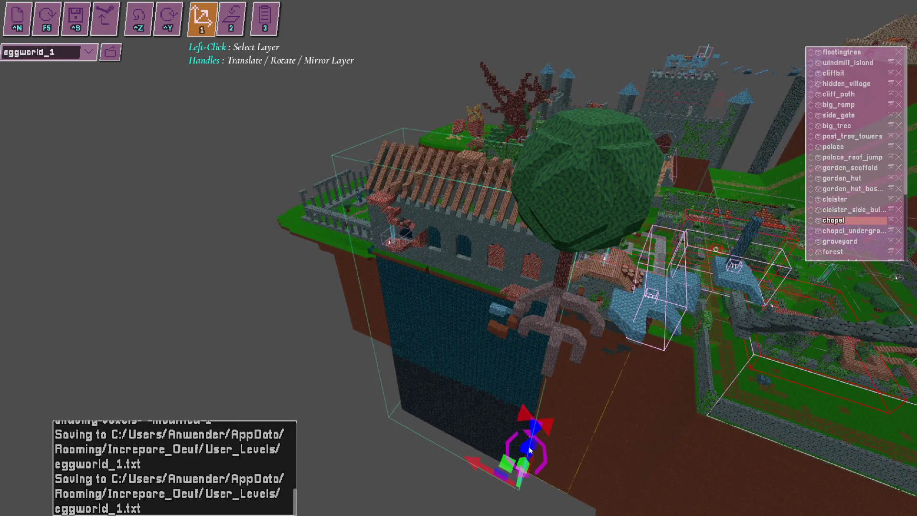
key("w")
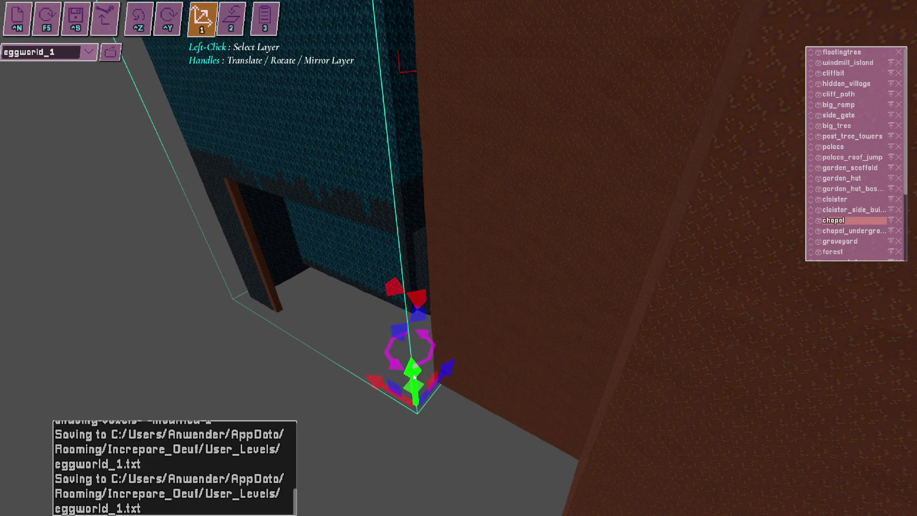
key("s")
key("s")
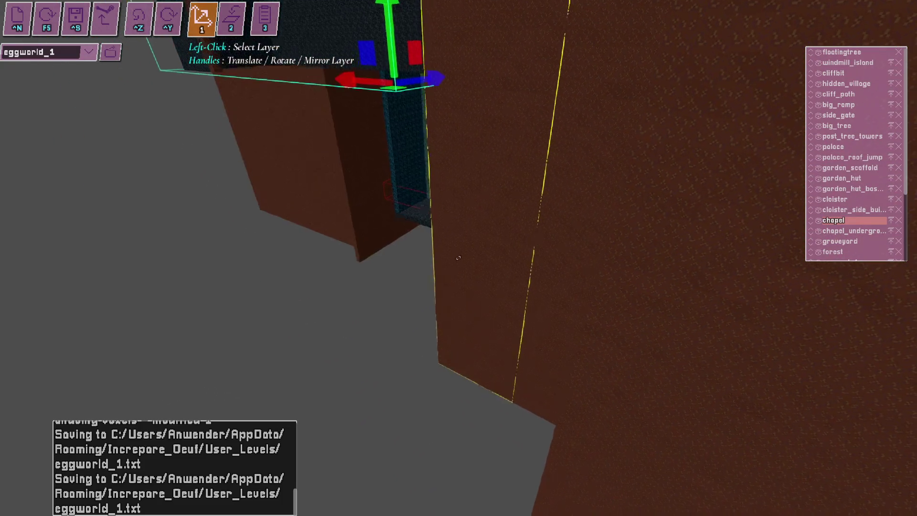
key("alt+Tab")
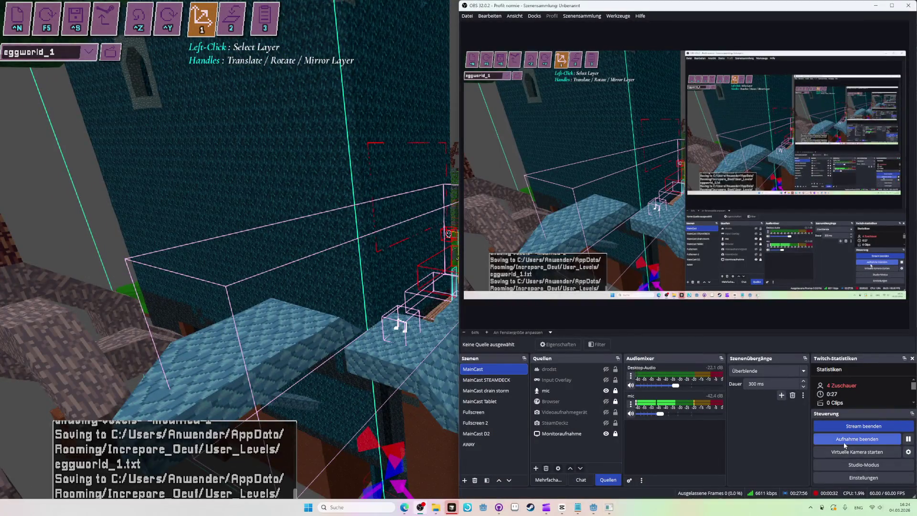
left_click(843, 445)
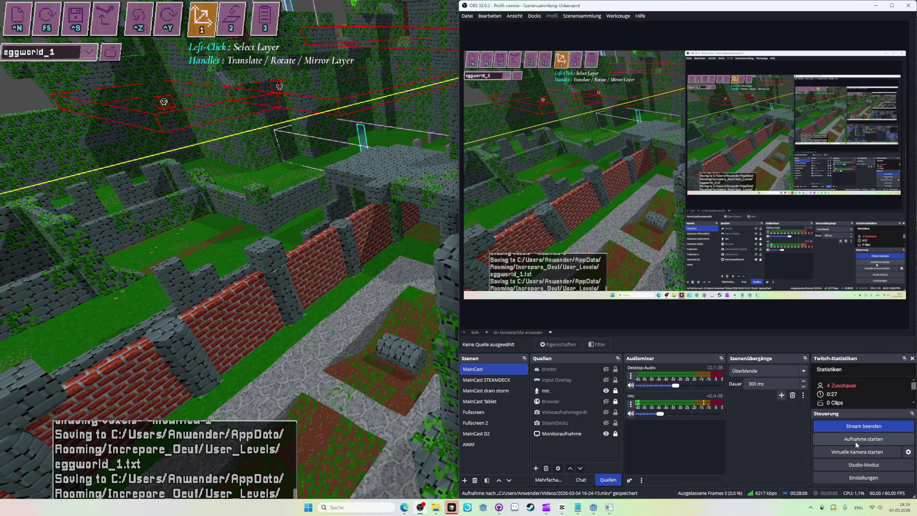
left_click(855, 440)
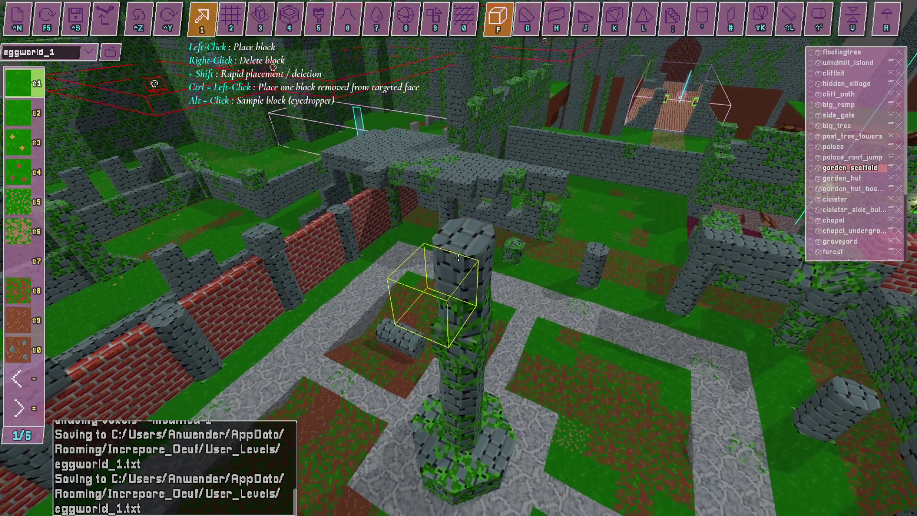
key("Tab")
key("Tab")
key("Tab")
key("alt+Tab")
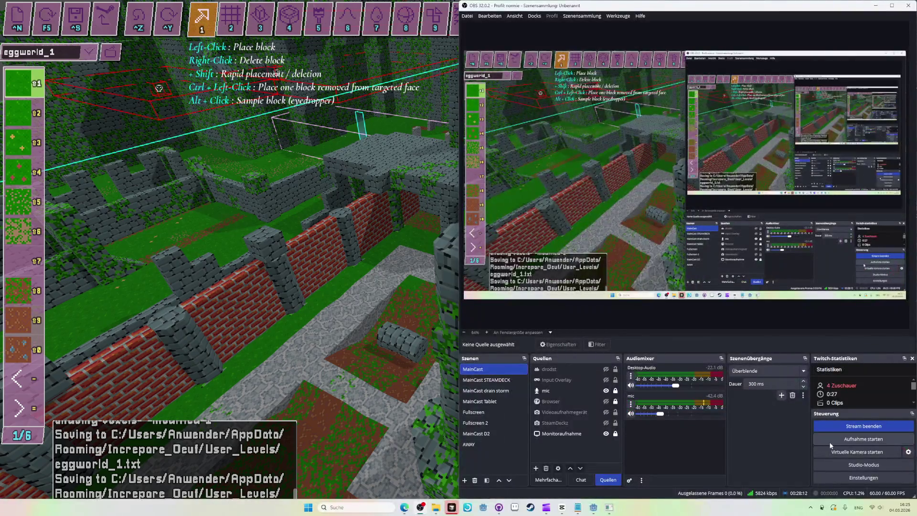
left_click(826, 440)
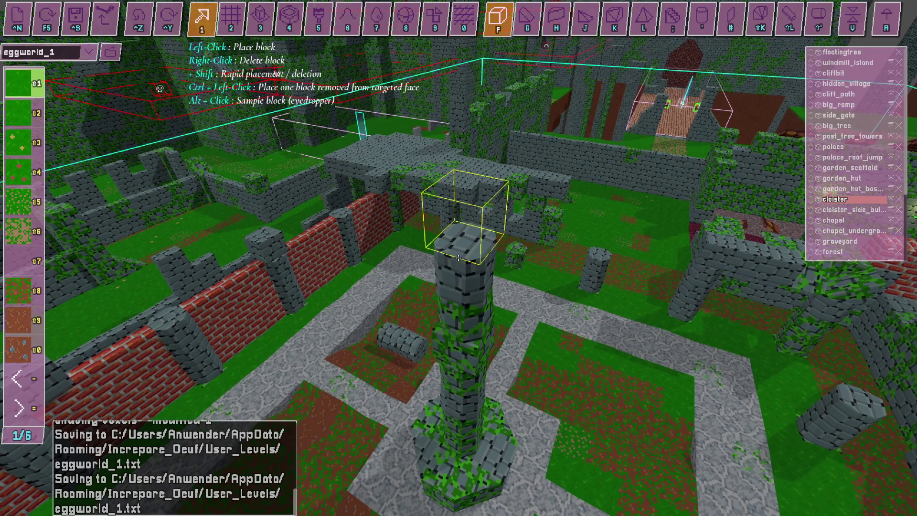
- Delete the grass and path blocks beside the cloister pillar, dig the holes deeper, then enter entity mode
right_click(549, 315)
right_click(534, 353)
right_click(630, 334)
right_click(635, 291)
right_click(592, 292)
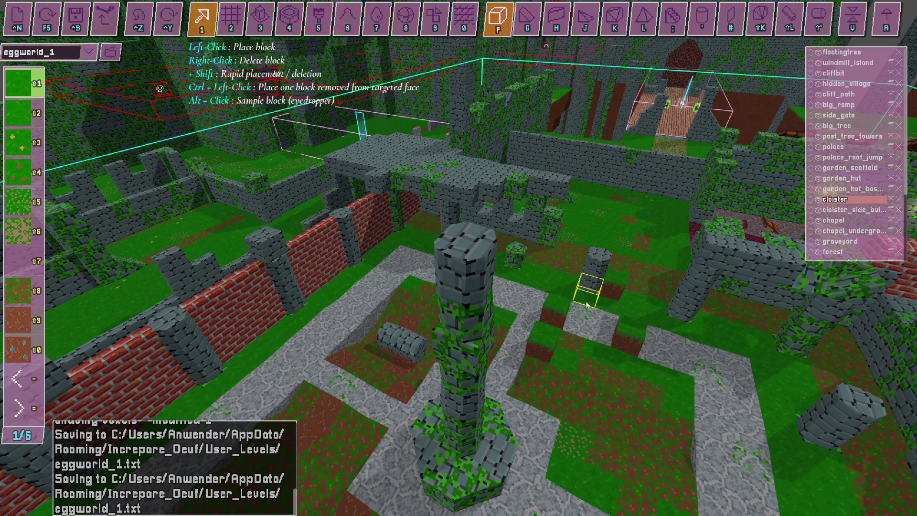
right_click(592, 346)
right_click(711, 381)
right_click(640, 330)
right_click(711, 380)
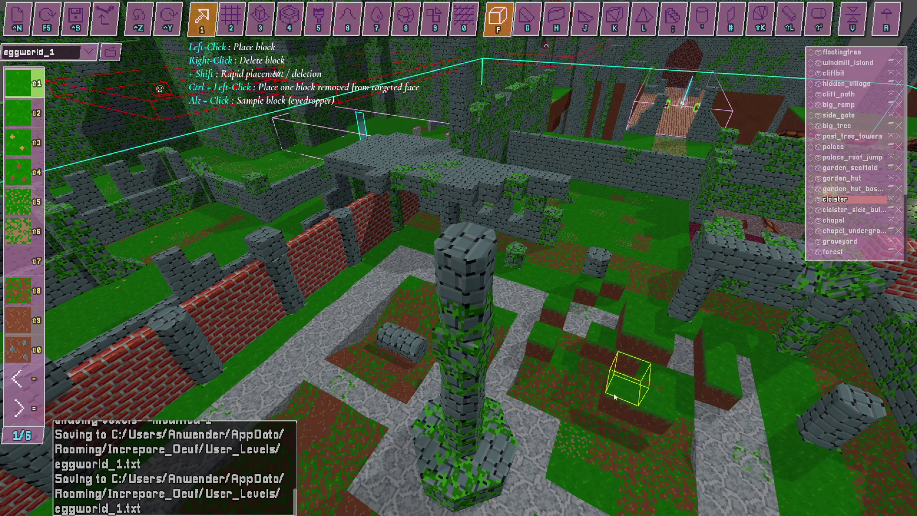
right_click(635, 377)
key("Tab")
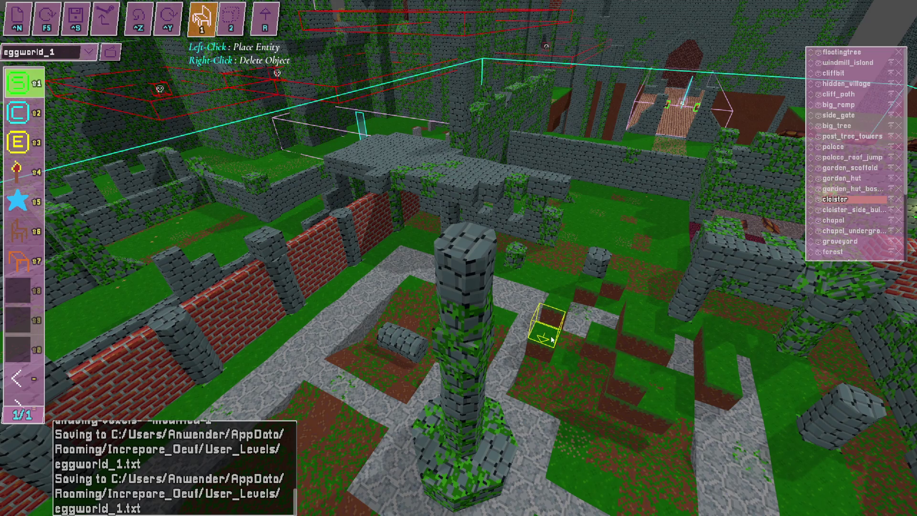
- Start a new OBS recording and return to the full-screen level editor
key("alt+Tab")
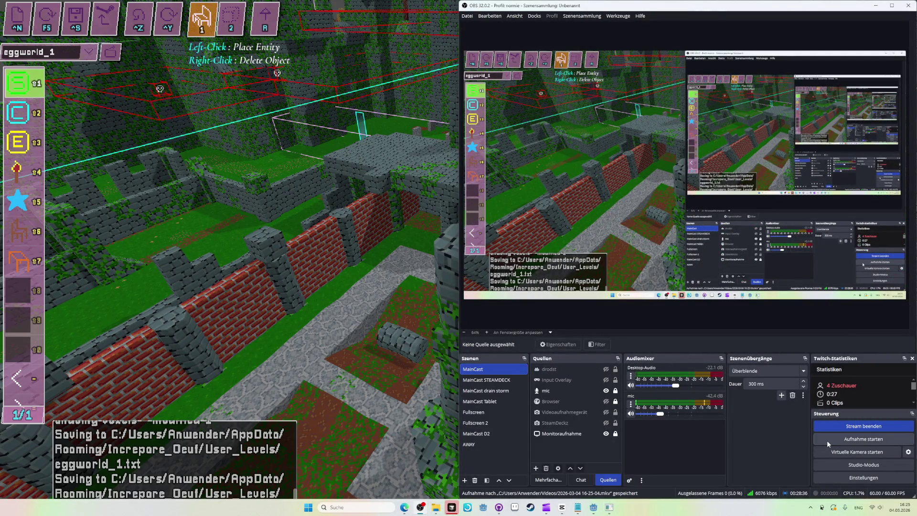
key("alt+Tab")
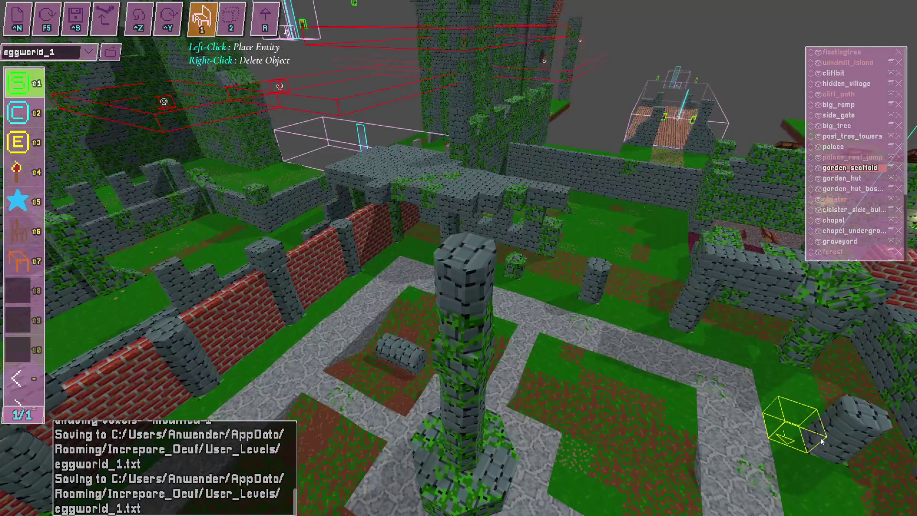
key("alt+Tab")
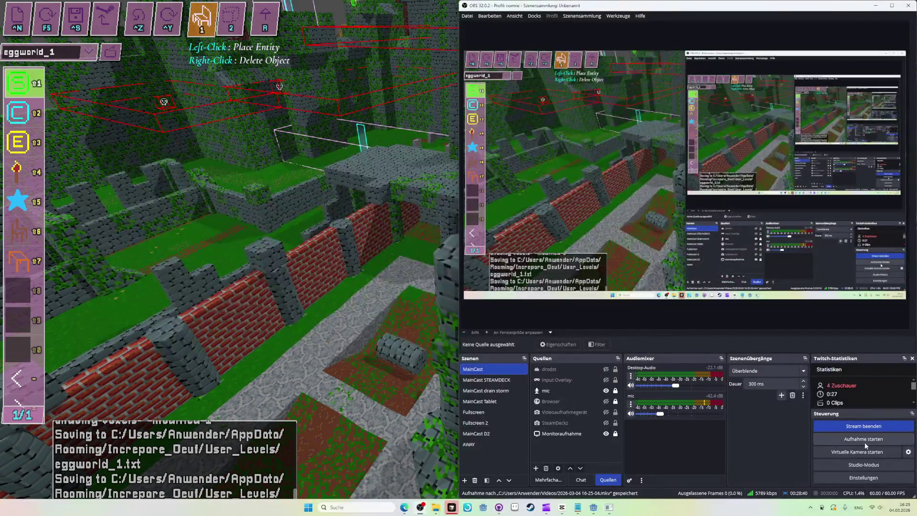
left_click(864, 438)
key("alt+Tab")
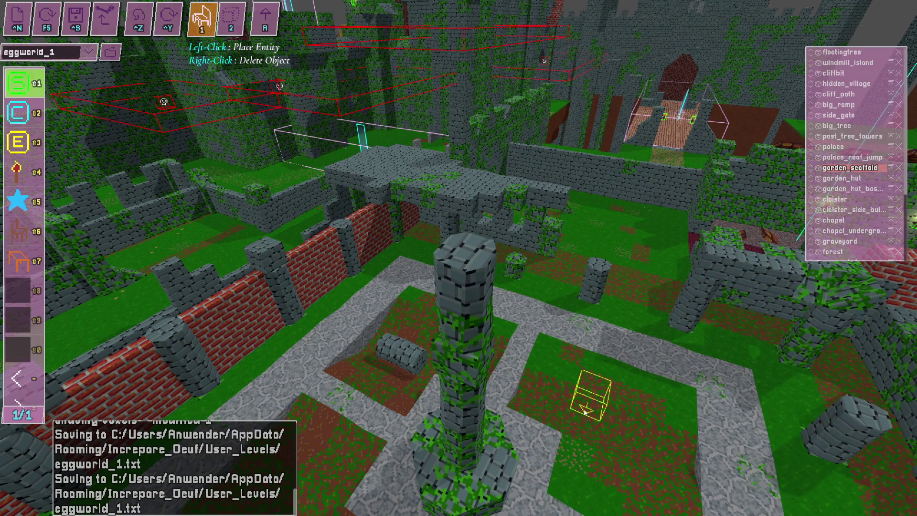
- Cycle the editor out of entity placement mode and bring the editor back full screen
key("Tab")
key("Tab")
key("Tab")
key("Tab")
key("Tab")
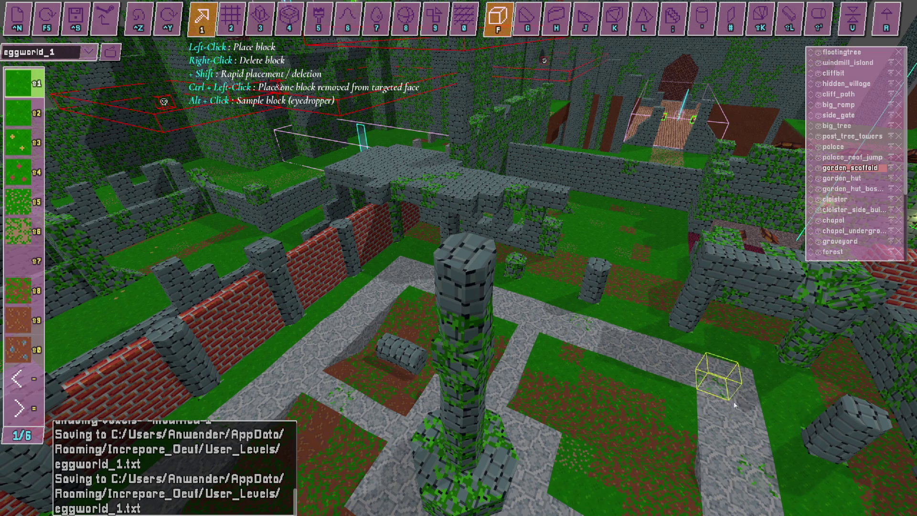
key("alt+Tab")
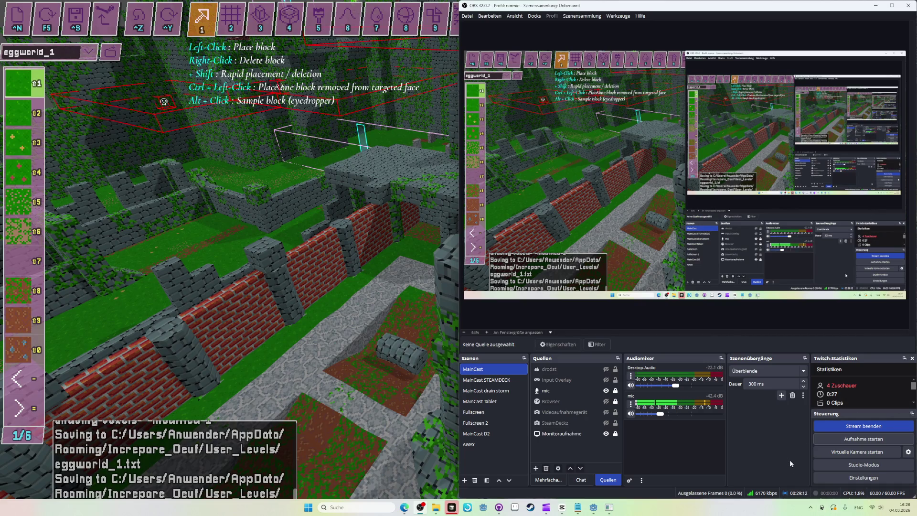
key("alt+Tab")
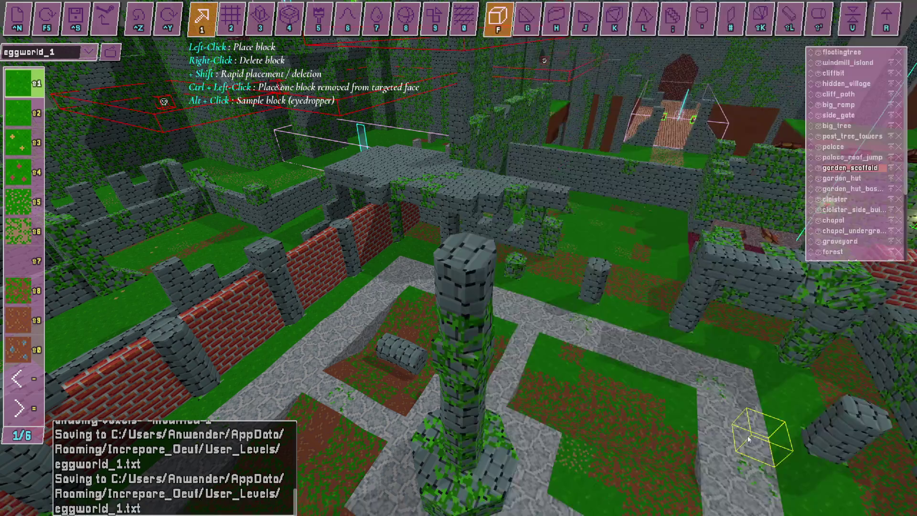
- Start a new OBS recording, build grass blocks onto the stone path, and place a START bonfire beside them
key("alt+Tab")
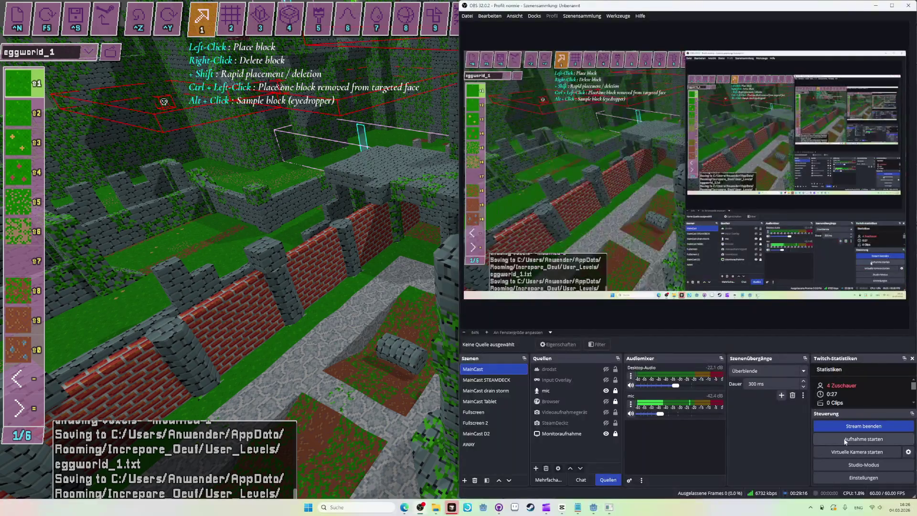
left_click(845, 439)
key("alt+Tab")
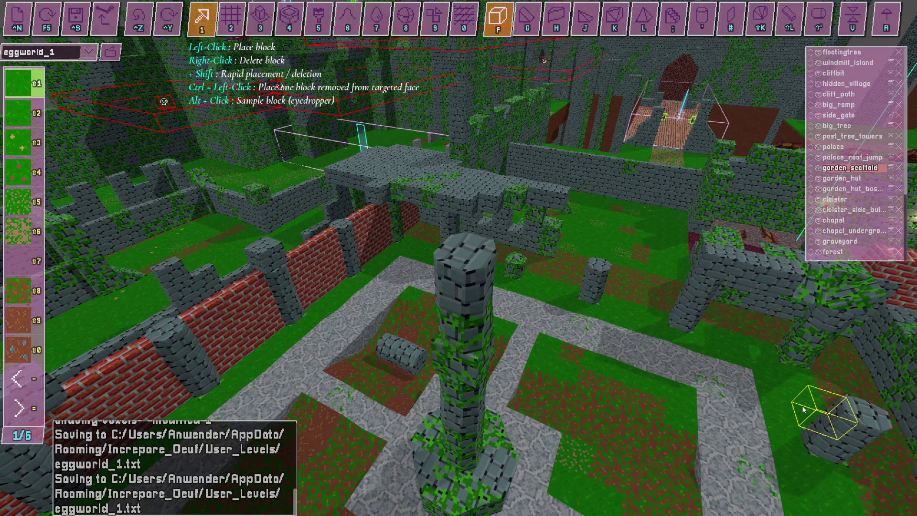
mouse_move(525, 333)
left_mouse_down()
mouse_move(527, 321)
mouse_move(538, 372)
mouse_move(581, 322)
left_mouse_up()
key("Tab")
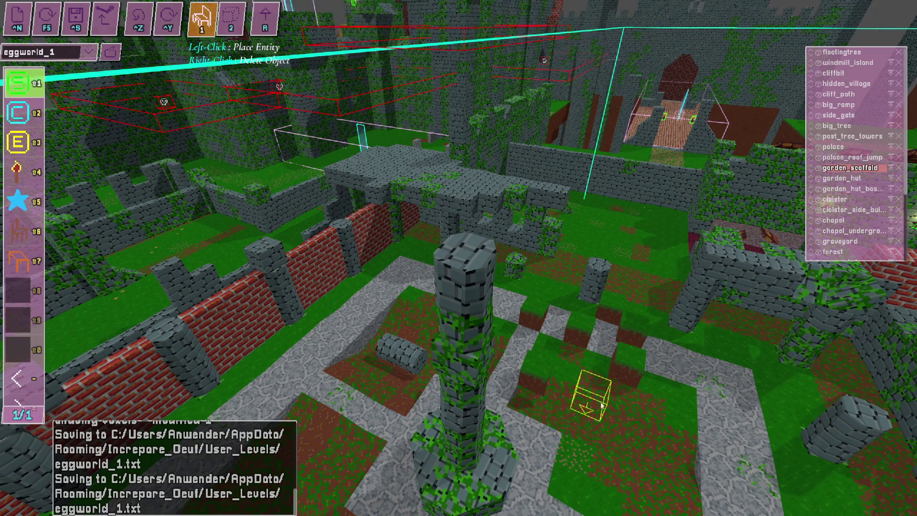
left_click(602, 407)
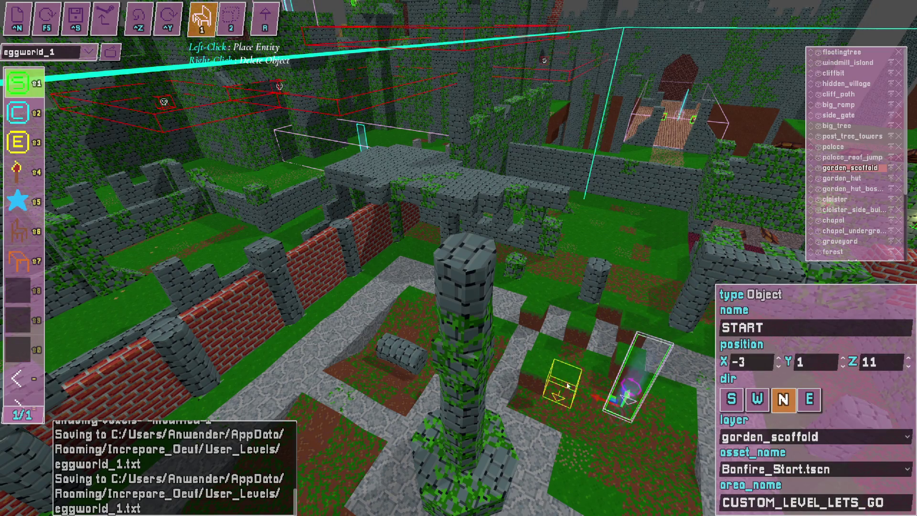
- Select the cloister layer and drag its green axis to raise it upward
key("Tab")
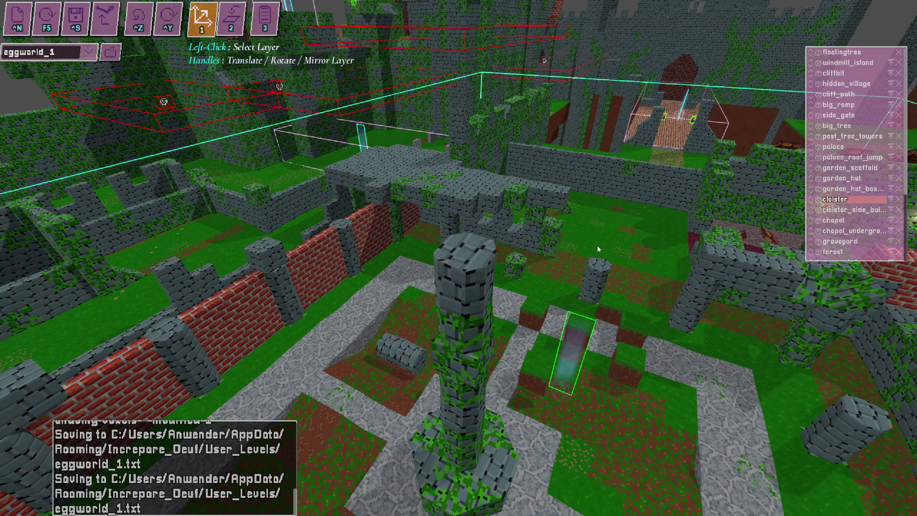
left_click(596, 245)
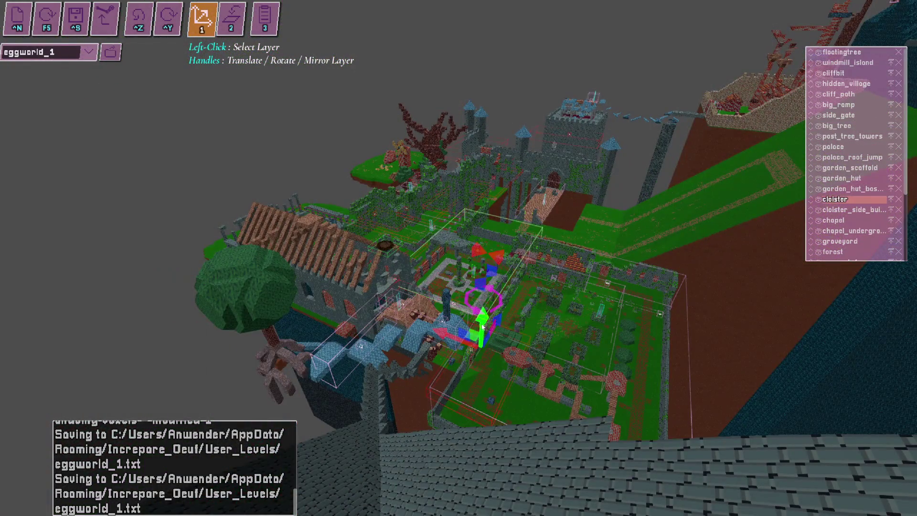
mouse_move(482, 327)
left_mouse_down()
mouse_move(491, 200)
mouse_move(521, 70)
left_mouse_up()
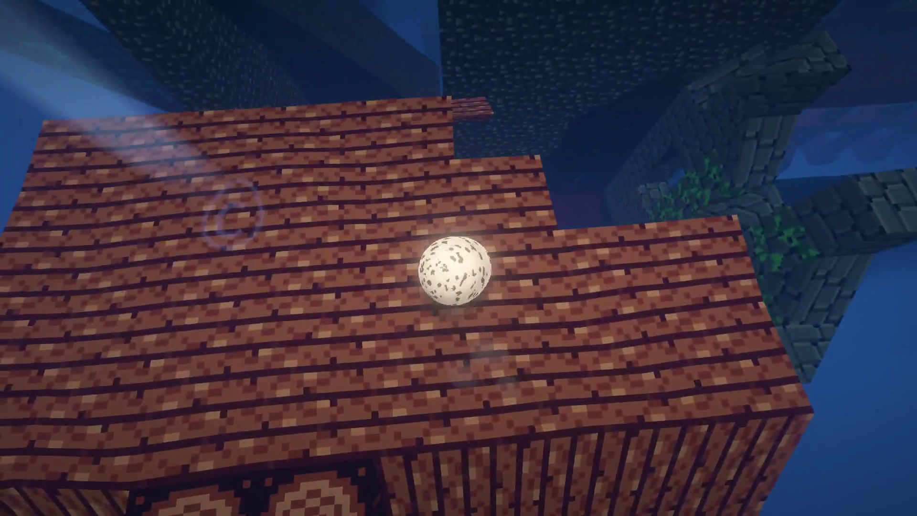
- Leave the play test, stop the OBS recording, and return to the full-screen editor
key("Escape")
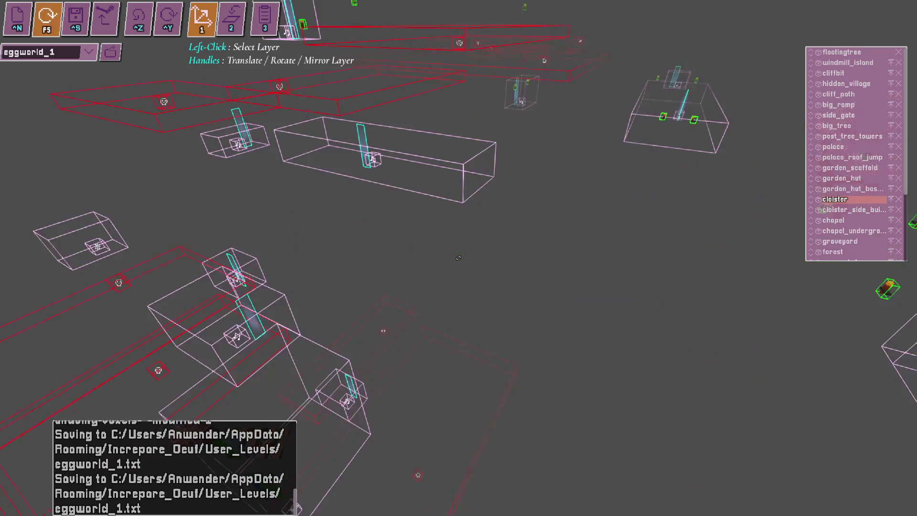
key("alt+Tab")
left_click(859, 440)
key("alt+Tab")
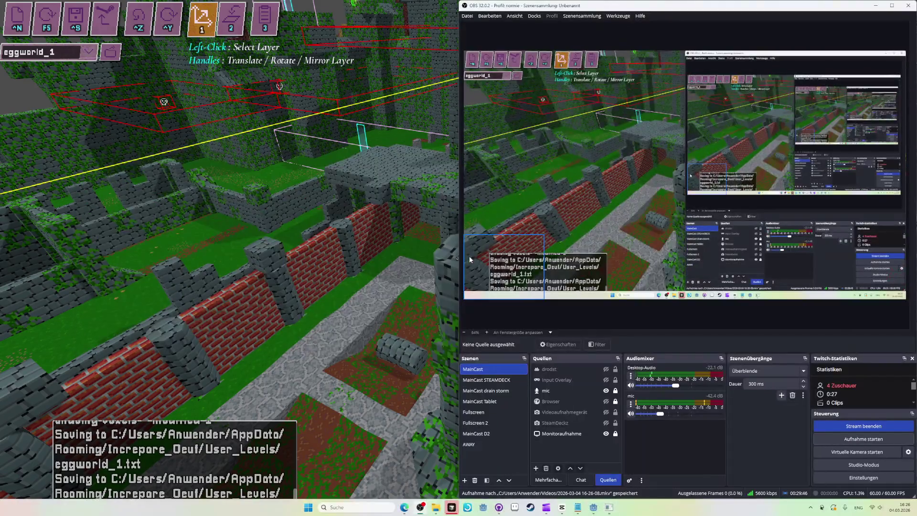
key("alt+Tab")
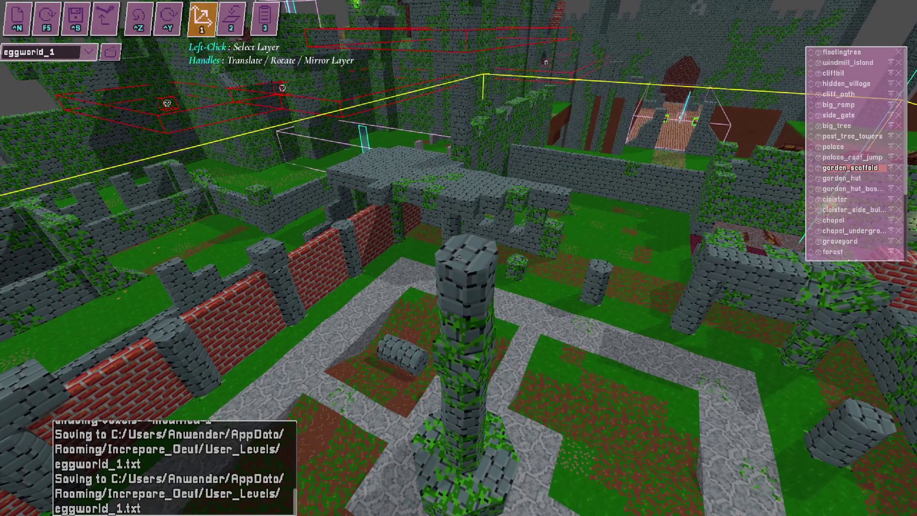
- Make cloister the working layer and switch the editor to block placement mode
key("3")
key("1")
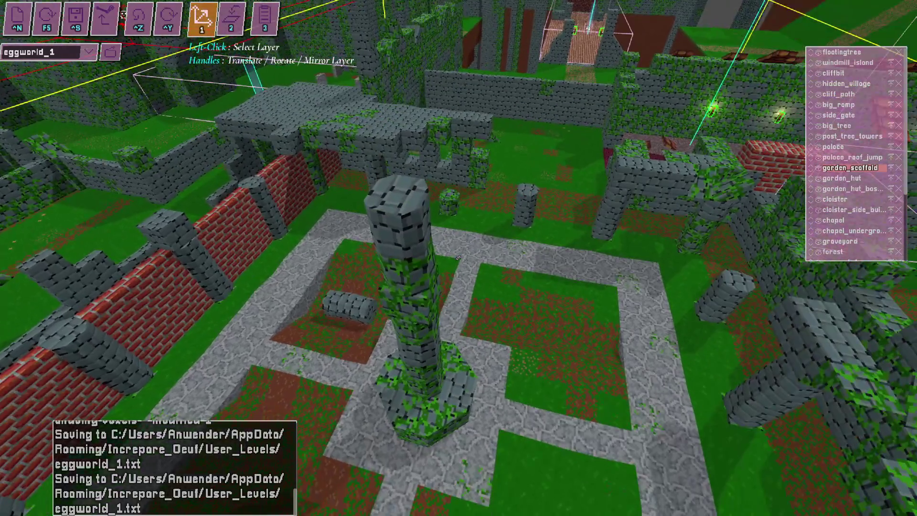
left_click(458, 257)
key("2")
key("3")
key("1")
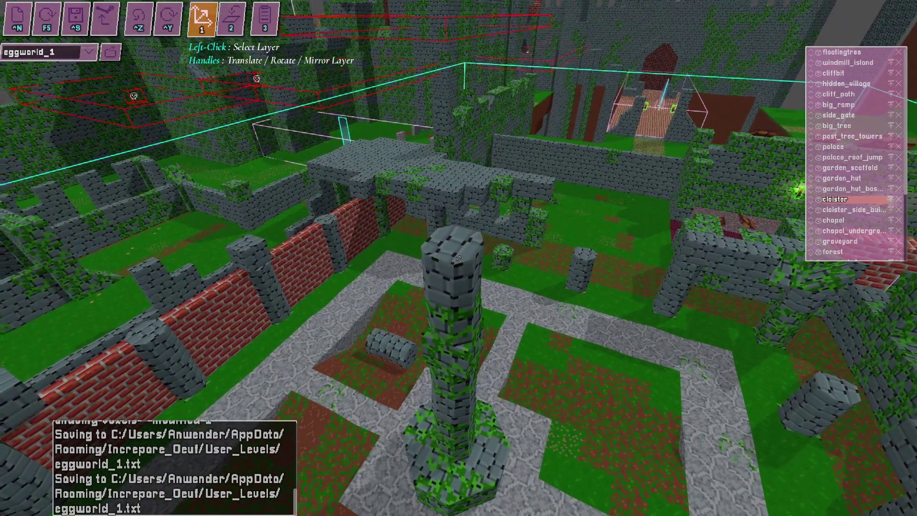
key("2")
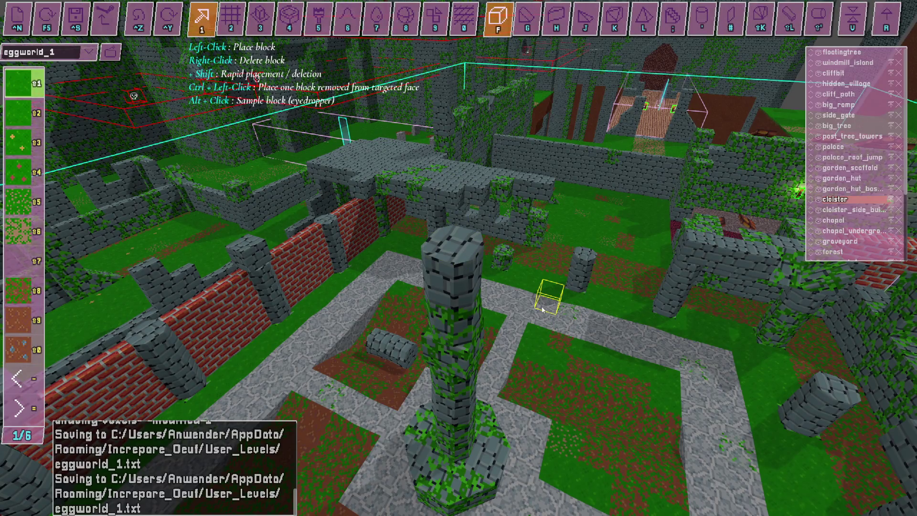
key("alt+Tab")
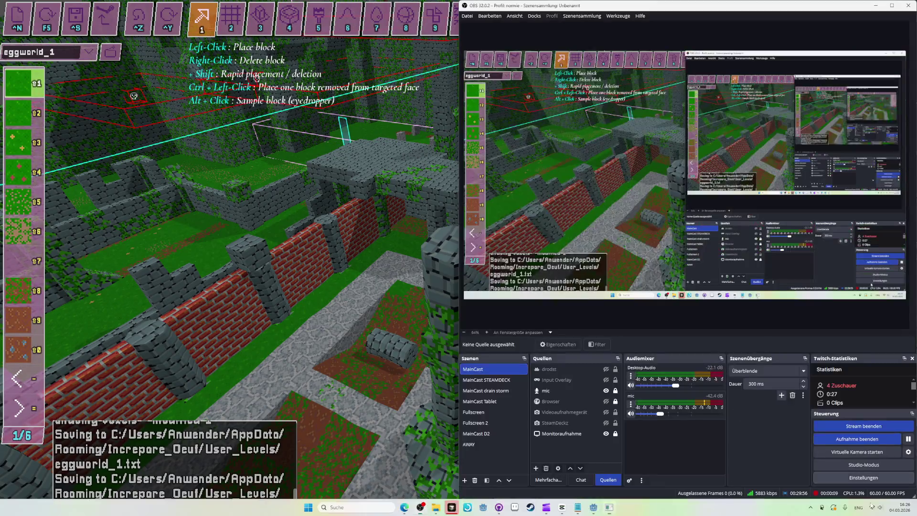
- Stop the recording take, pick dirt from slot 9, and undo the recently placed dirt blocks
left_click(849, 440)
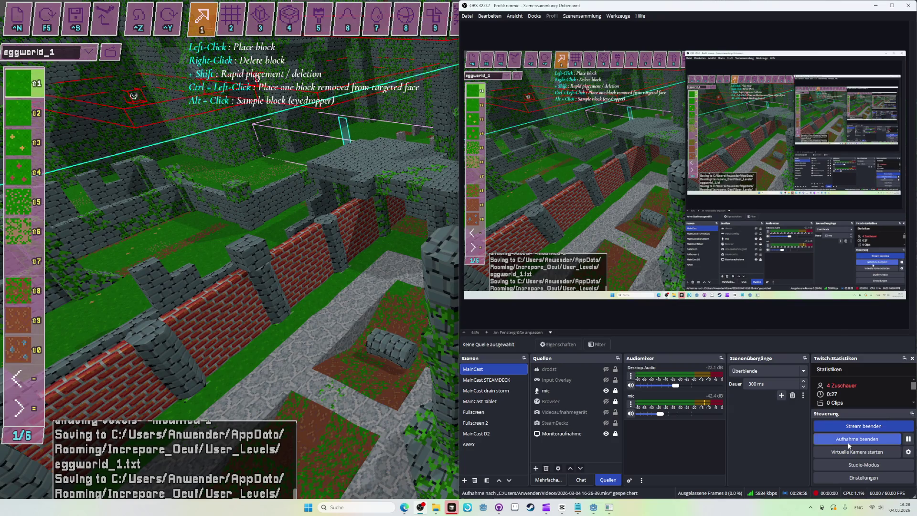
key("alt+Tab")
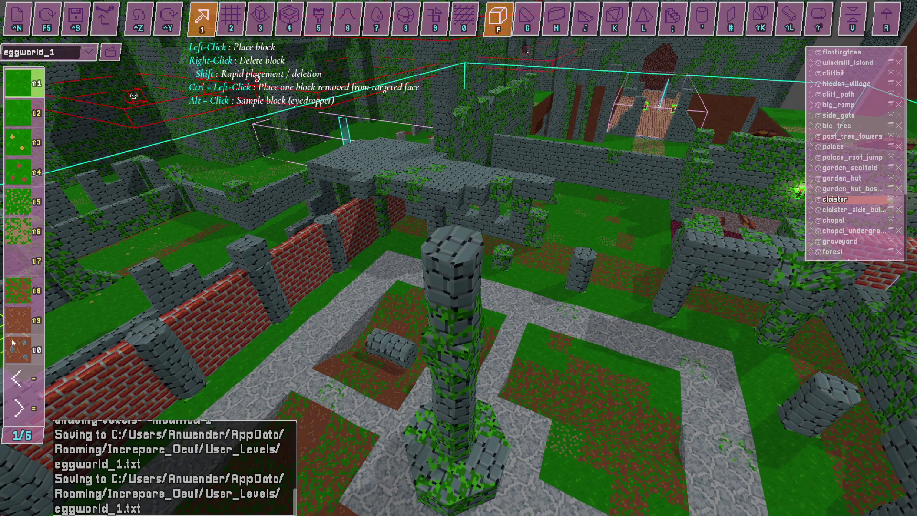
left_click(18, 320)
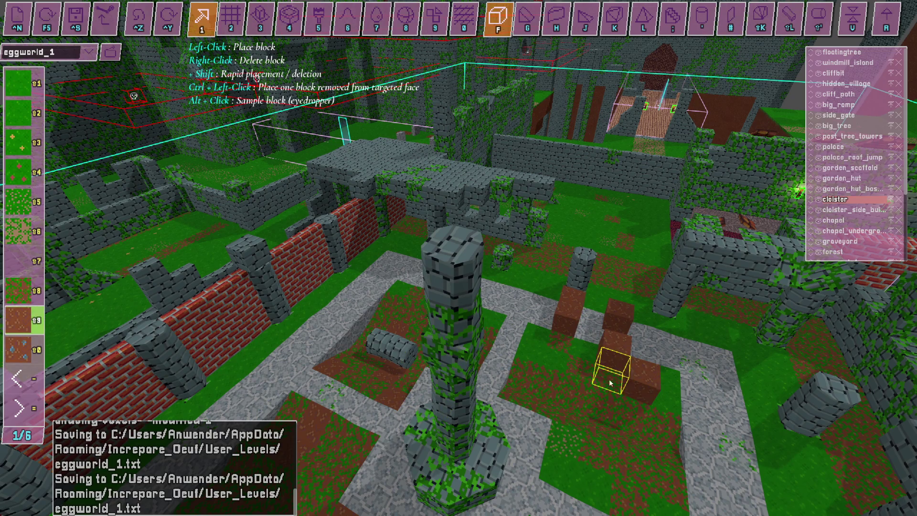
key("alt+Tab")
left_click(846, 440)
key("alt+Tab")
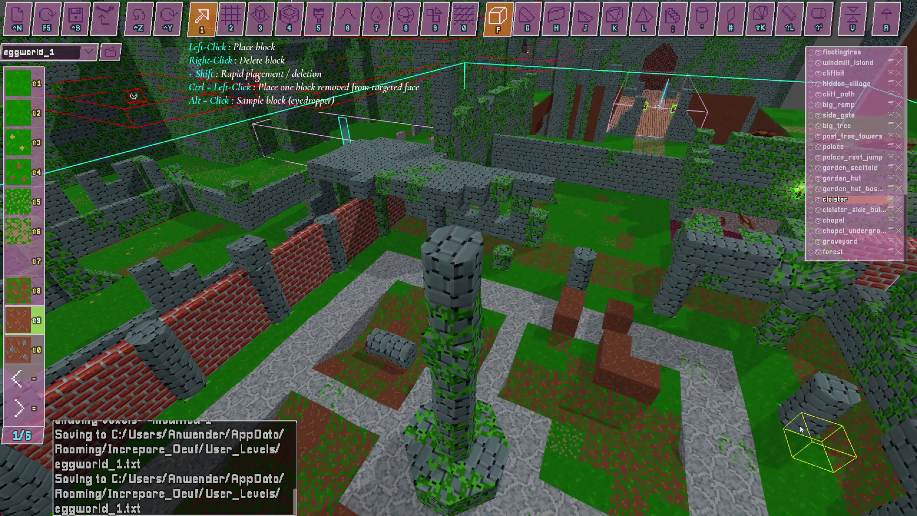
key("ctrl+z")
key("ctrl+z")
key("ctrl+z")
key("ctrl+z")
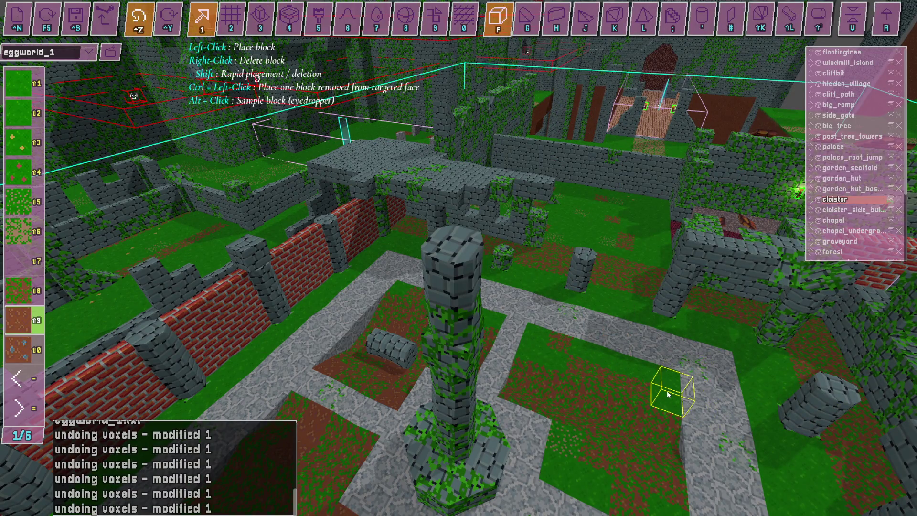
key("alt+Tab")
key("alt+Tab")
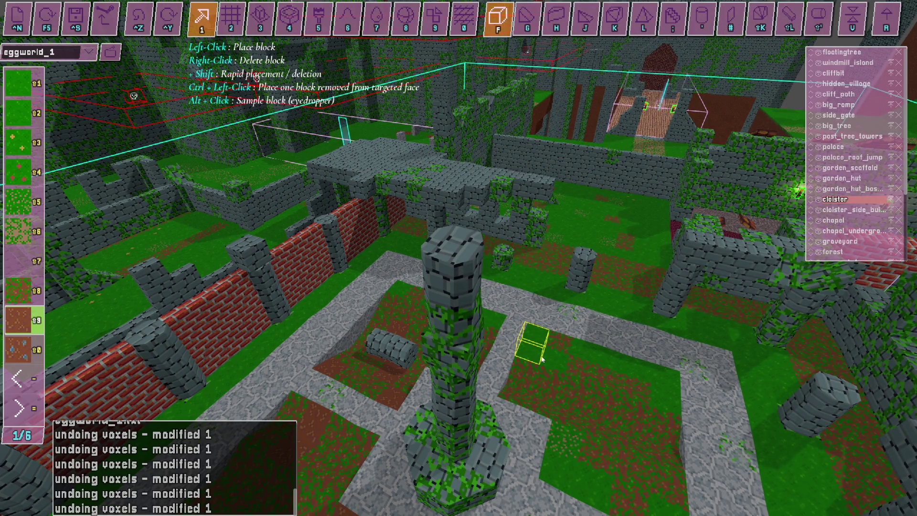
- Paint dirt-block columns across the courtyard, then undo them one by one
mouse_move(548, 325)
left_mouse_down()
mouse_move(640, 352)
mouse_move(590, 332)
mouse_move(633, 246)
mouse_move(649, 290)
mouse_move(638, 382)
left_mouse_up()
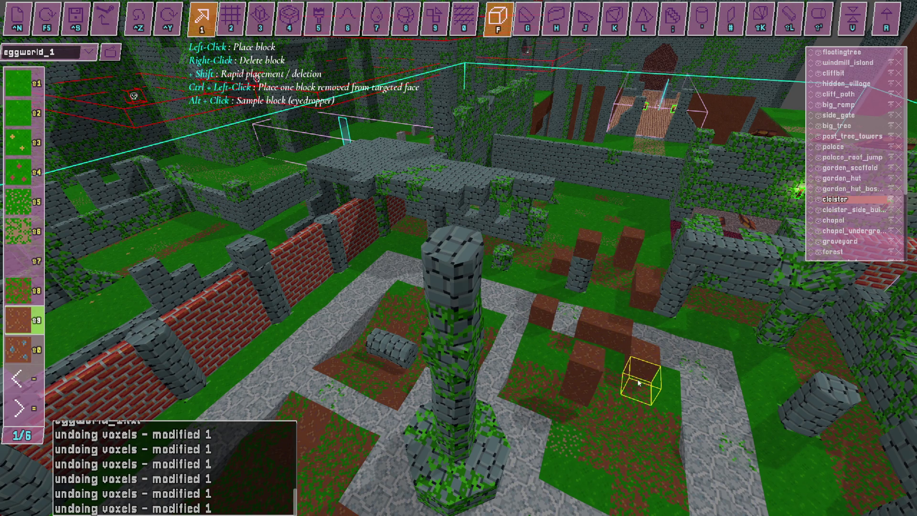
key("alt+Tab")
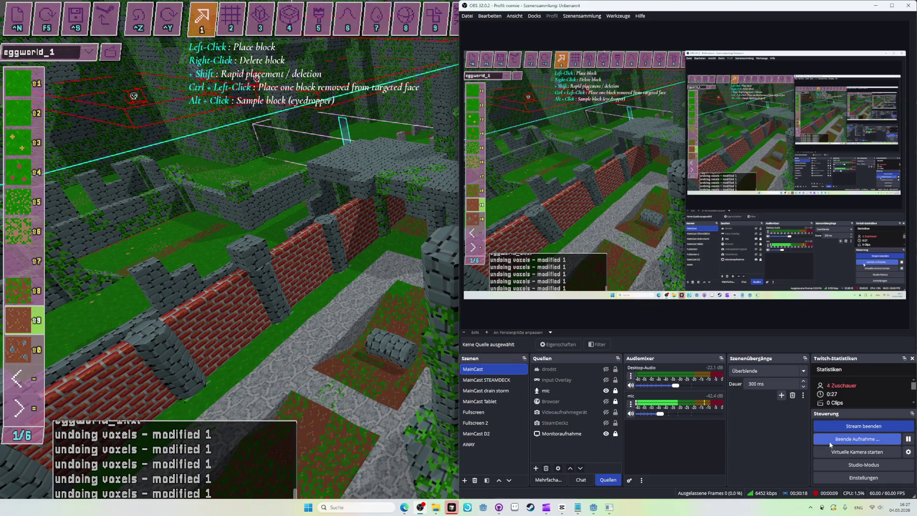
key("alt+Tab")
key("ctrl+z")
key("ctrl+z")
key("ctrl+z")
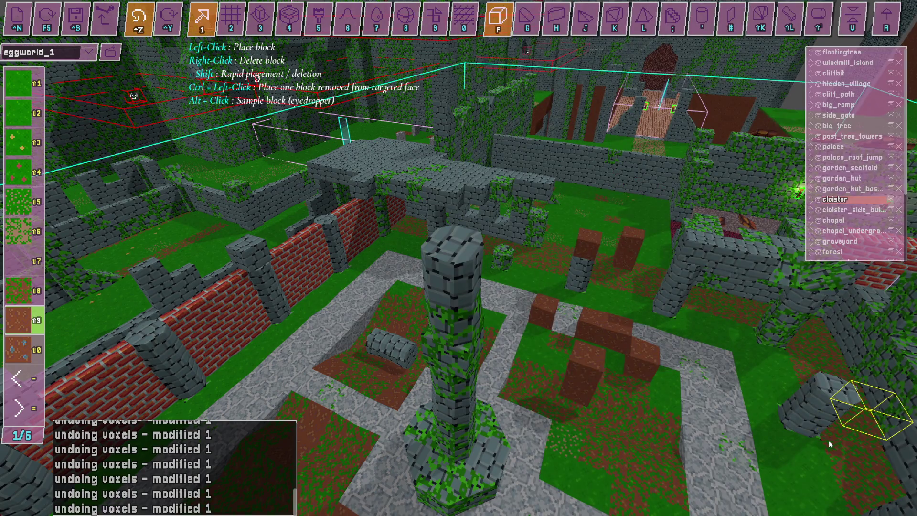
key("ctrl+z")
key("ctrl+z")
key("ctrl+z")
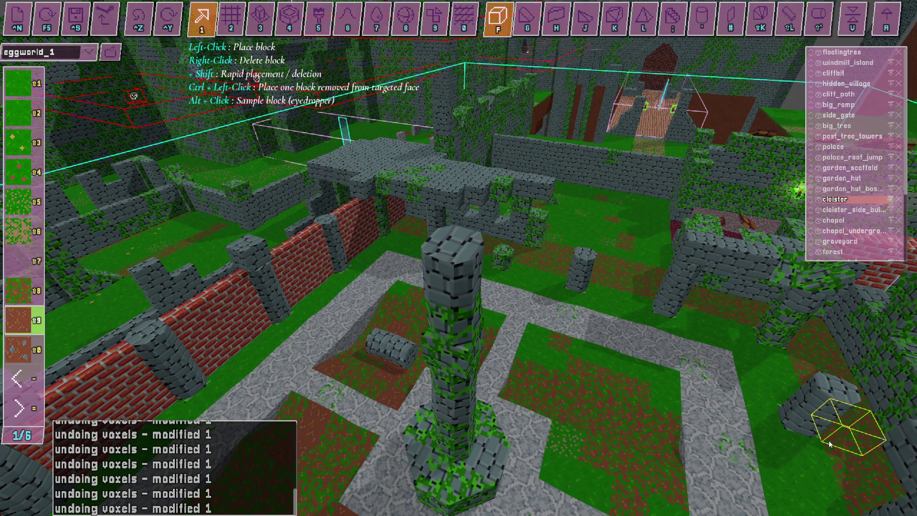
key("alt+Tab")
key("alt+Tab")
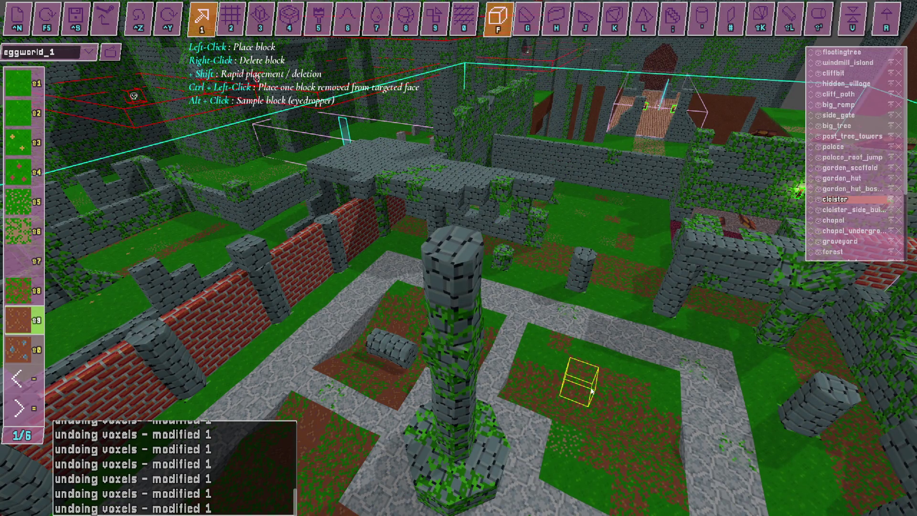
- Return to block mode and scatter dirt blocks across the right side of the courtyard
key("Tab")
key("shift+Tab")
key("shift+Tab")
key("shift+Tab")
key("Tab")
key("Tab")
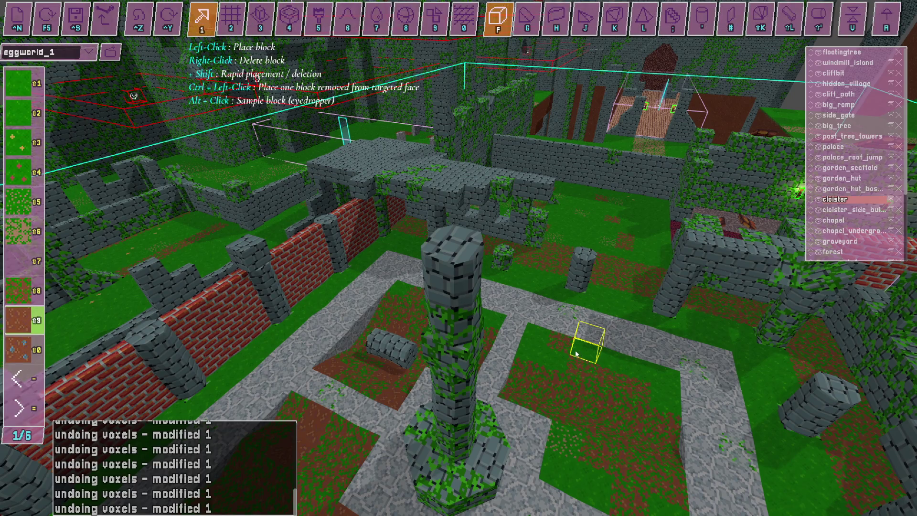
mouse_move(549, 326)
left_mouse_down()
mouse_move(651, 276)
mouse_move(607, 374)
mouse_move(675, 272)
left_mouse_up()
left_click(675, 273)
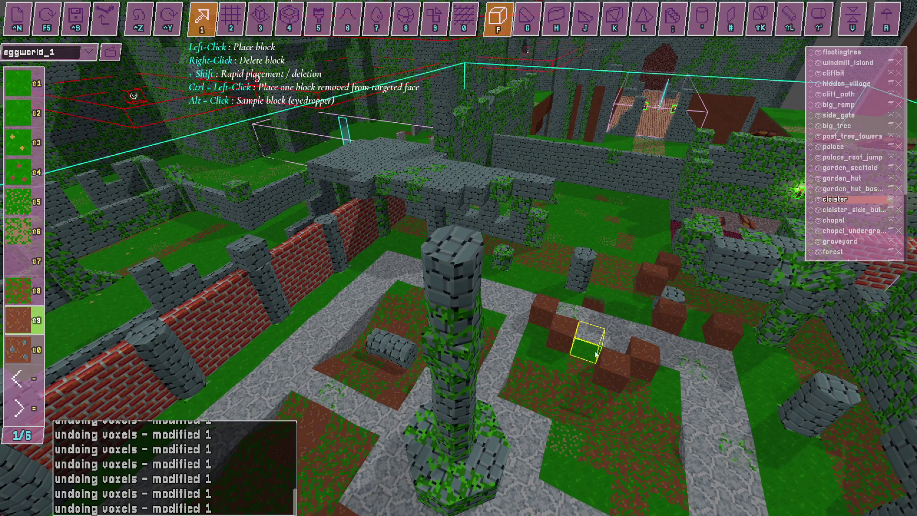
- Move the START bonfire to X 0, Y 1, Z 19 and switch to layer mode
key("Tab")
mouse_move(547, 394)
left_mouse_down()
mouse_move(603, 305)
mouse_move(647, 413)
mouse_move(482, 334)
mouse_move(568, 256)
mouse_move(598, 306)
mouse_move(564, 264)
mouse_move(595, 281)
left_mouse_up()
key("Tab")
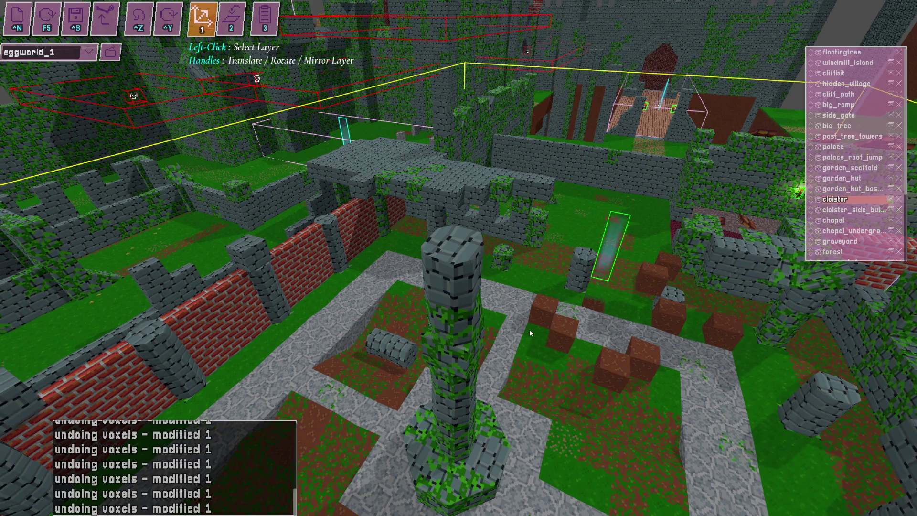
scroll(530, 333, "down", 5)
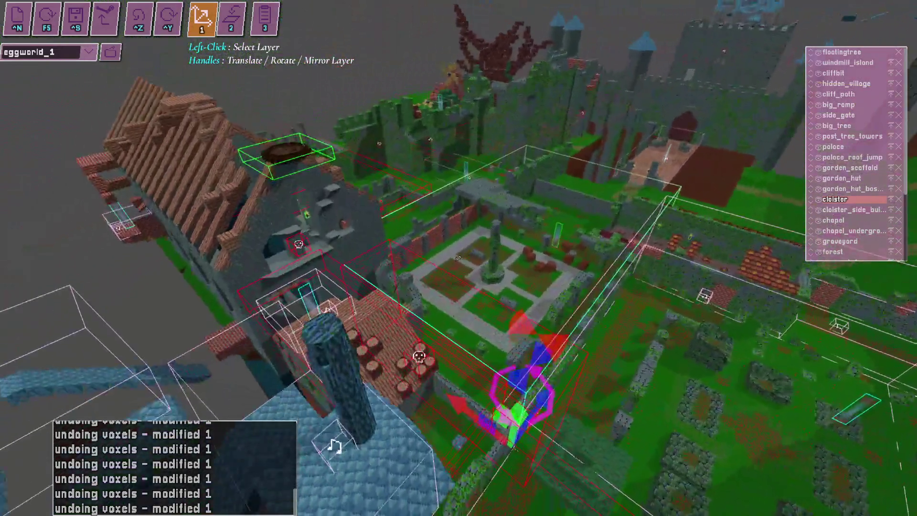
scroll(457, 258, "up", 5)
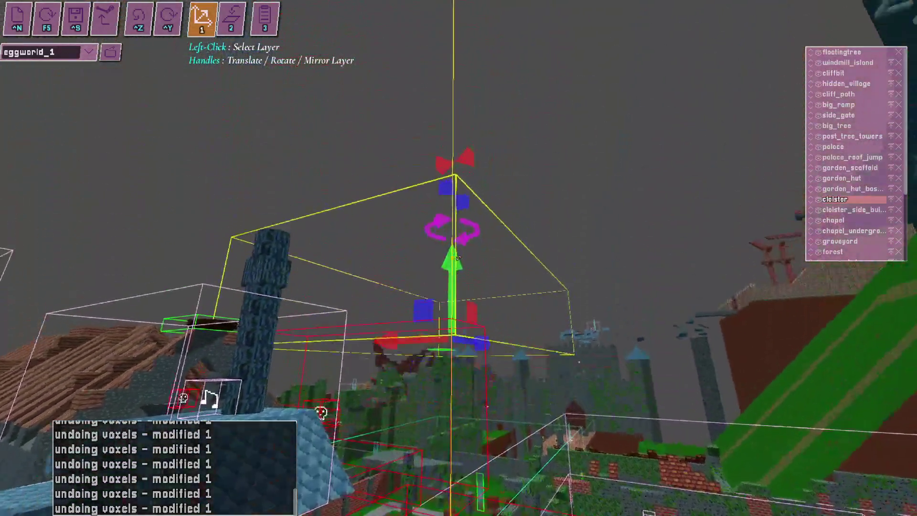
scroll(457, 258, "down", 5)
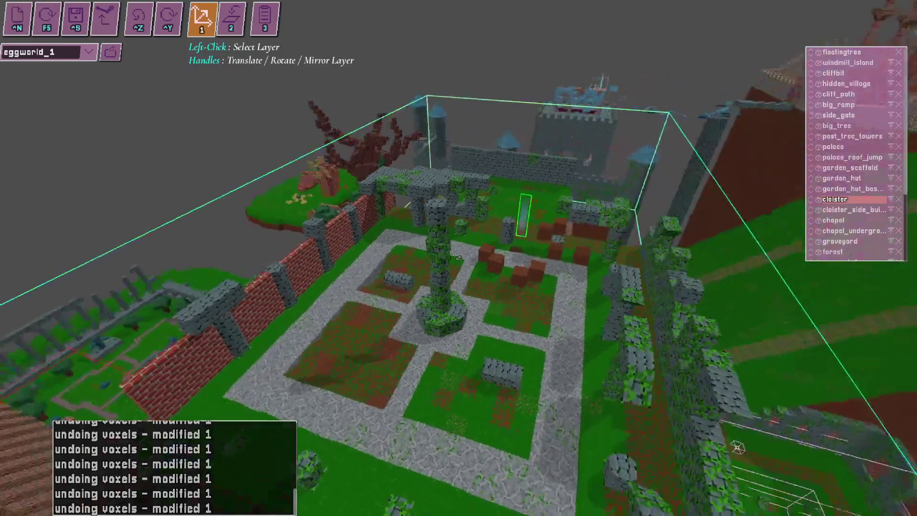
key("alt+Tab")
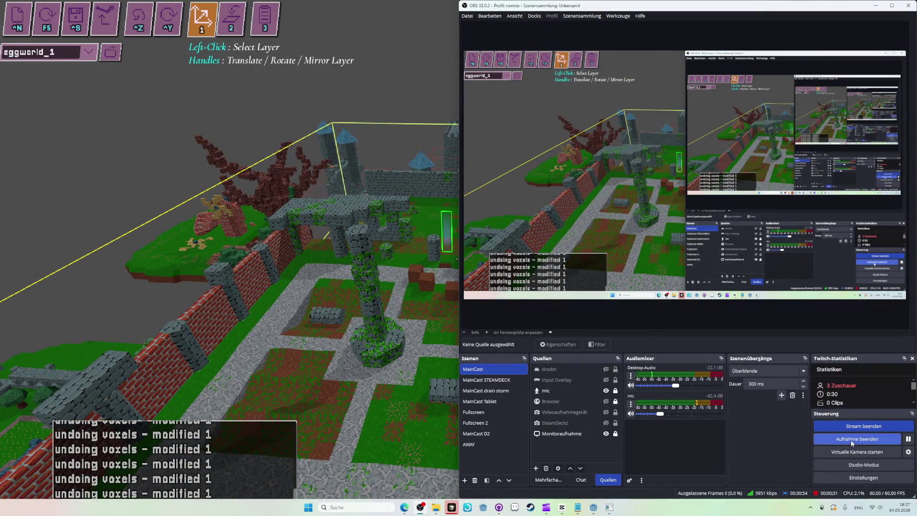
left_click(851, 441)
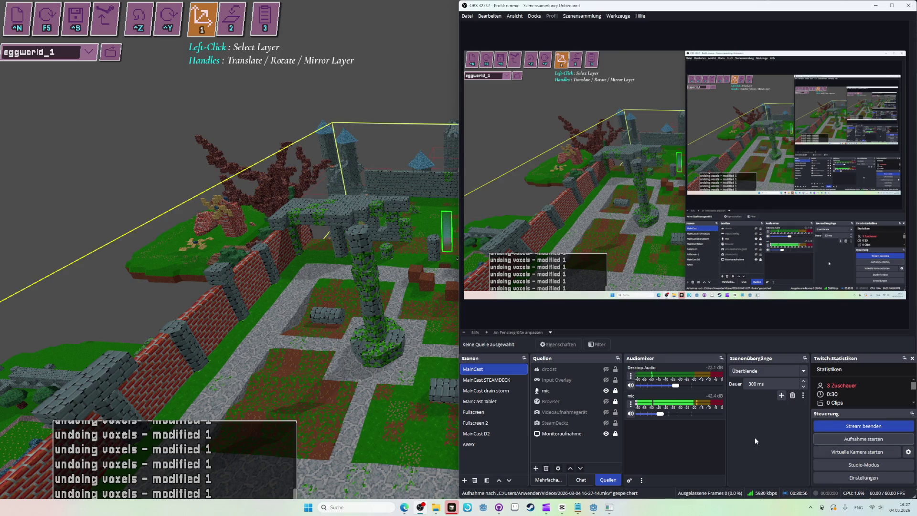
key("alt+Tab")
key("alt+Tab")
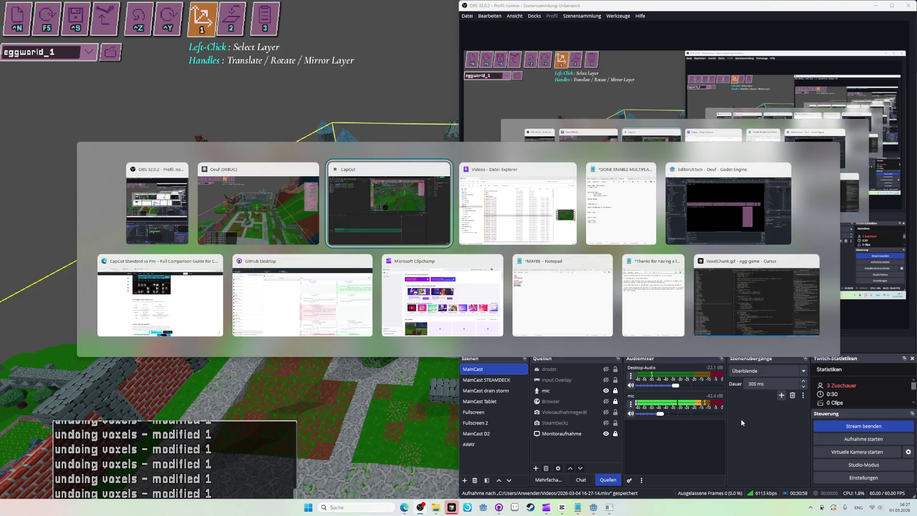
key("alt+Tab")
key("alt+Tab")
key("alt+Tab")
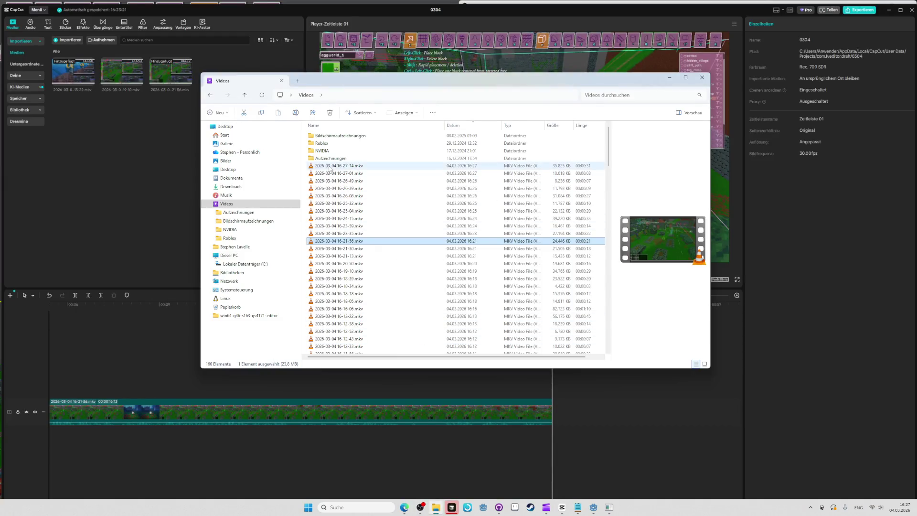
left_click_drag(337, 166, 552, 422)
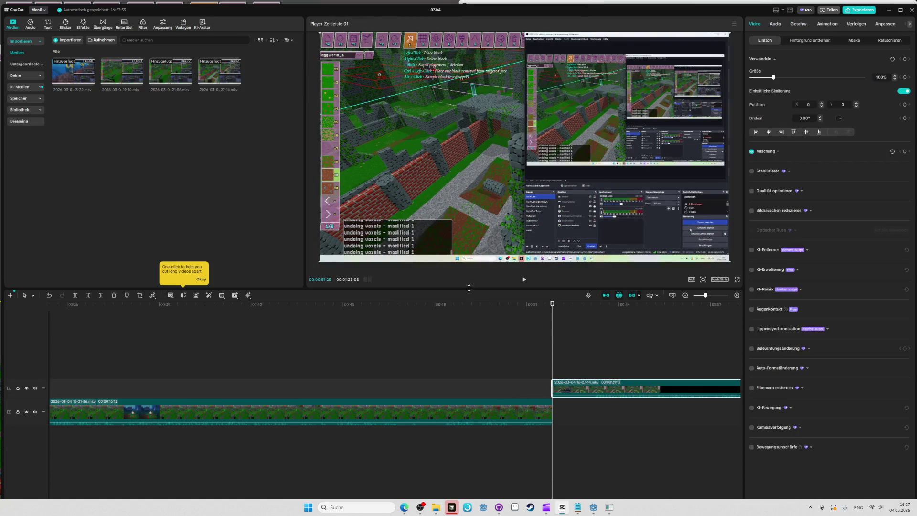
left_click_drag(581, 386, 573, 412)
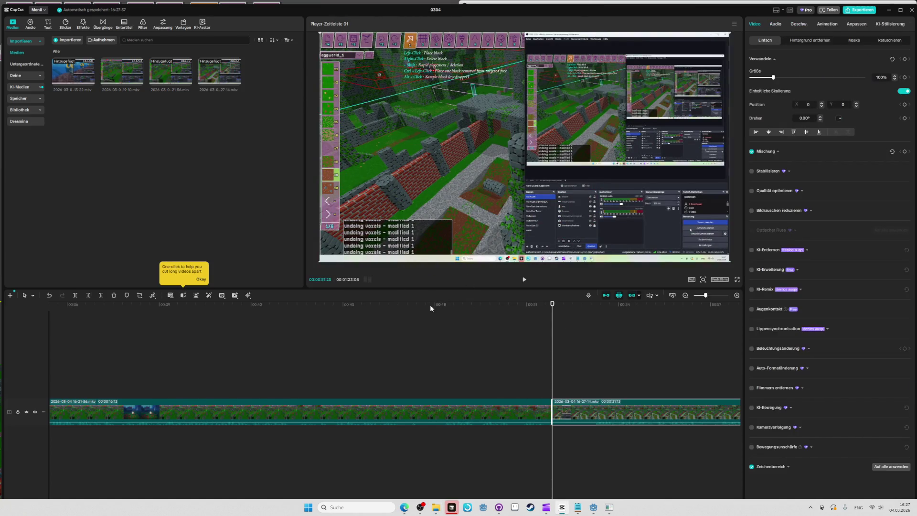
left_click(430, 308)
key("space")
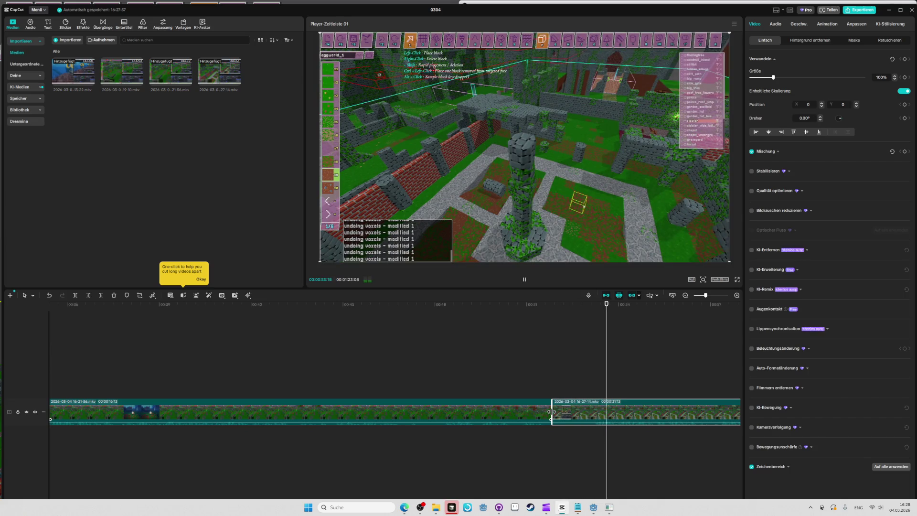
left_click(551, 305)
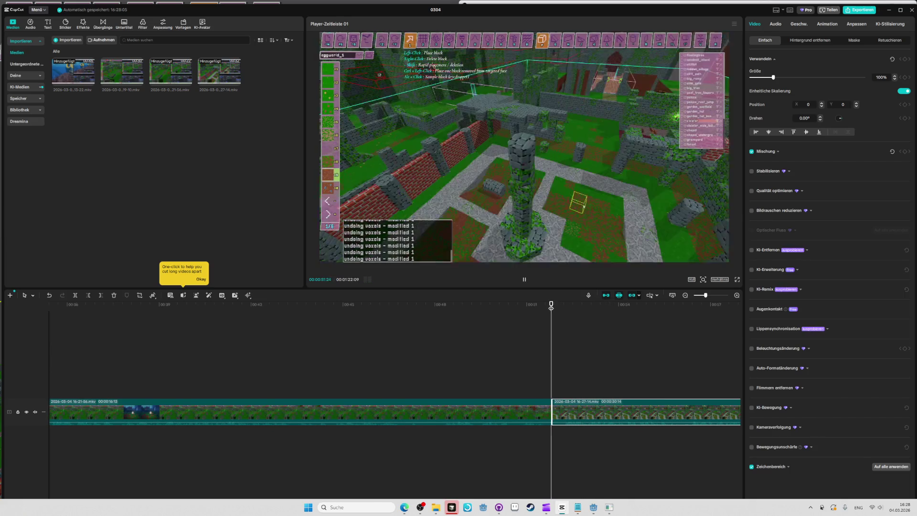
left_click(467, 305)
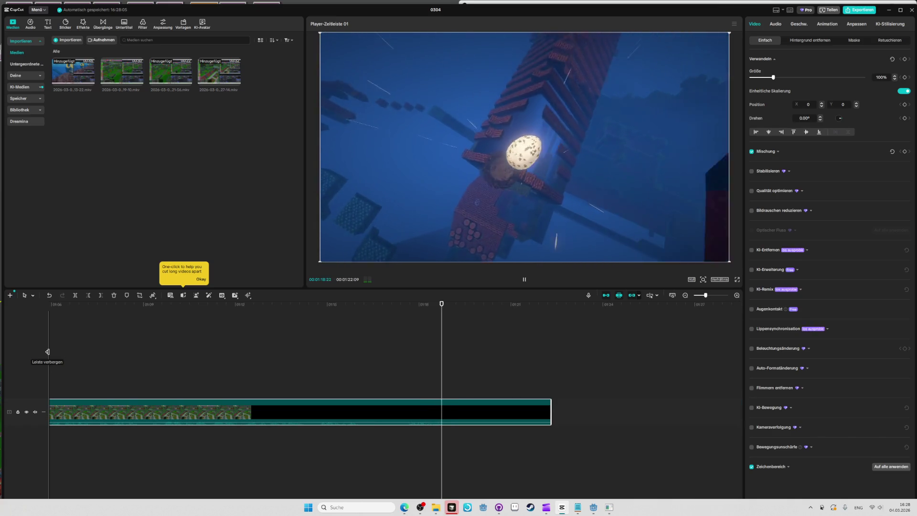
left_click(30, 24)
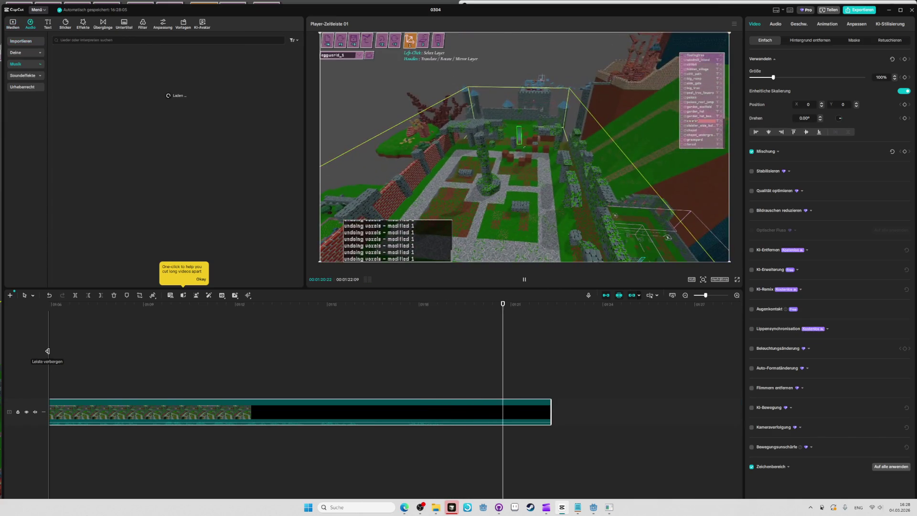
- Scrub back to the egg scene near 01:20, undoing an accidental trim of the left side
mouse_move(416, 313)
left_mouse_down()
mouse_move(494, 308)
mouse_move(399, 301)
left_mouse_up()
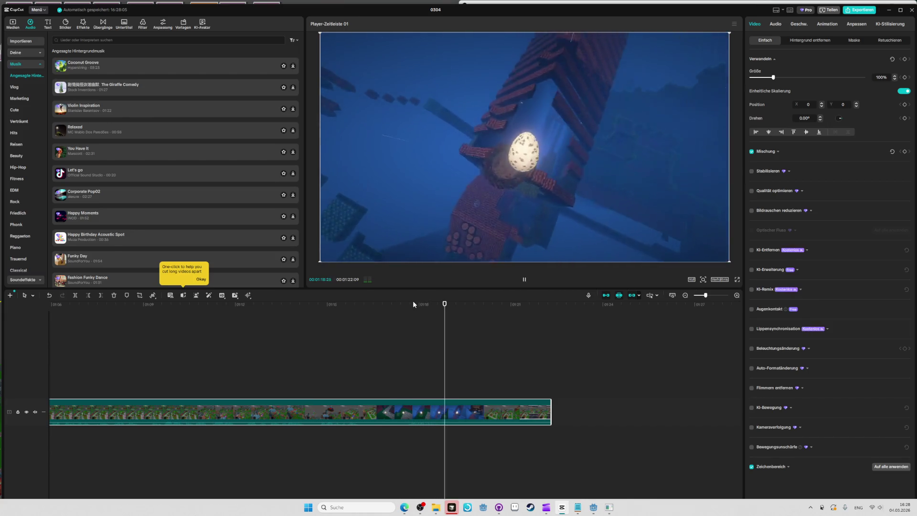
key("space")
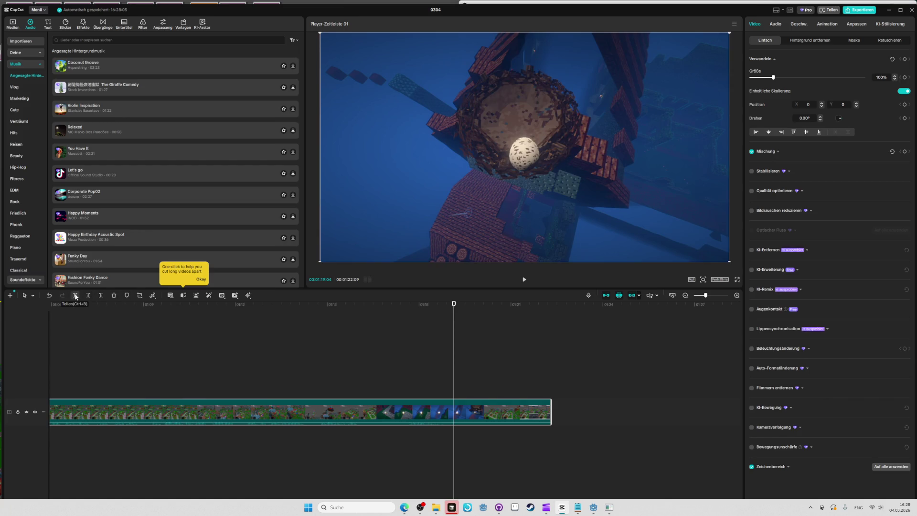
key("space")
mouse_move(482, 304)
left_mouse_down()
mouse_move(440, 304)
mouse_move(465, 303)
left_mouse_up()
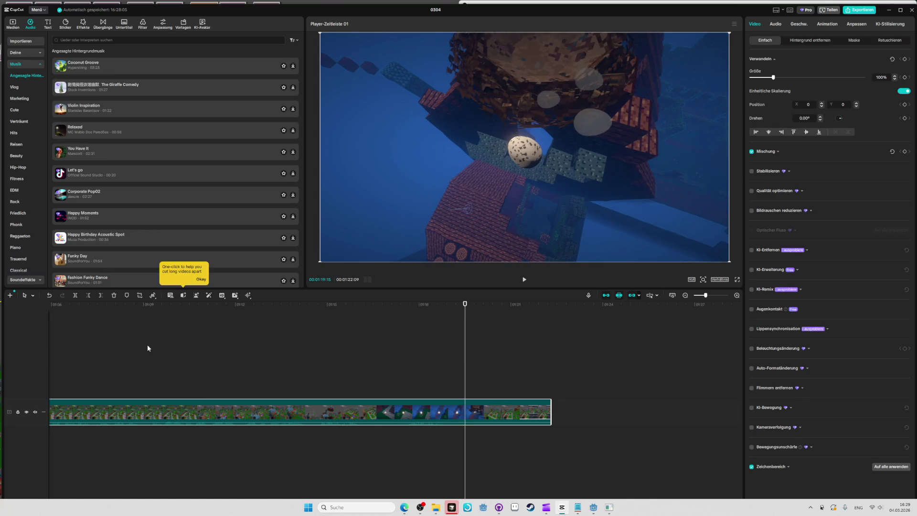
left_click(89, 295)
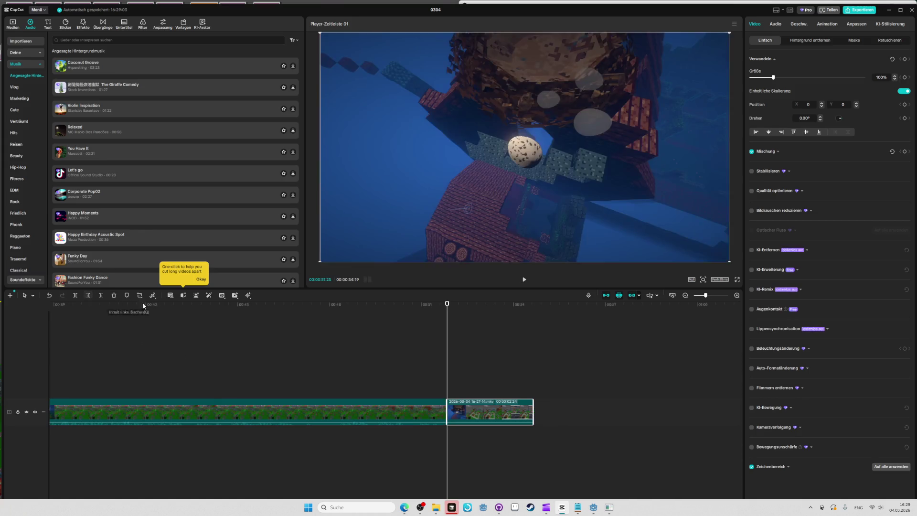
key("ctrl+z")
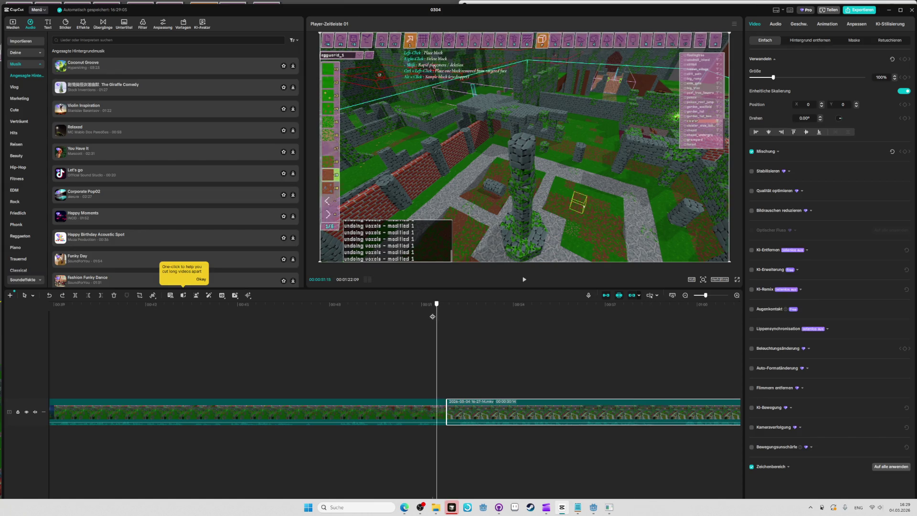
- Trim everything after the egg scene near 01:17, ending the project at 01:19:14
key("space")
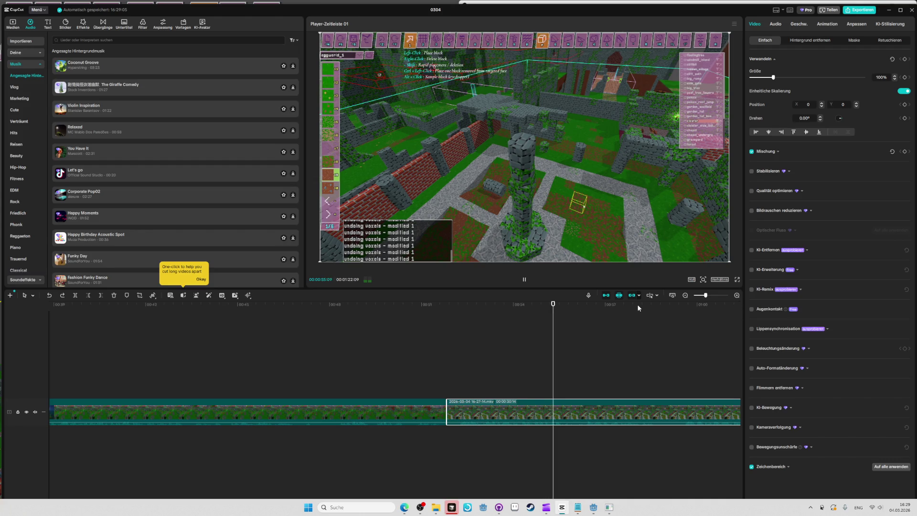
mouse_move(716, 308)
left_mouse_down()
mouse_move(726, 308)
mouse_move(490, 309)
mouse_move(559, 310)
left_mouse_up()
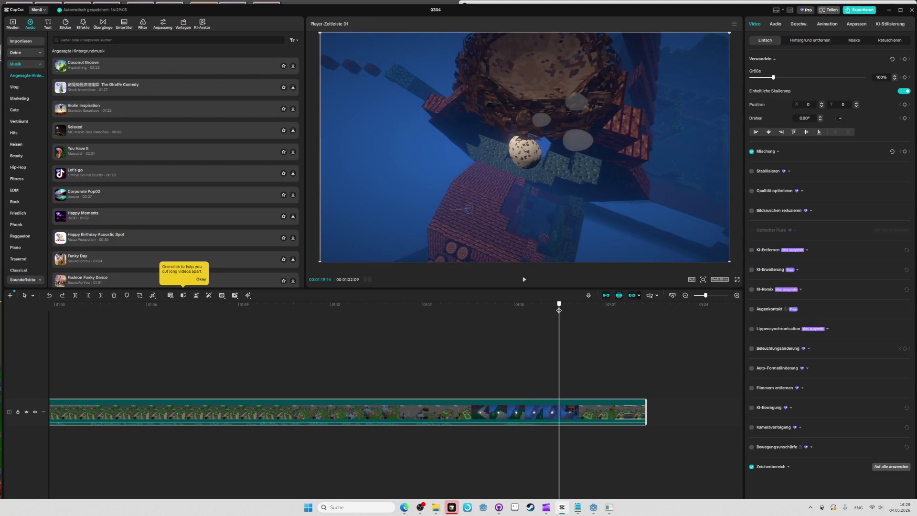
left_click(101, 297)
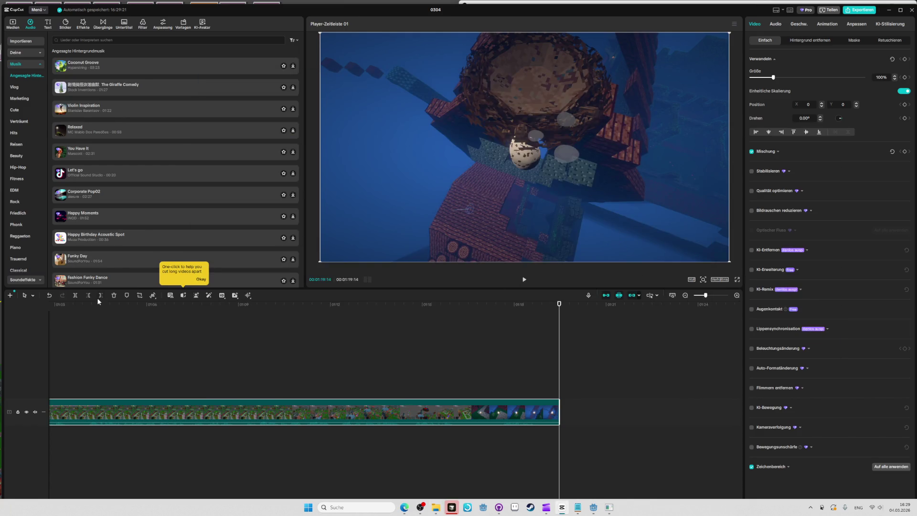
- Drag the CapCut playhead back to 00:00 at the project's start
left_click_drag(76, 304, 8, 311)
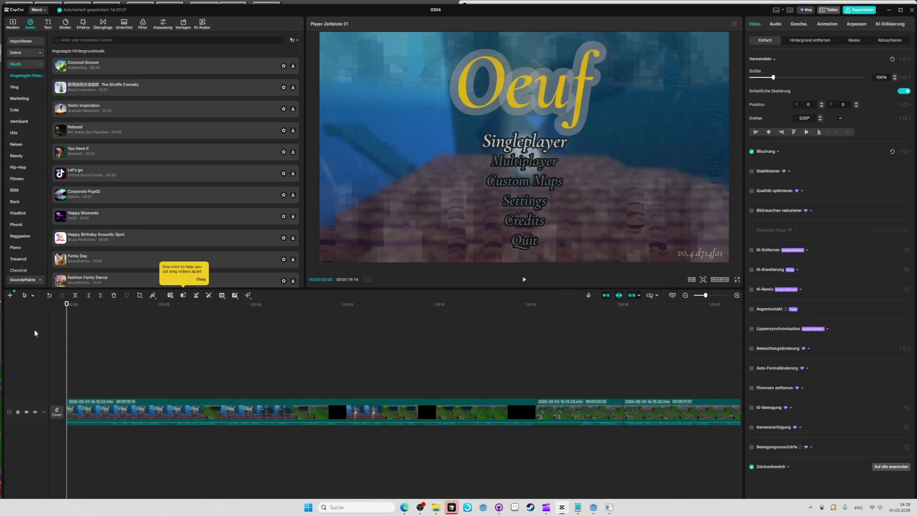
- Play the ending of the last clip and nudge its right edge on the timeline
scroll(82, 366, "down", 5)
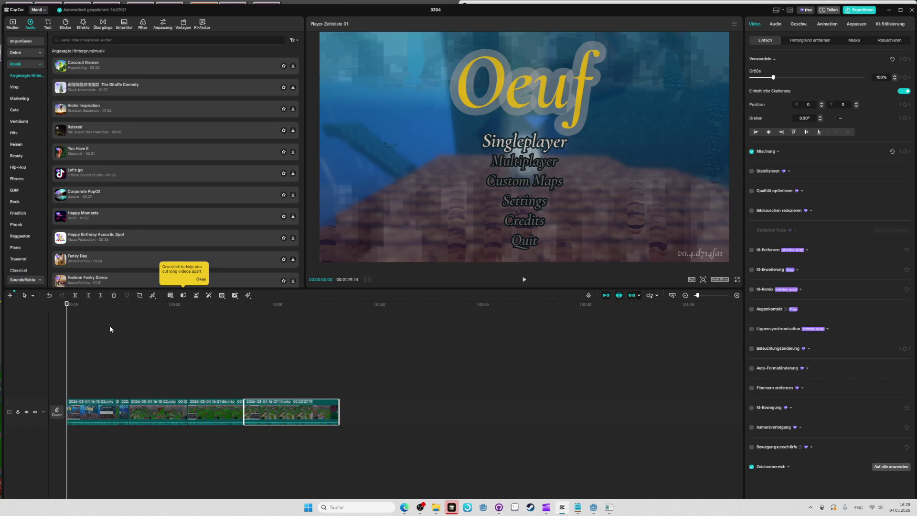
left_click(318, 310)
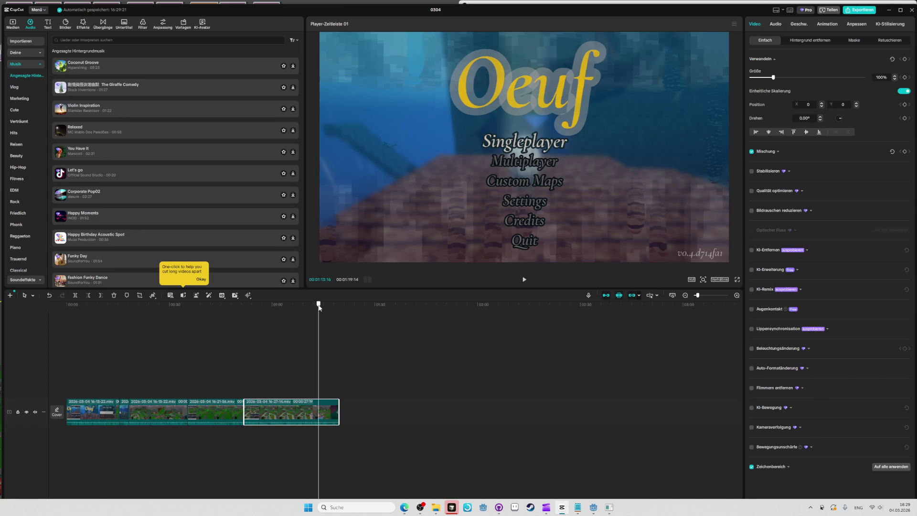
key("space")
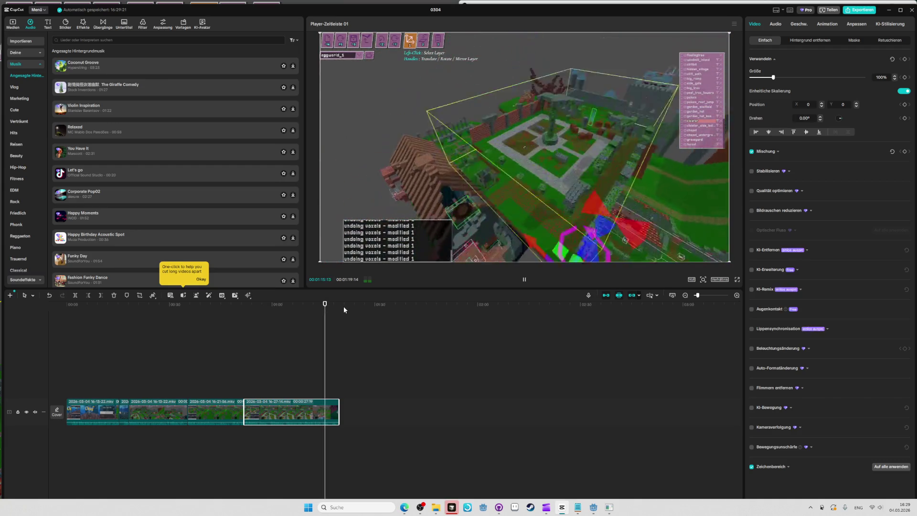
key("space")
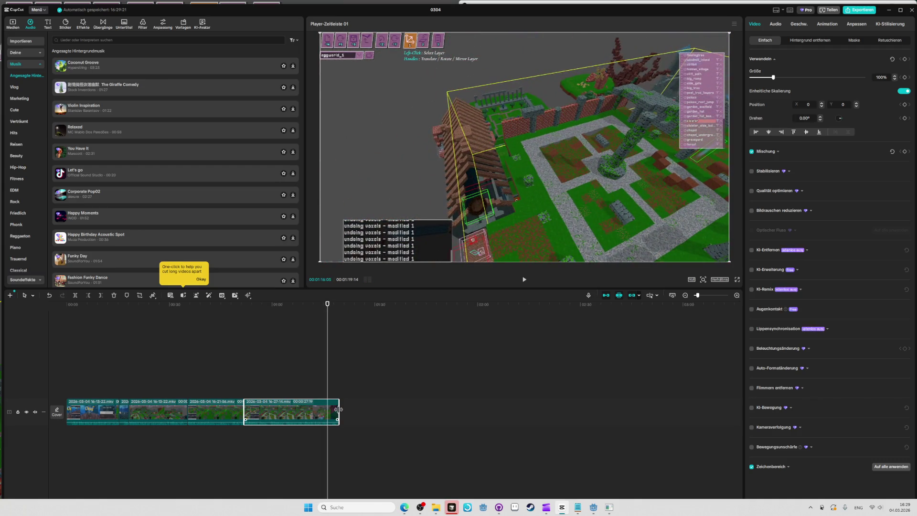
left_click_drag(339, 410, 327, 407)
right_click(327, 407)
left_click(310, 373)
- Rewatch the ending and trim the last clip to 00:00:24:29, ending the video at 01:16:24
key("space")
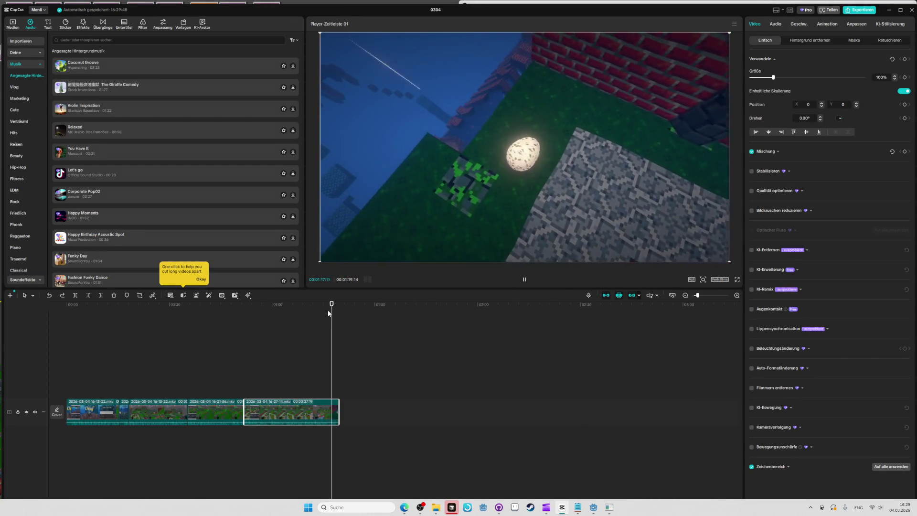
left_click(330, 316)
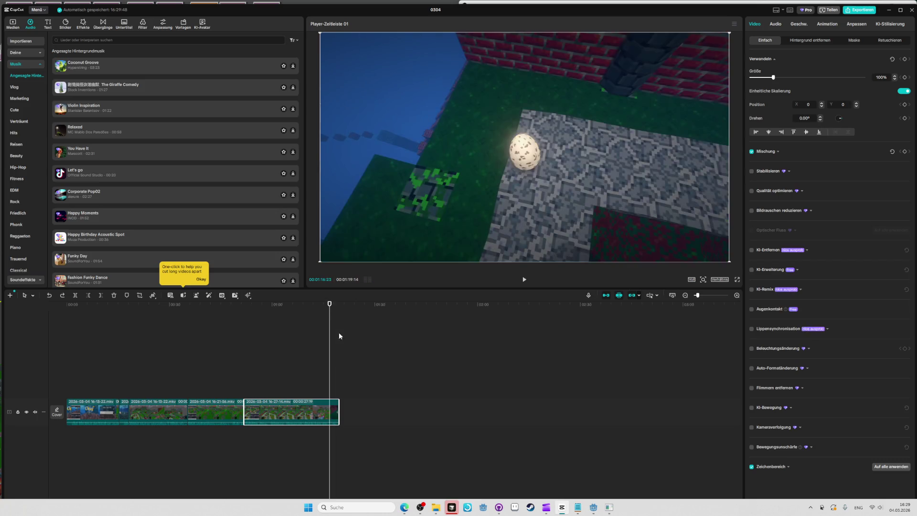
left_click_drag(329, 316, 321, 316)
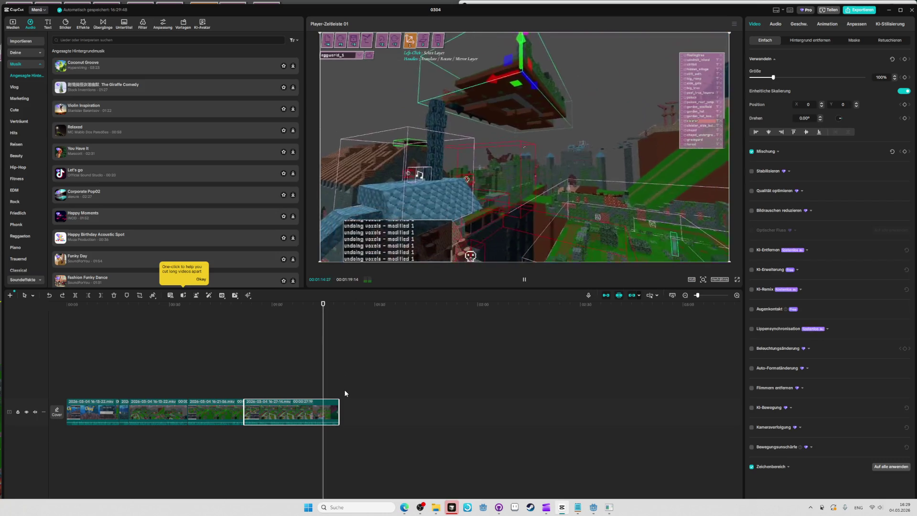
key("space")
left_click_drag(340, 407, 327, 407)
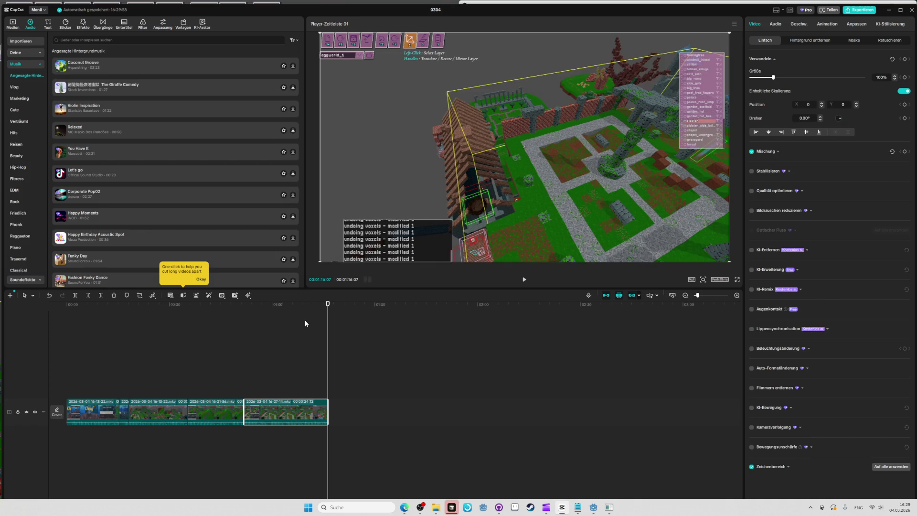
left_click(324, 305)
key("space")
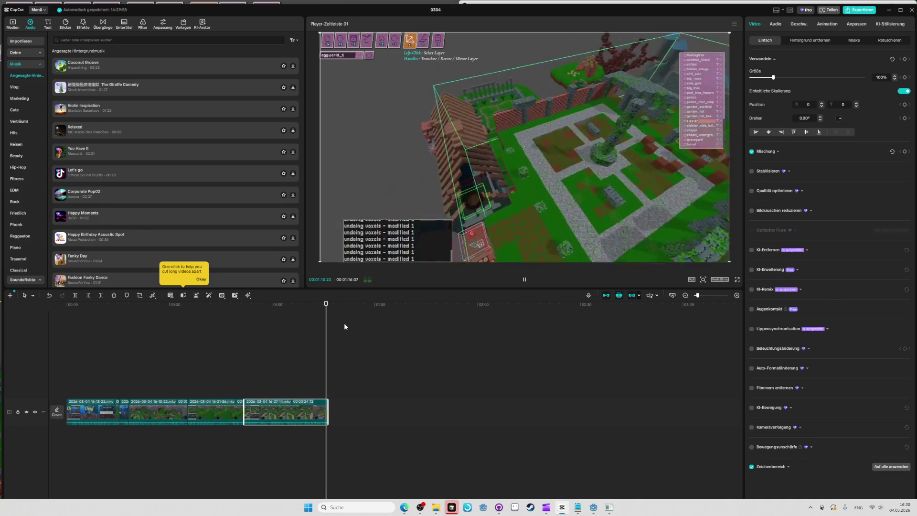
left_click_drag(328, 406, 328, 410)
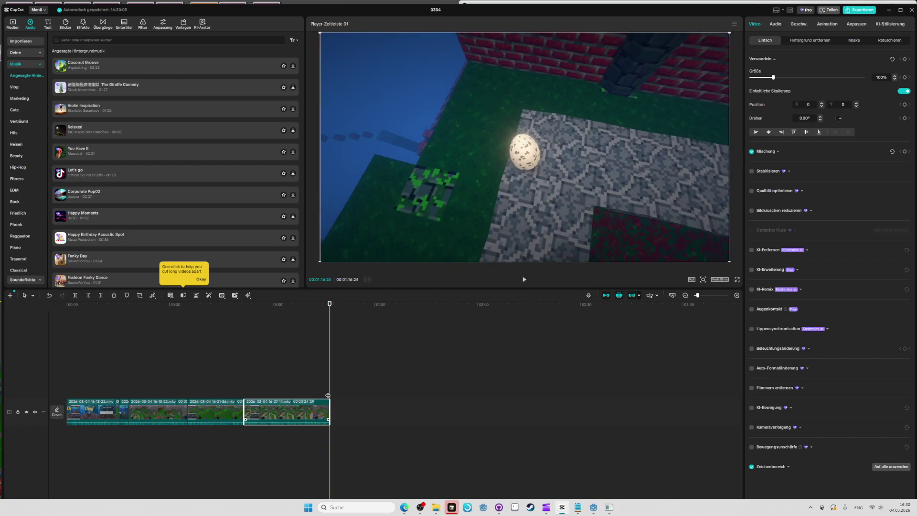
left_click(327, 304)
key("space")
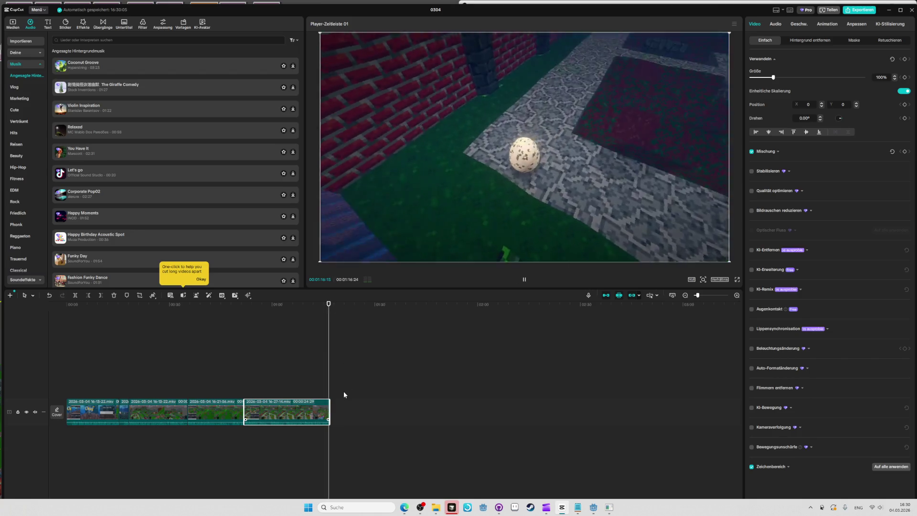
- Play the whole edit from the start, then replay the video's ending
key("Home")
scroll(422, 391, "up", 2)
scroll(422, 394, "up", 1)
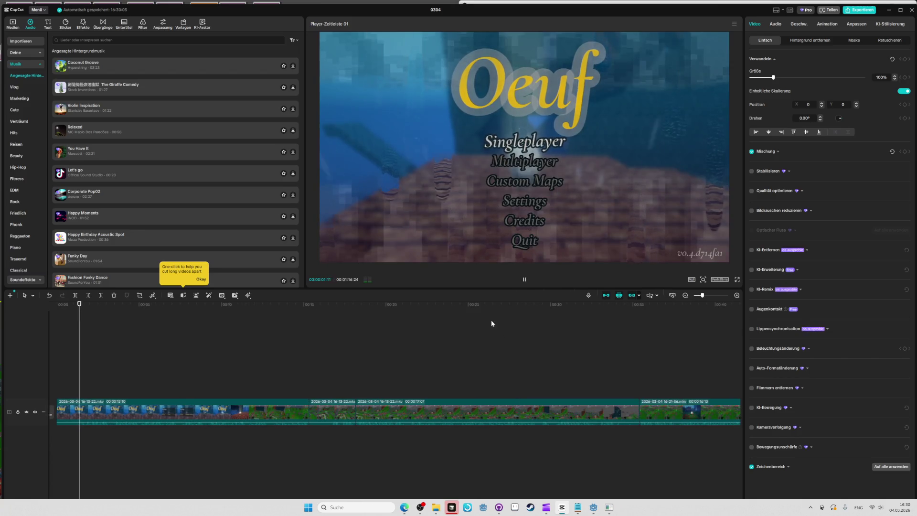
right_click(524, 343)
key("Escape")
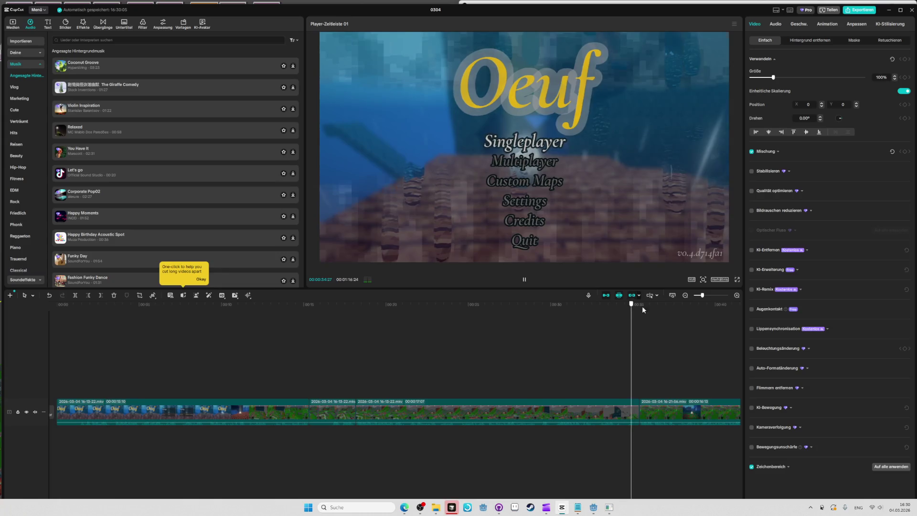
key("End")
key("Left")
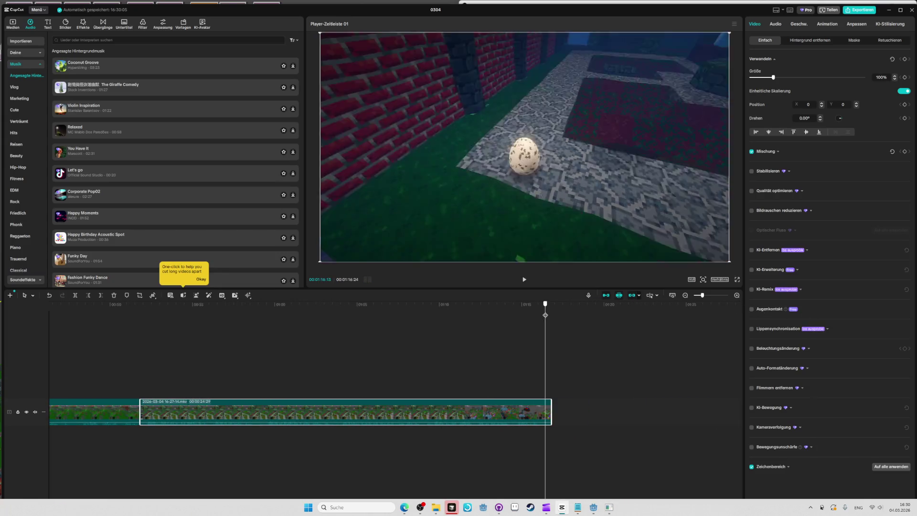
key("space")
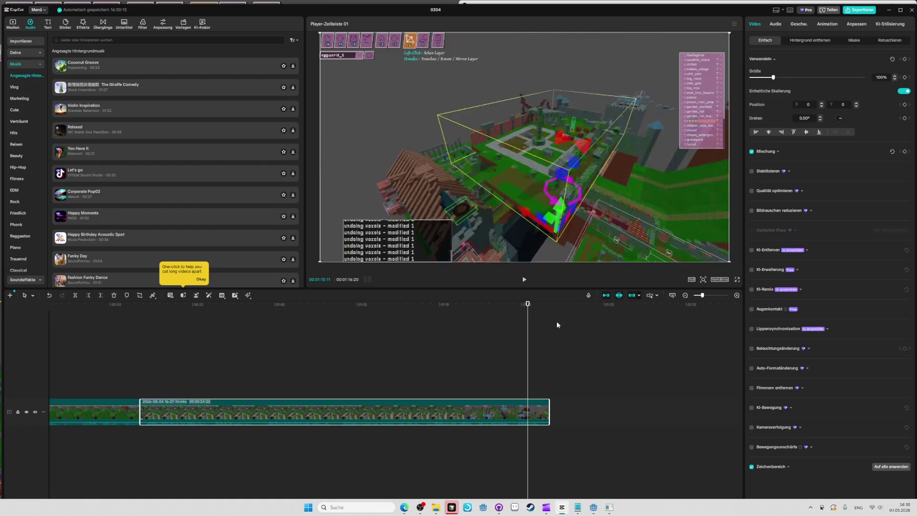
key("Home")
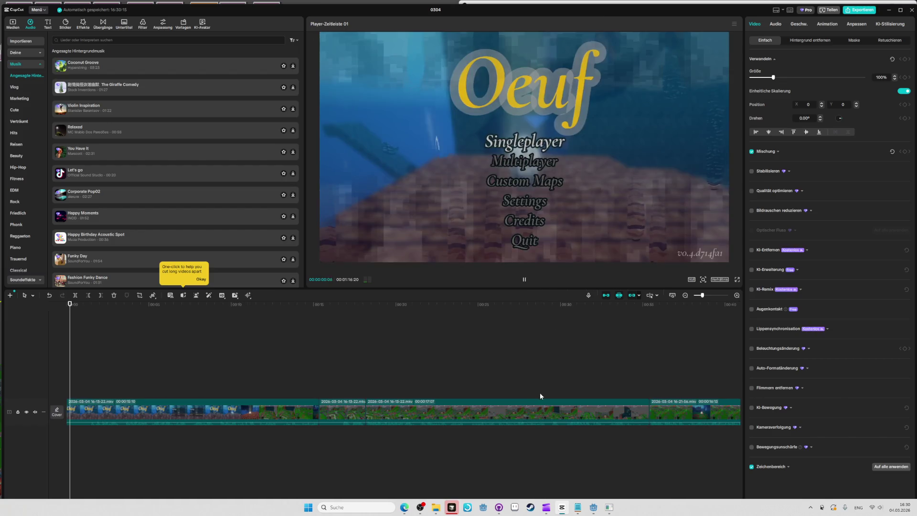
key("End")
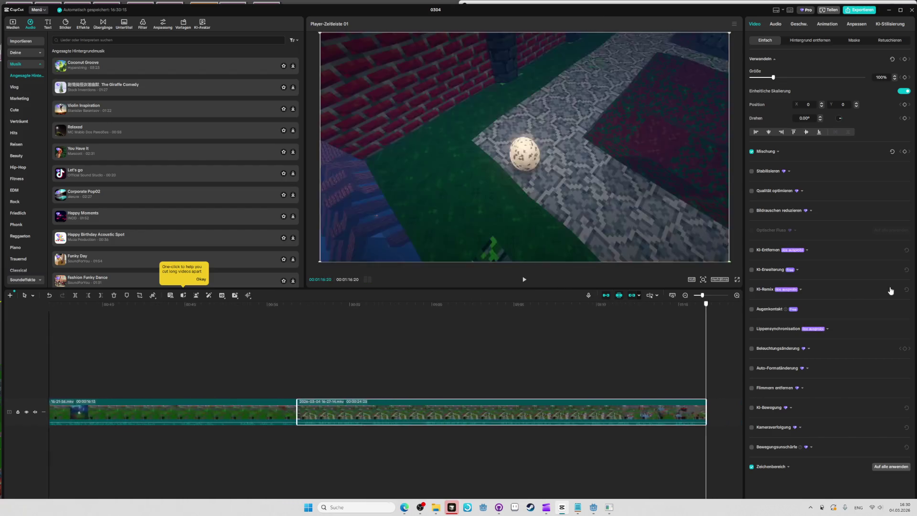
- Trim the final clip to 00:00:24:11, preview the new 01:16:06 ending, and switch to Notepad
left_click_drag(612, 407, 600, 405)
left_click(592, 308)
key("space")
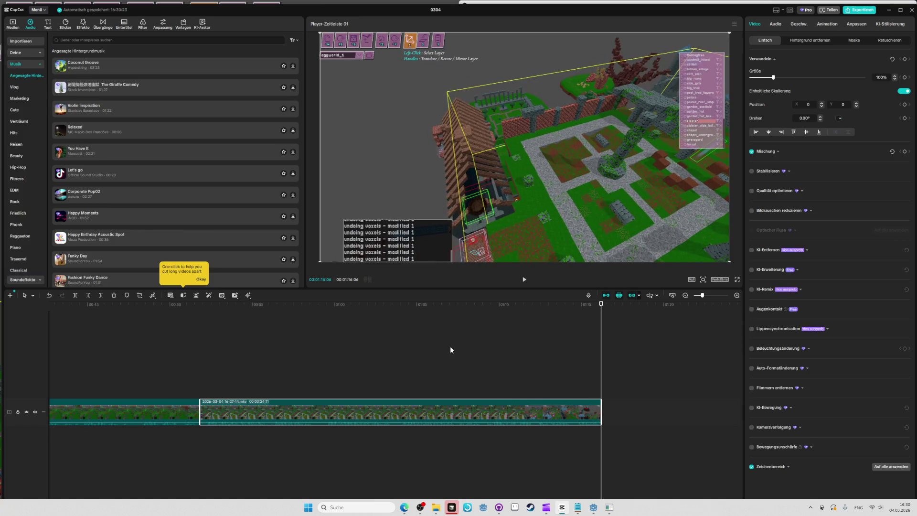
key("alt+Tab")
key("Tab")
key("Tab")
key("Tab")
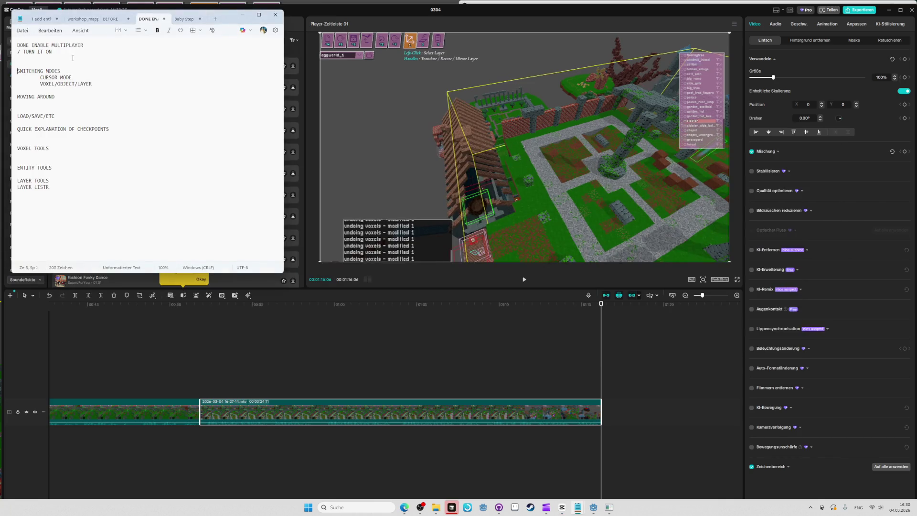
- Type DONE in front of the SWITCHING MODES checklist item
type("DEON")
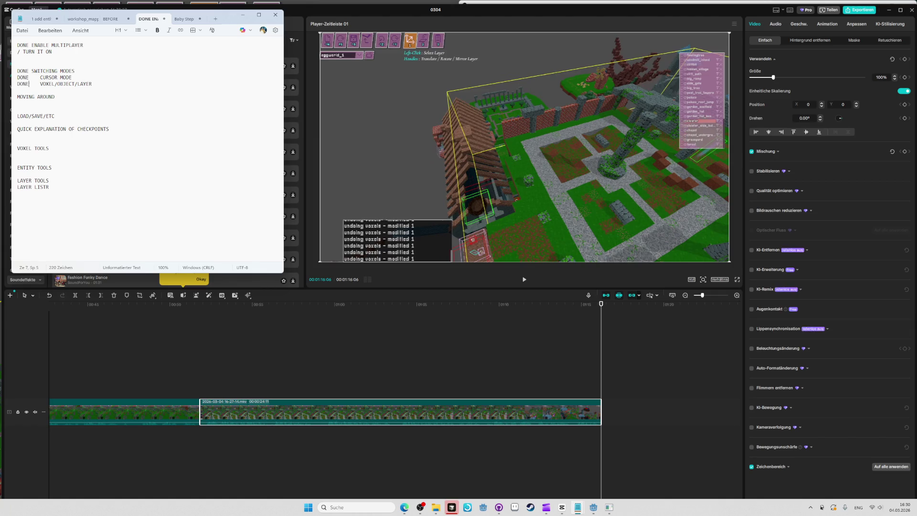
- Switch from CapCut to the full-screen Oeuf level editor showing the eggworld_1 level
key("alt+Tab")
key("Tab")
key("Tab")
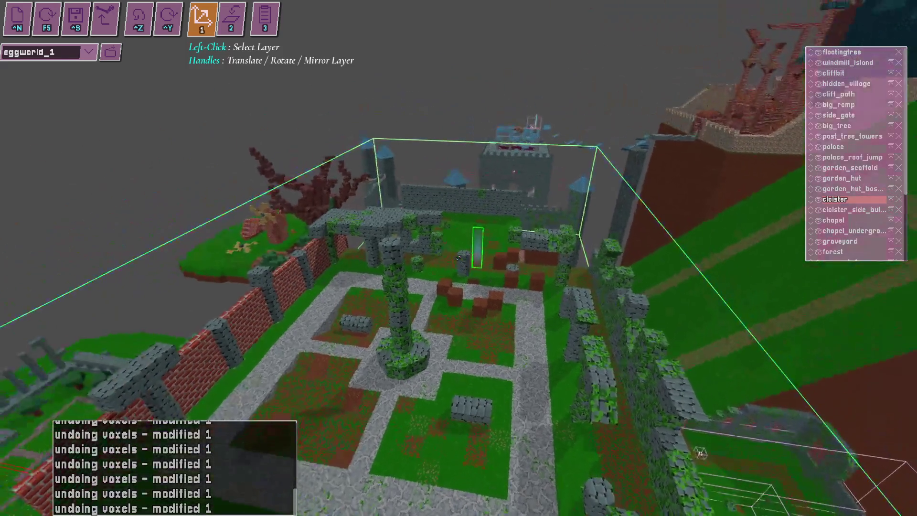
key("alt+Tab")
key("alt+Tab")
key("alt+Tab")
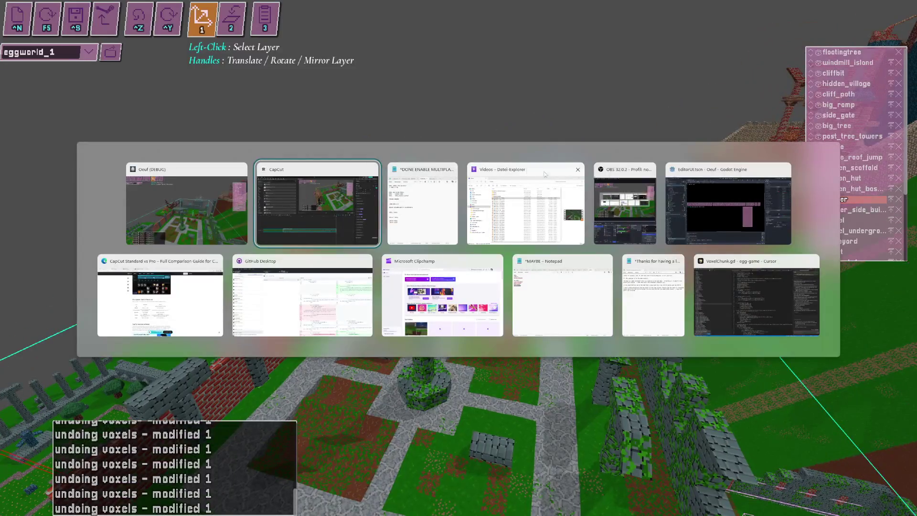
- Start an OBS recording, then return to the level editor and scroll the camera around eggworld_1
left_click(623, 201)
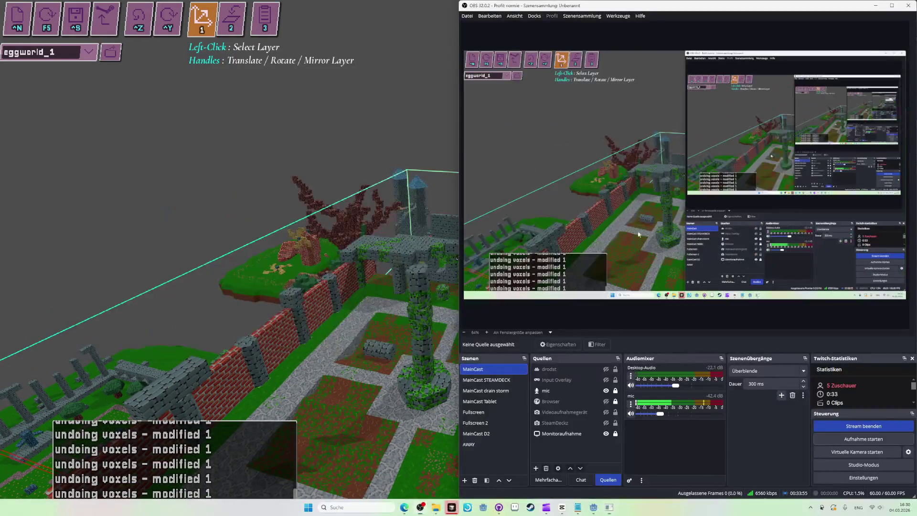
left_click(840, 443)
key("alt+Tab")
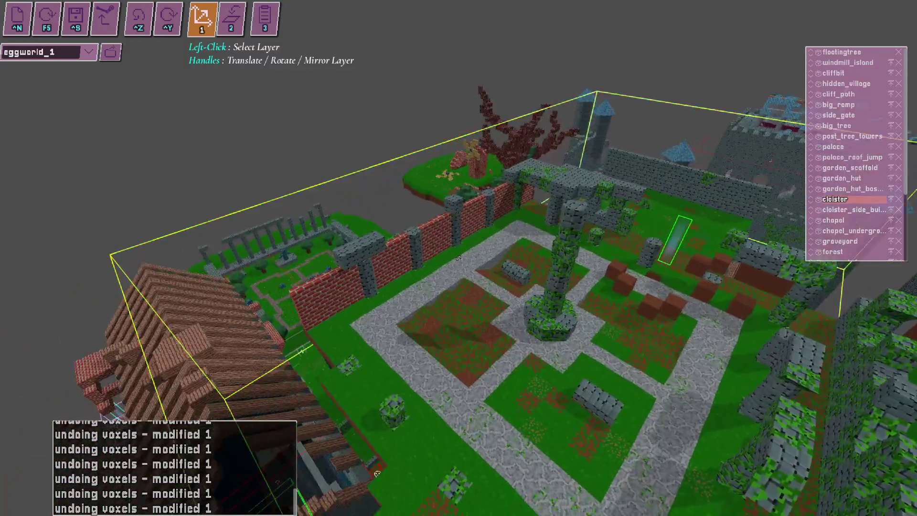
scroll(457, 258, "down", 3)
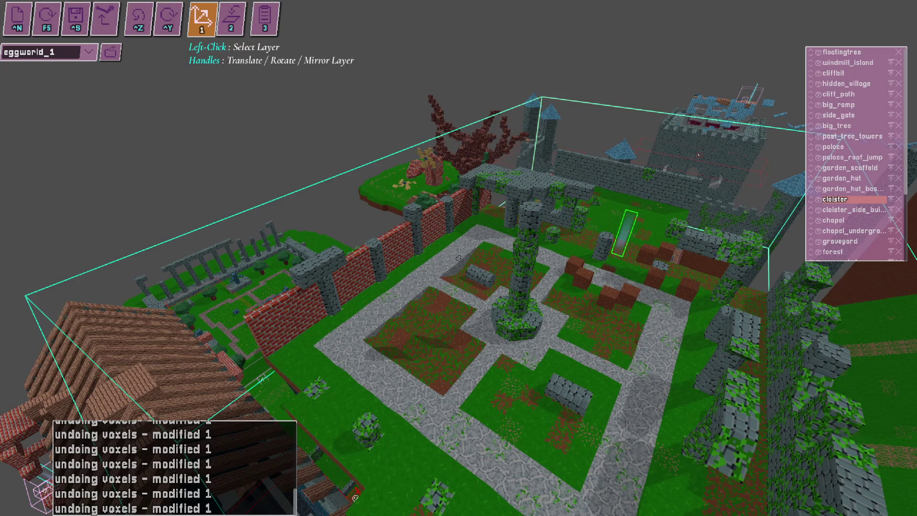
scroll(458, 258, "up", 3)
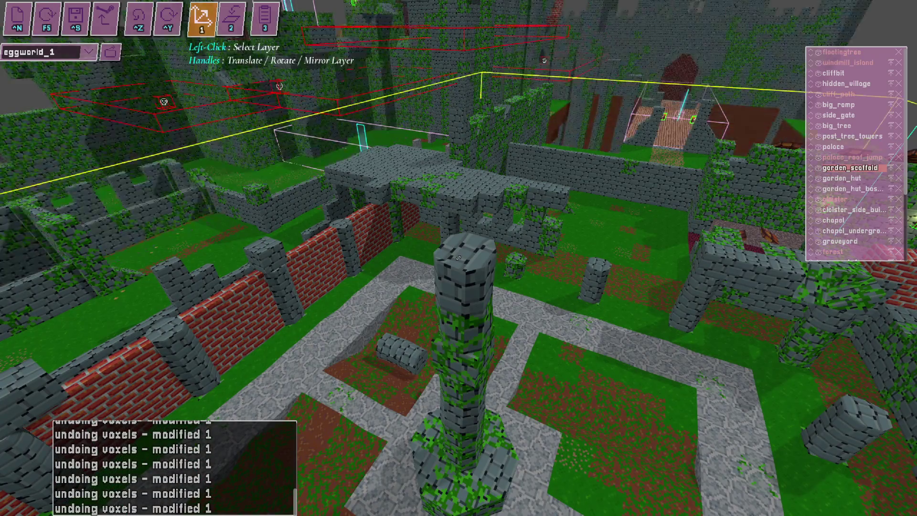
scroll(458, 257, "up", 3)
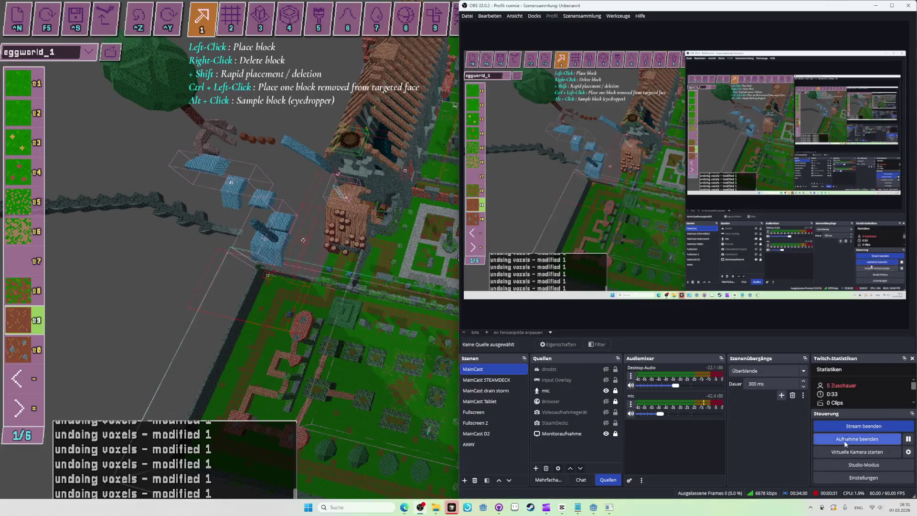
- Stop the OBS recording so the video file is saved
left_click(840, 438)
key("alt+Tab")
key("alt+Tab")
key("shift+alt+Tab")
key("shift+alt+Tab")
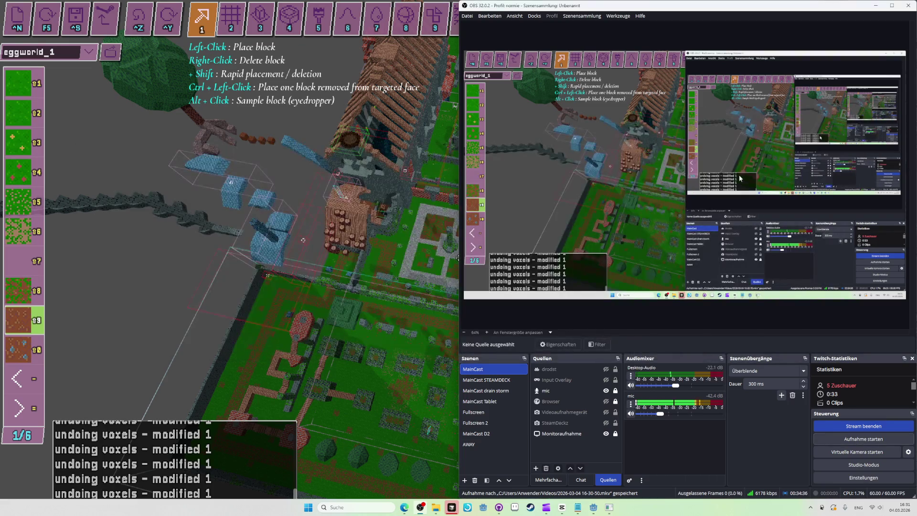
- Toggle the MainCast scene's Browser source off and back on so it stays visible
left_click(606, 402)
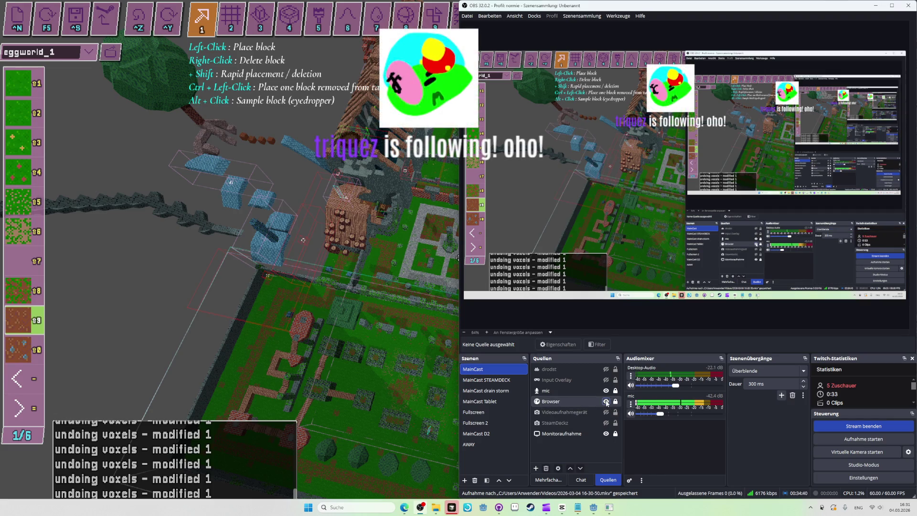
left_click(606, 402)
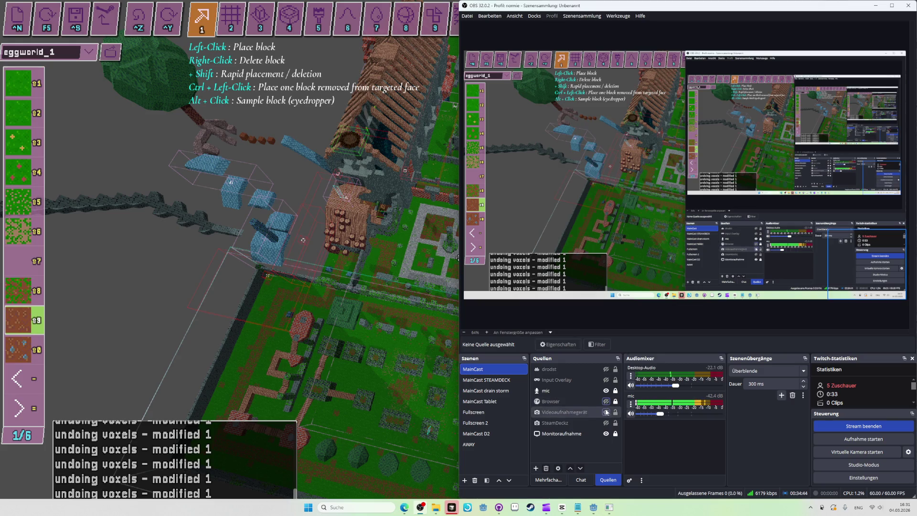
left_click(607, 402)
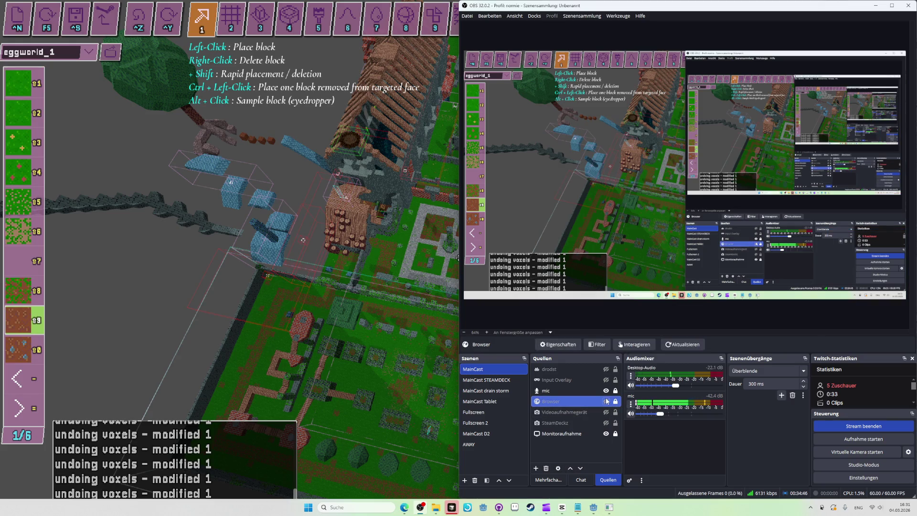
left_click(606, 402)
key("alt+Tab")
key("alt+Tab")
key("alt+Tab")
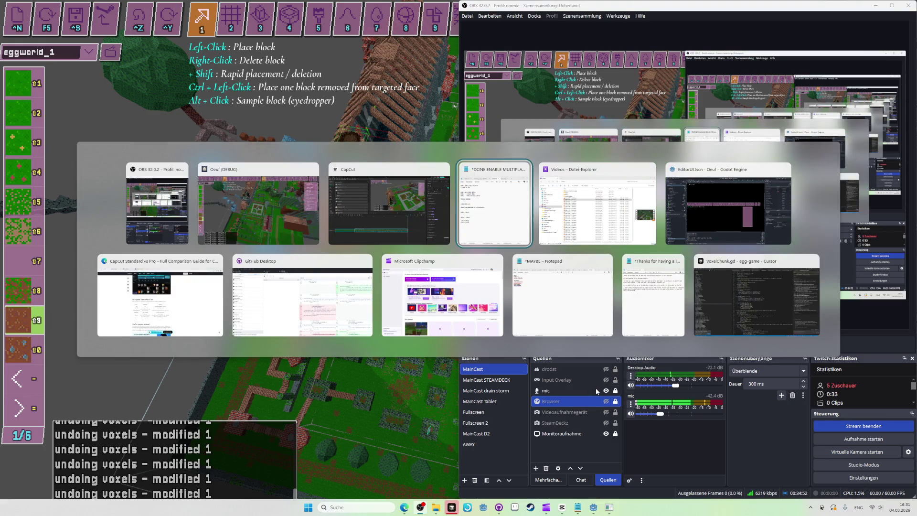
key("alt+Tab")
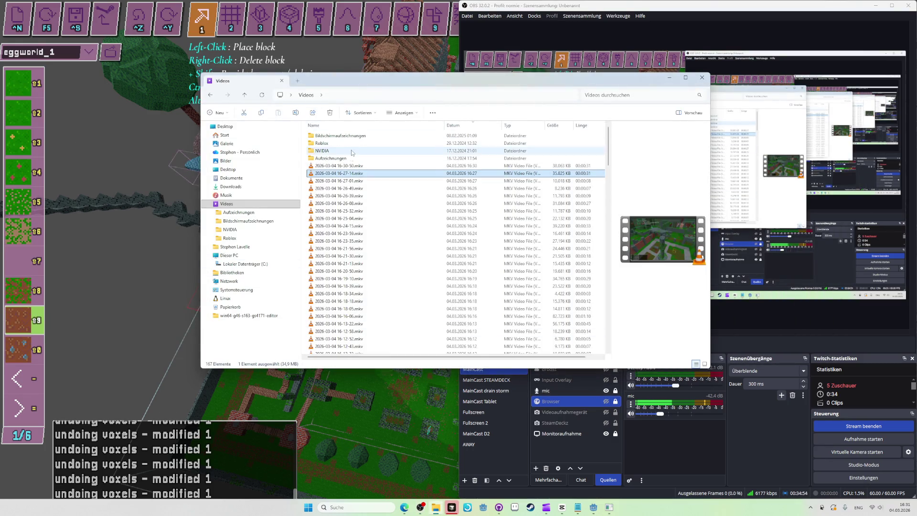
mouse_move(347, 165)
left_mouse_down()
mouse_move(406, 165)
mouse_move(573, 329)
mouse_move(630, 408)
left_mouse_up()
key("alt+Tab")
key("Tab")
key("Tab")
key("space")
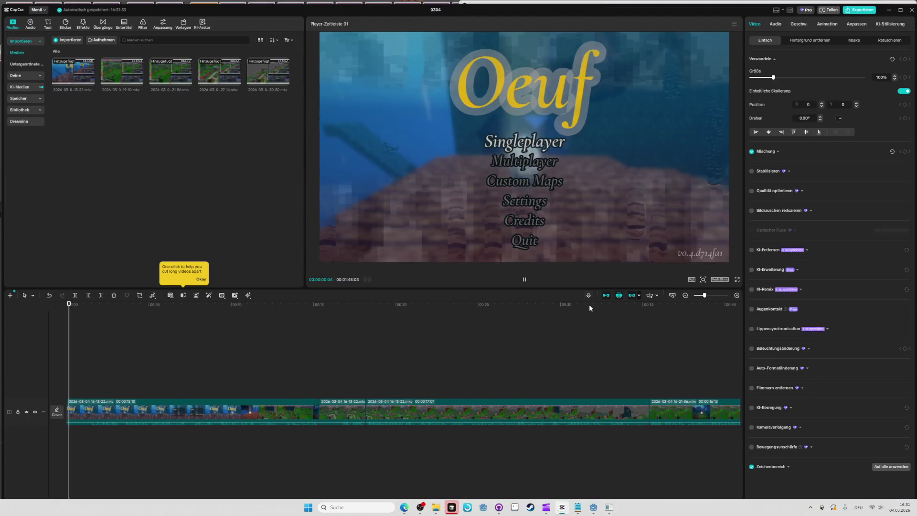
- Move the playhead into the new 16-30-30 clip and preview it to find the cut point
key("space")
mouse_move(595, 304)
left_mouse_down()
mouse_move(706, 304)
mouse_move(429, 283)
mouse_move(113, 298)
left_mouse_up()
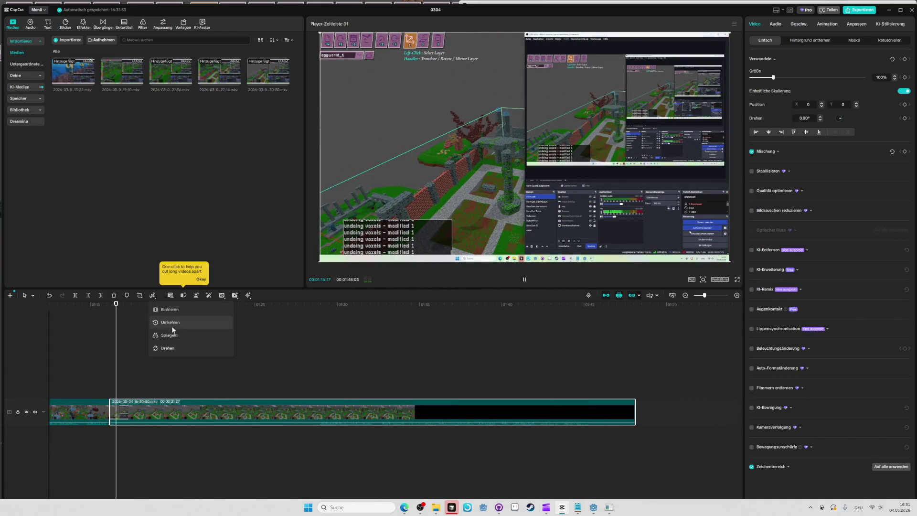
key("space")
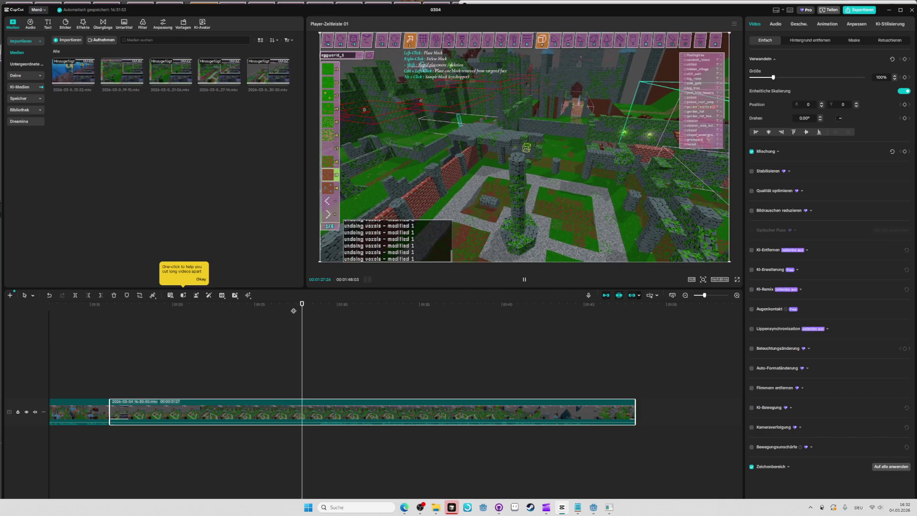
key("space")
key("shift+Left")
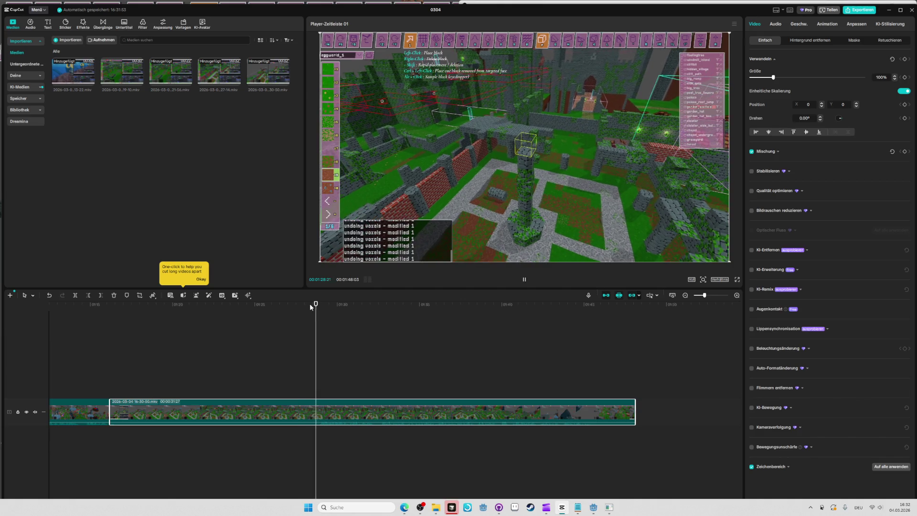
key("space")
key("space")
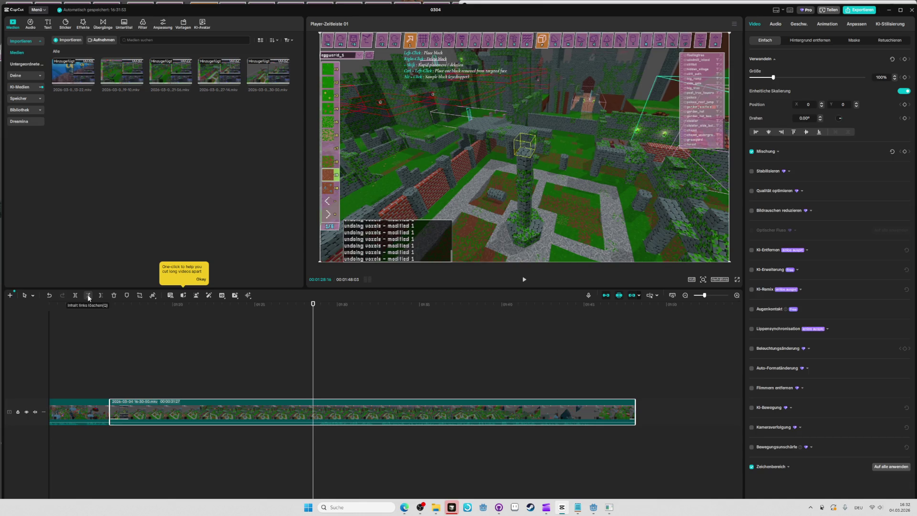
- Trim the unwanted start off the new clip at the playhead and replay it to check
left_click(88, 295)
key("space")
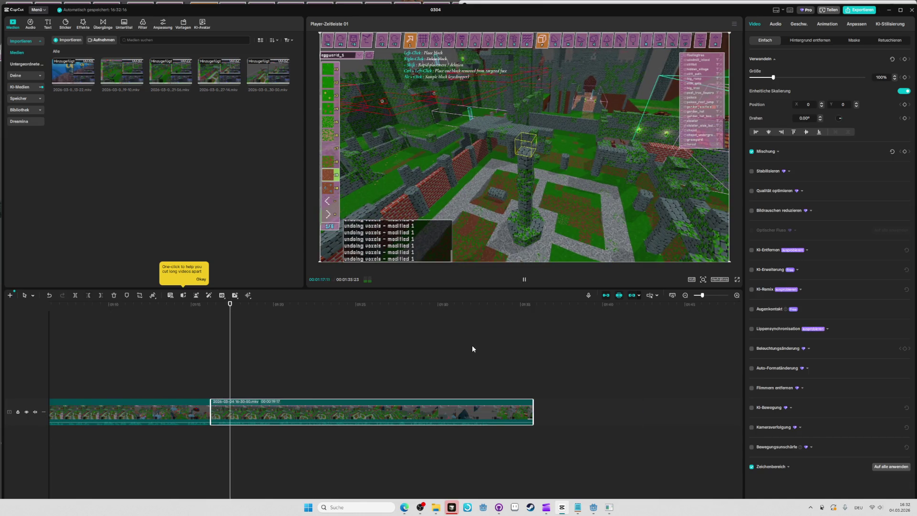
left_click(487, 316)
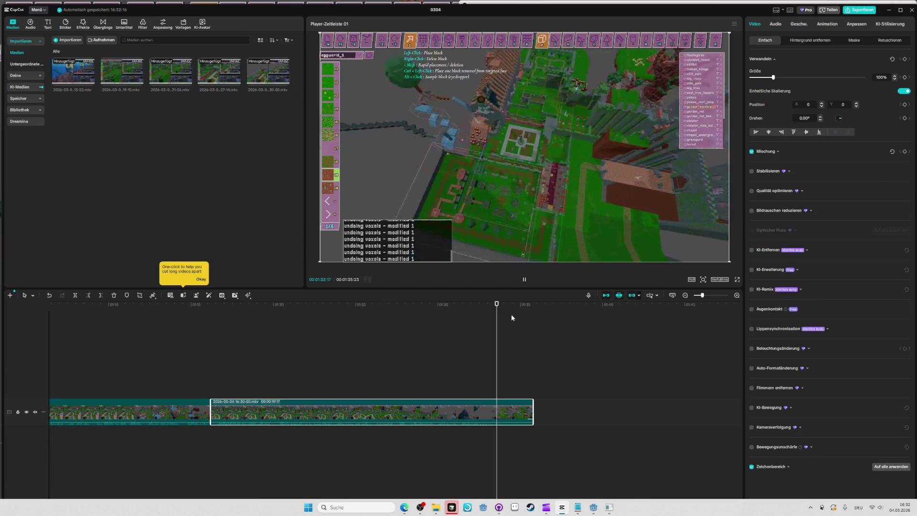
key("space")
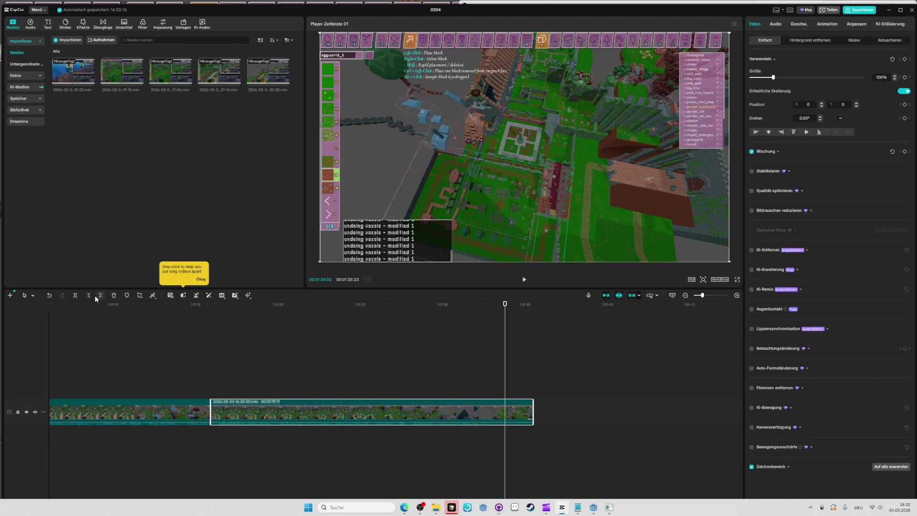
left_click(101, 295)
left_click(420, 307)
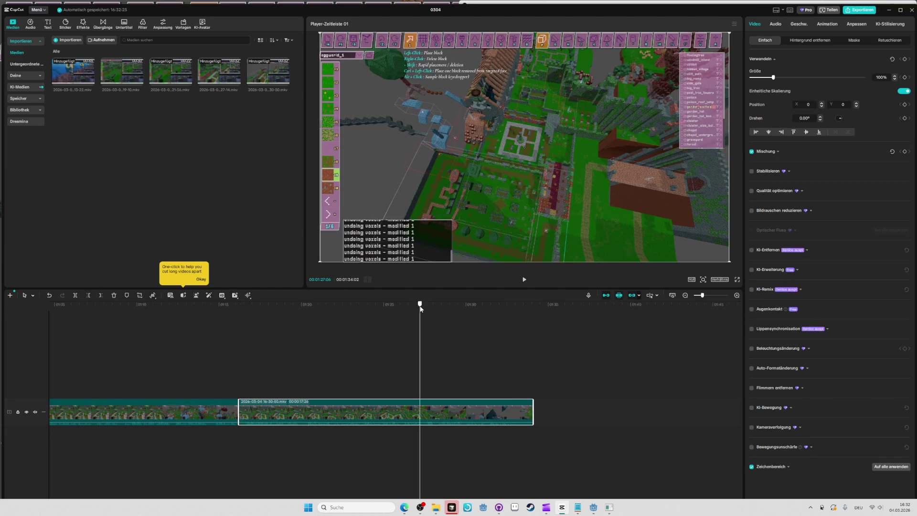
key("space")
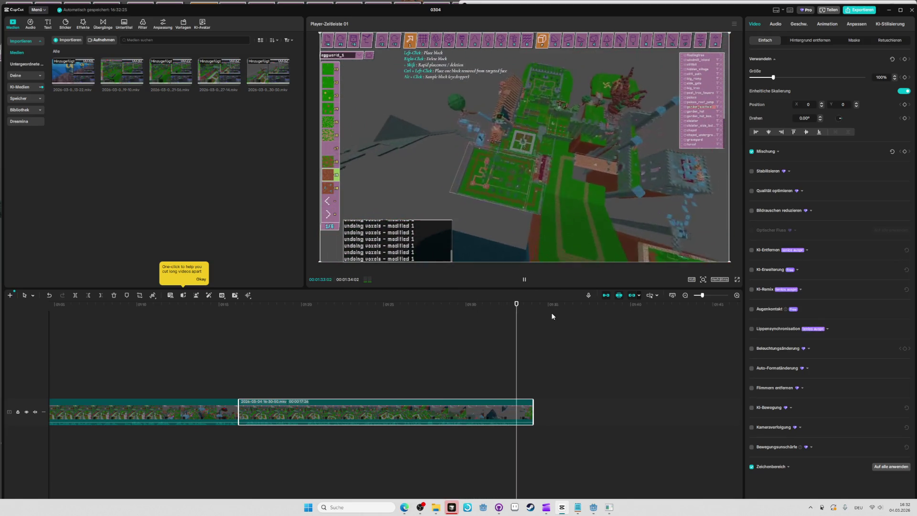
key("space")
- Adjust the clip's end so the project totals 00:01:33:28, replay it, and bring up the notes
left_click_drag(533, 409, 529, 408)
left_click(516, 305)
key("space")
key("space")
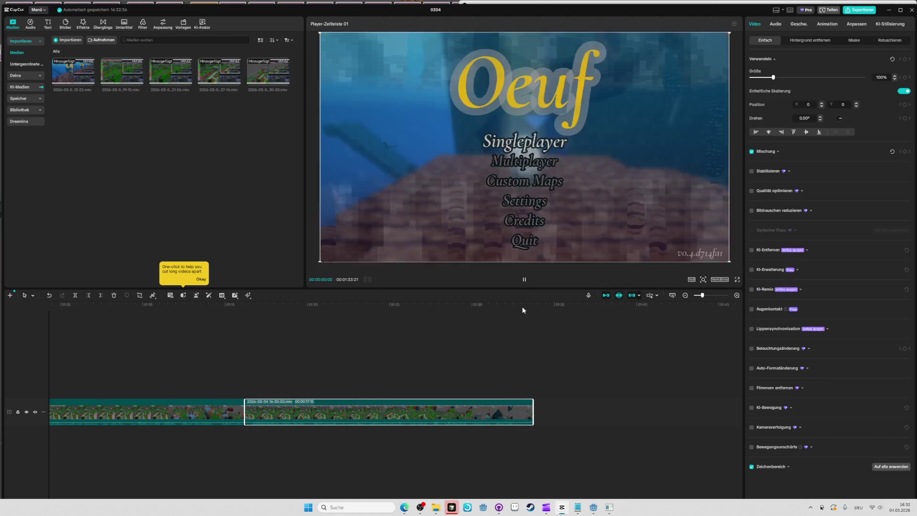
key("space")
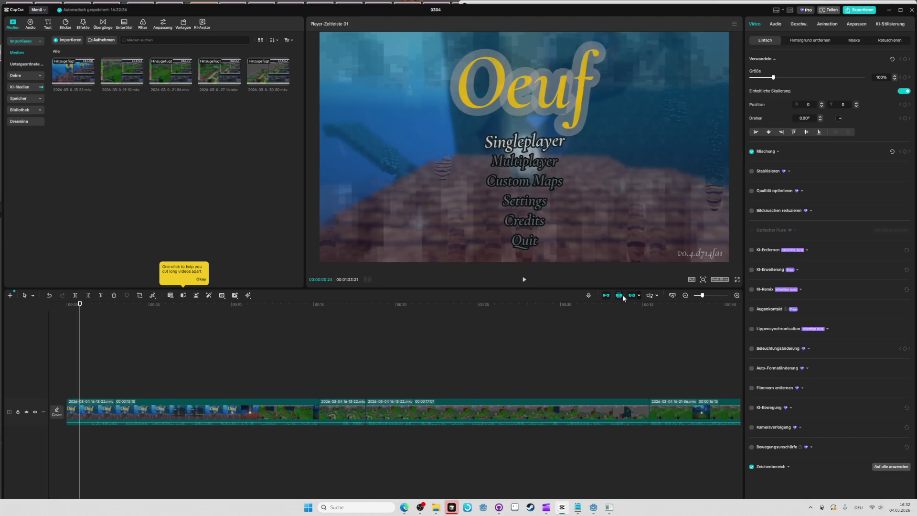
key("End")
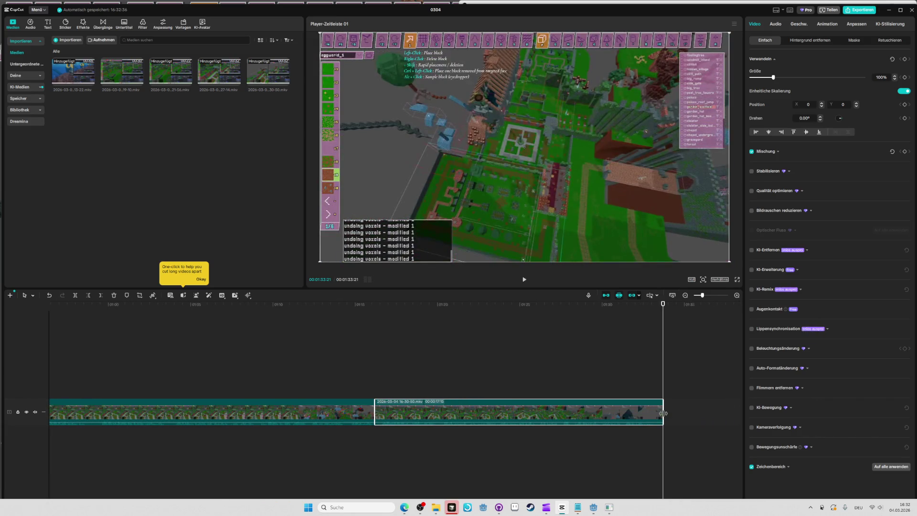
left_click_drag(663, 413, 666, 414)
key("space")
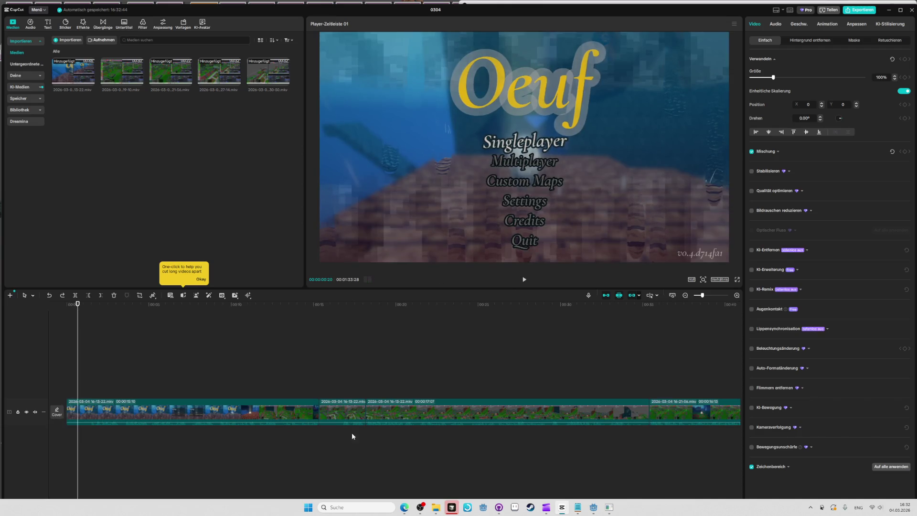
key("End")
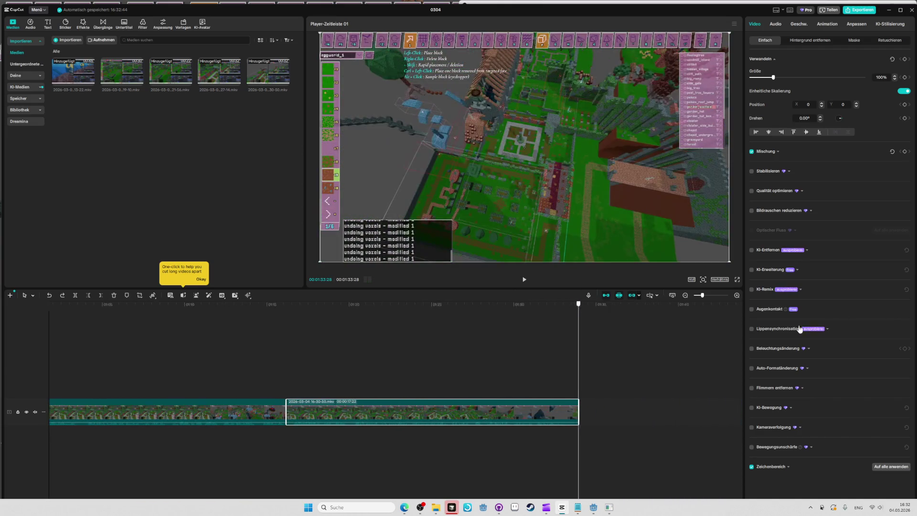
key("alt+Tab")
key("alt+Tab")
key("alt+Tab")
key("alt+Tab")
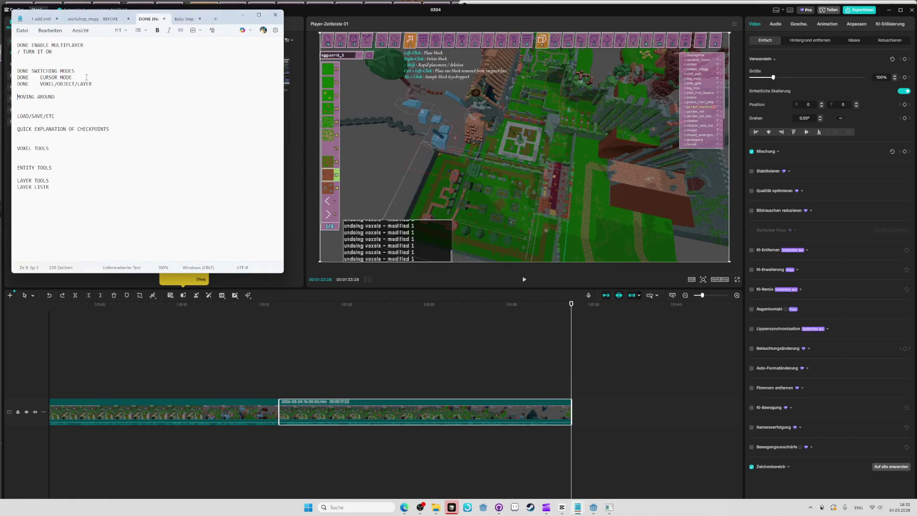
- Cycle through the open windows toward the Oeuf level editor, passing OBS Studio
key("alt+Tab")
key("alt+Tab")
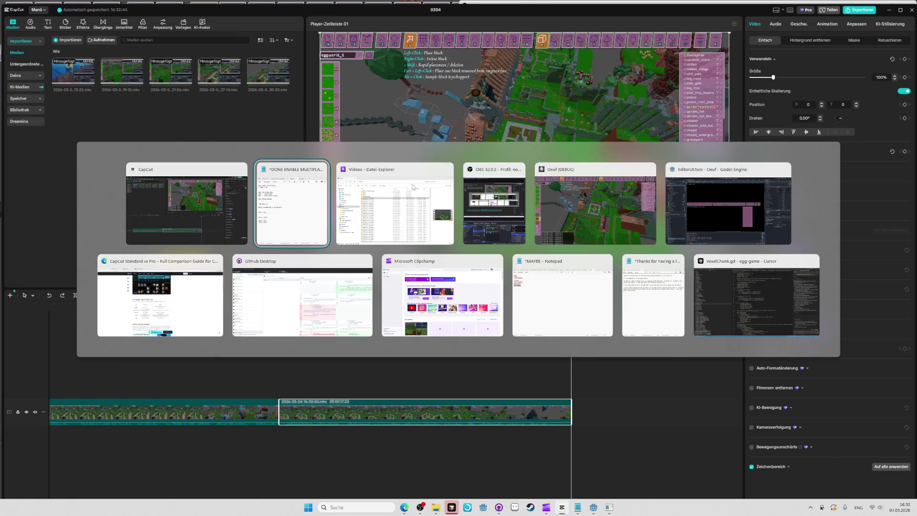
key("alt+Tab")
key("alt+Tab")
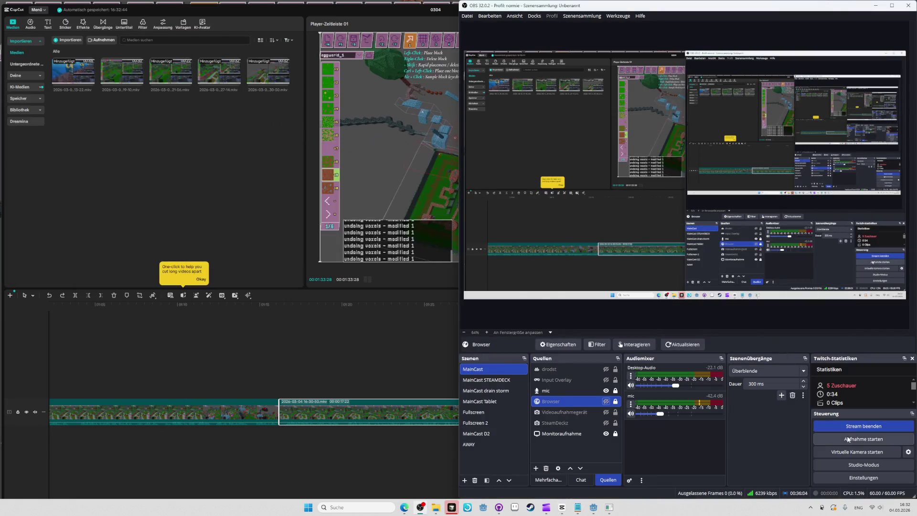
key("alt+Tab")
key("alt+Tab")
key("alt+Tab")
key("alt+Tab")
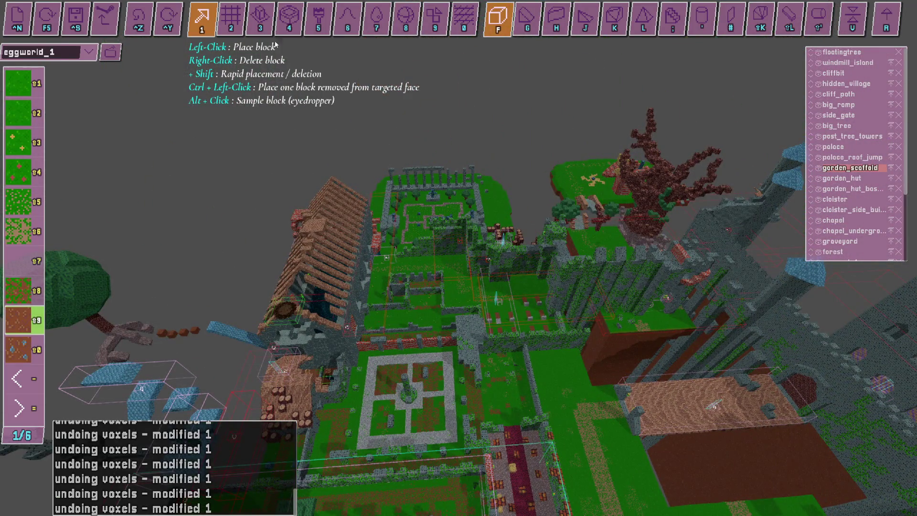
- Create a new empty level, reload eggworld_1, and save it twice to eggworld_1.txt
left_click(17, 18)
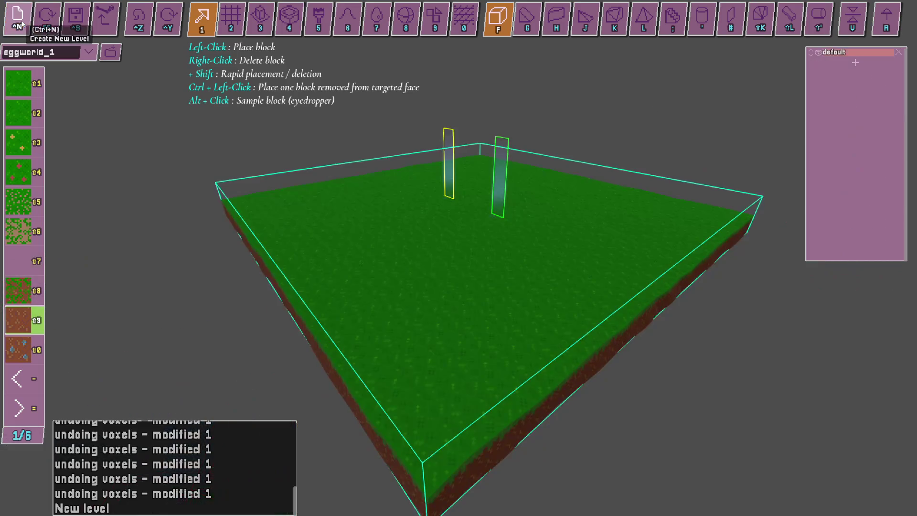
left_click(46, 24)
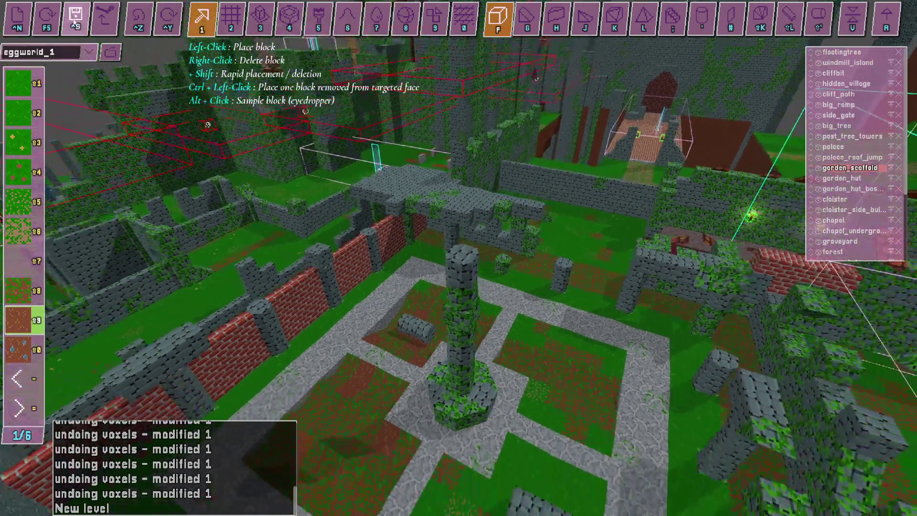
left_click(76, 22)
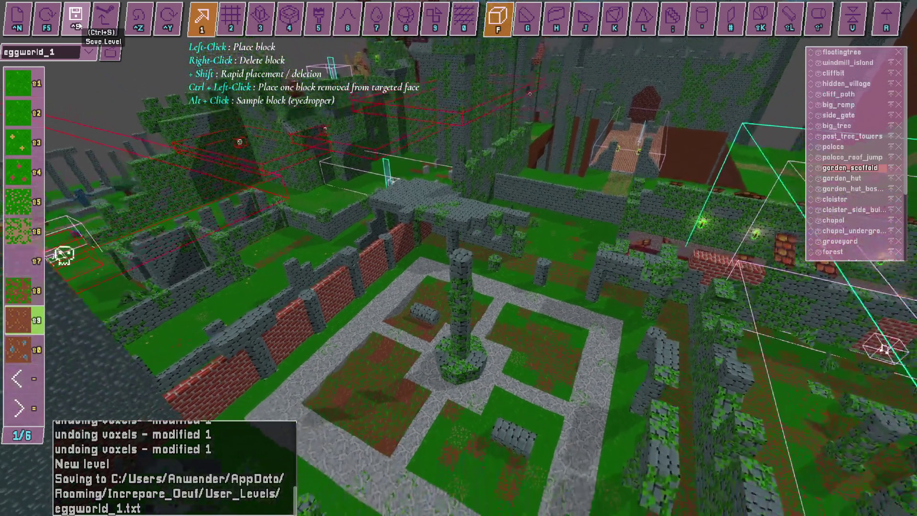
left_click(77, 24)
left_click(88, 53)
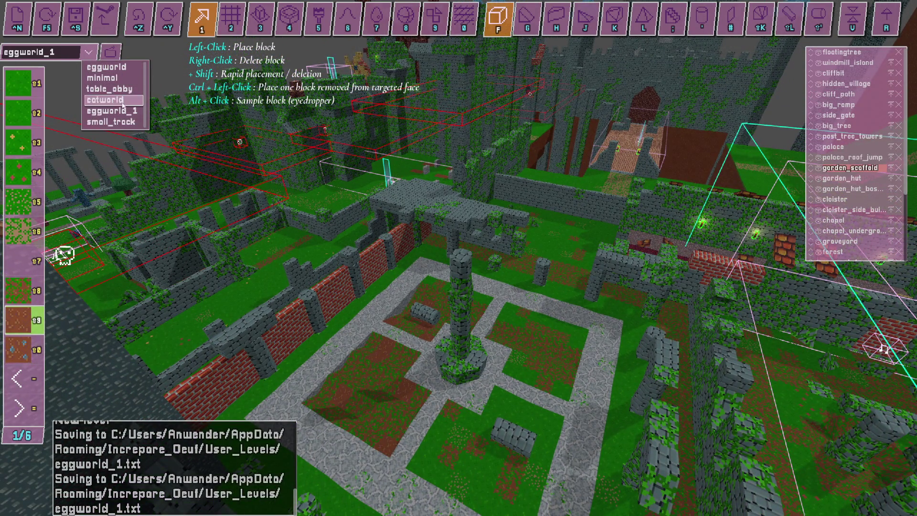
- Open the levels folder and switch the editor from eggworld to the minimal level
left_click(110, 54)
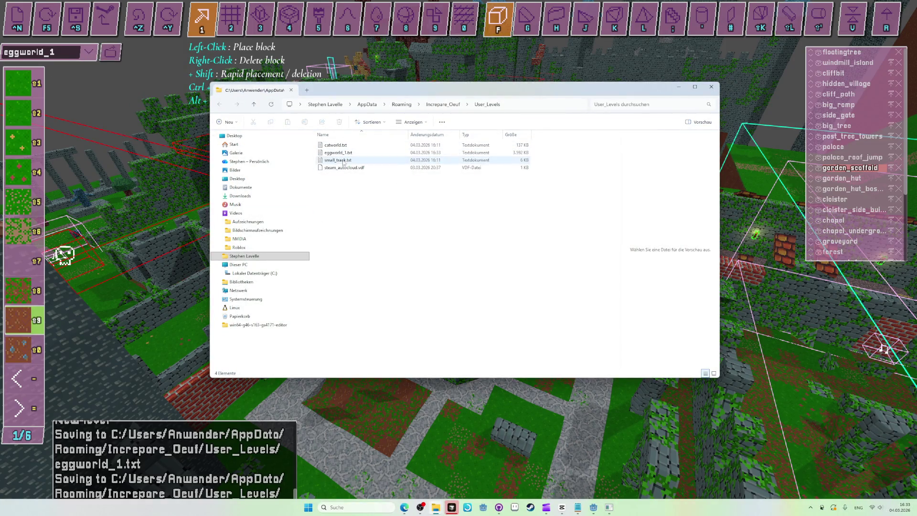
left_click(88, 51)
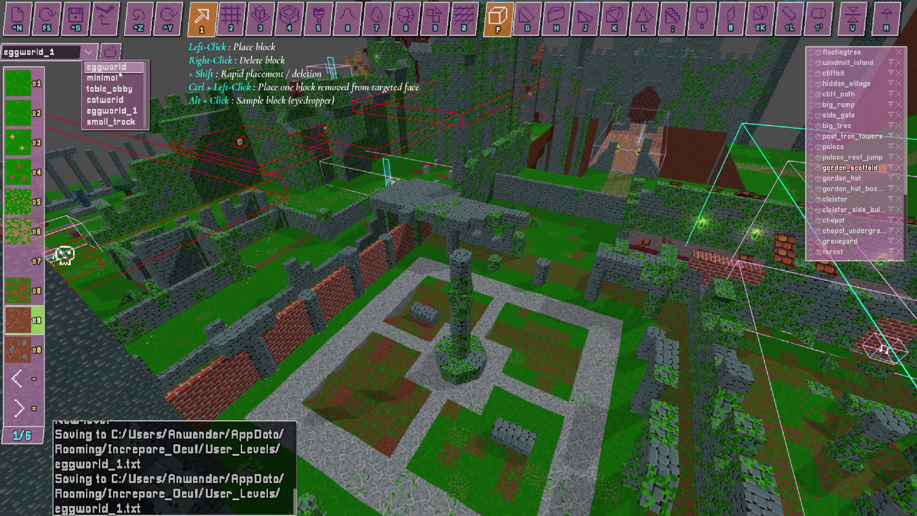
left_click(99, 65)
left_click(89, 52)
left_click(101, 77)
key("alt+Tab")
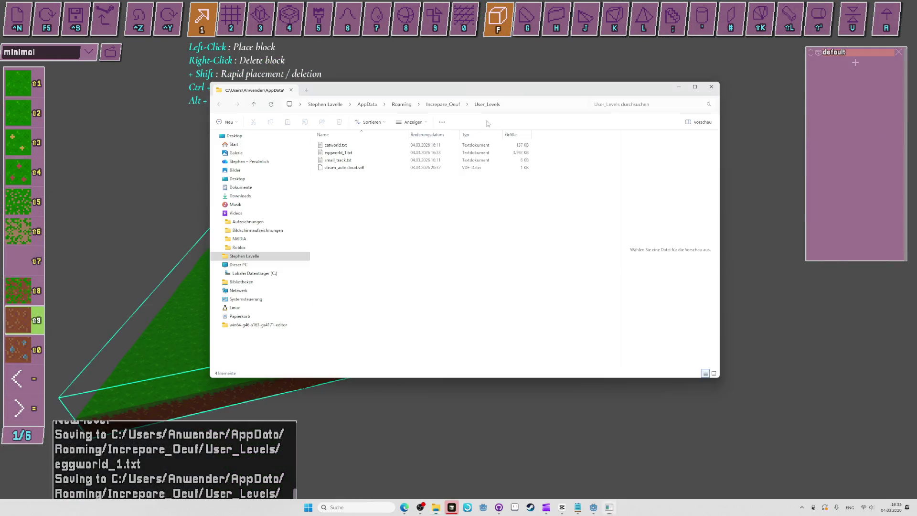
left_click(831, 397)
- Load the eggworld level again and select eggworld_1.txt in the levels folder
key("alt+Tab")
key("alt+Tab")
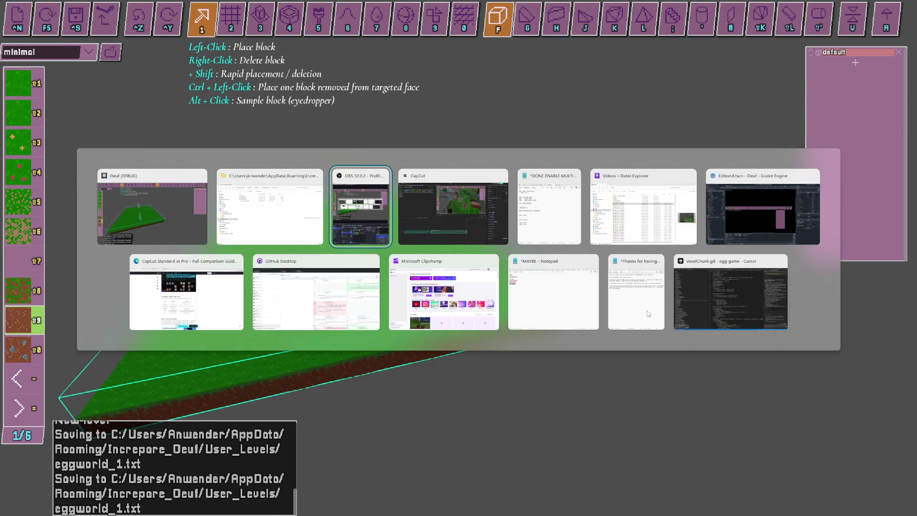
key("alt+Tab")
key("alt+Tab")
key("alt+Tab")
key("alt+Tab")
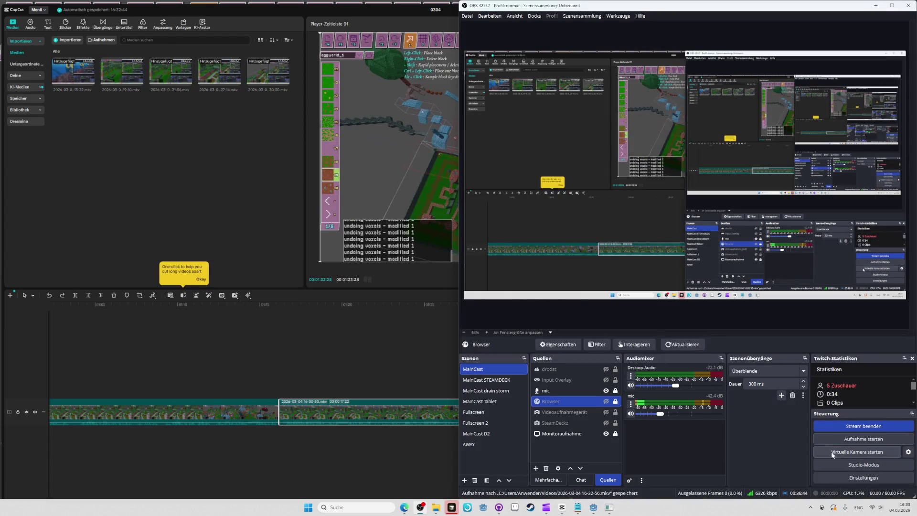
key("alt+Tab")
key("alt+Tab")
key("alt+Tab")
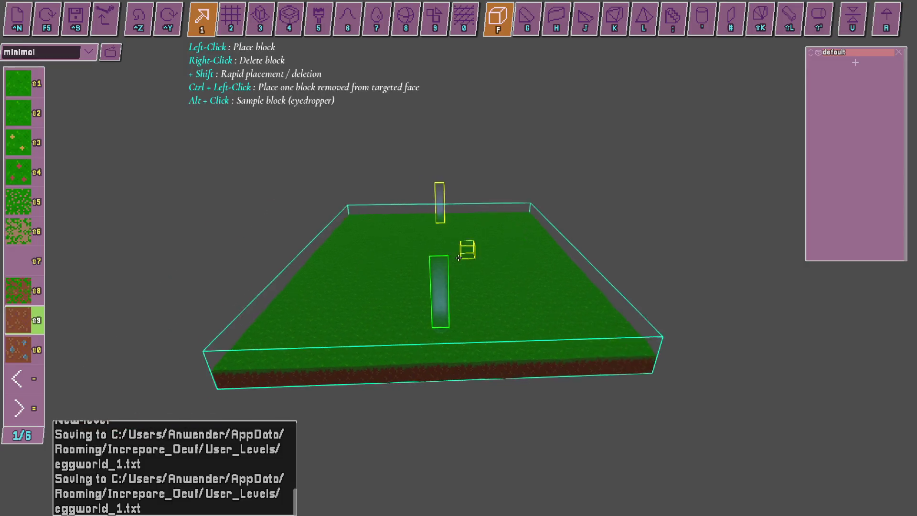
left_click(95, 53)
left_click(116, 70)
key("alt+Tab")
key("Tab")
key("Tab")
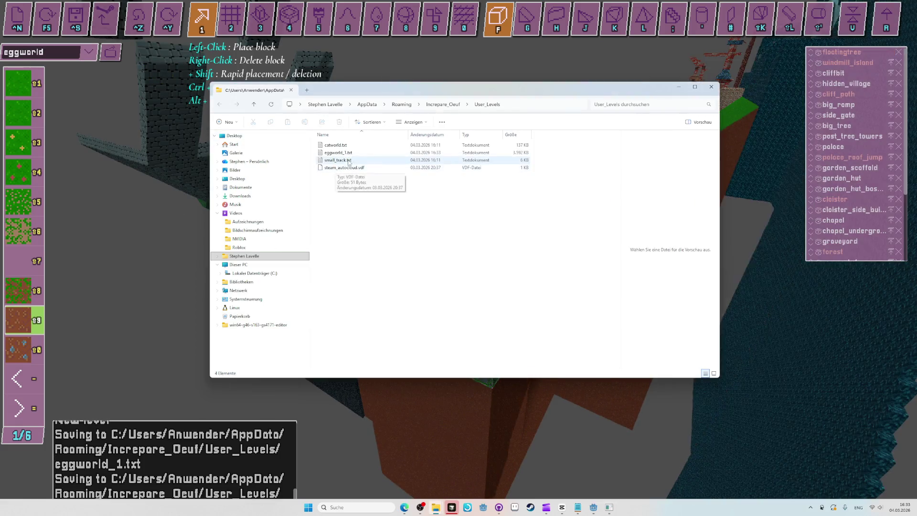
left_click(338, 153)
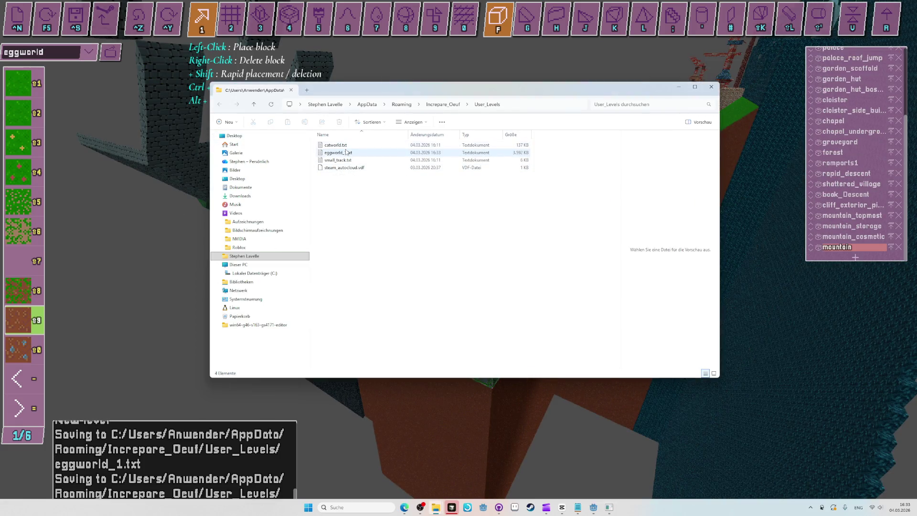
left_click(169, 230)
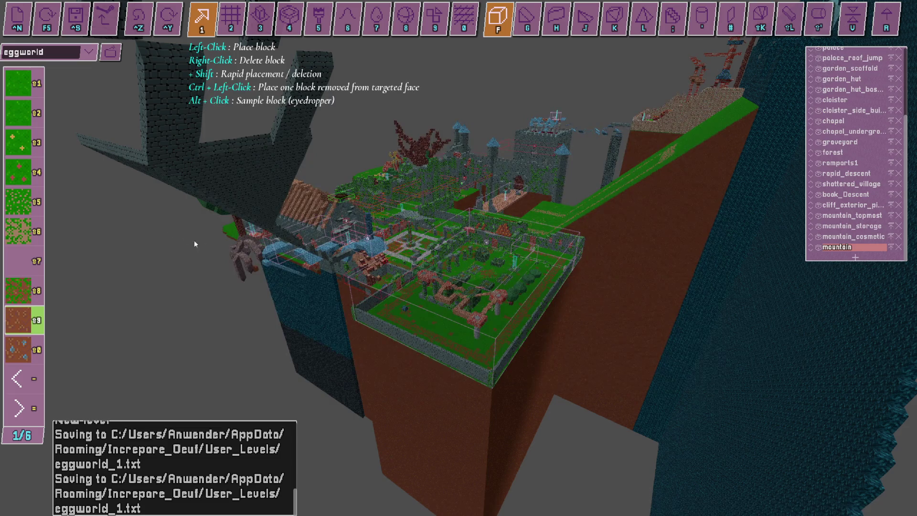
- Switch back to CapCut showing the 00:01:33:28 project
key("alt+Tab")
key("alt+Tab")
key("alt+Tab")
key("Tab")
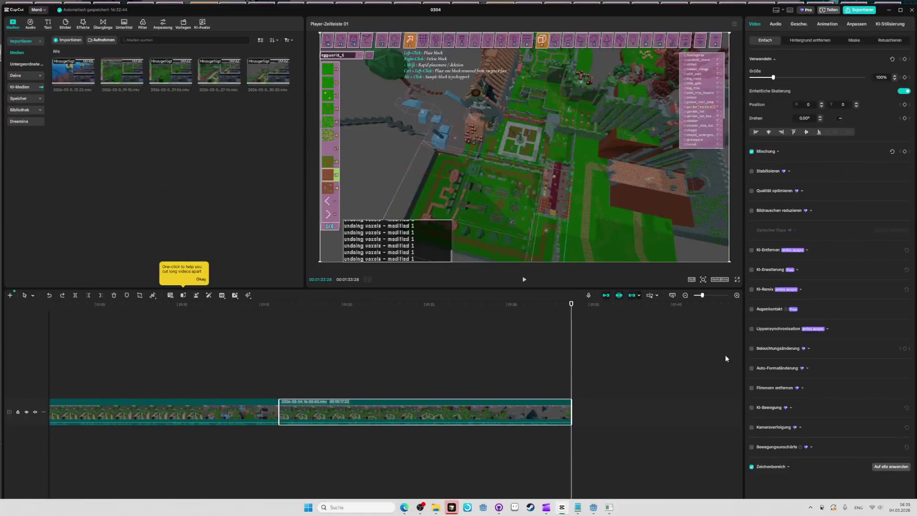
key("alt+Tab")
key("alt+Tab")
- Record a clip of creating a new empty level and reloading eggworld with F5
key("Tab")
key("Tab")
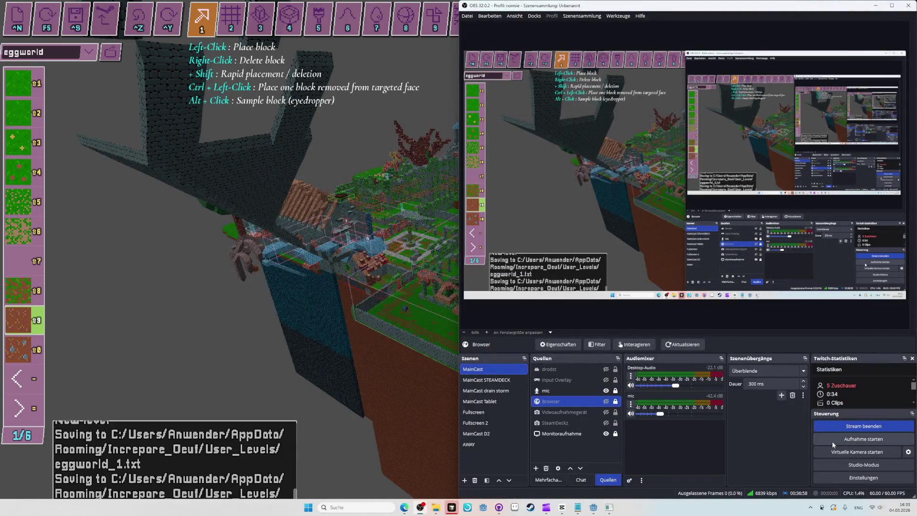
left_click(836, 439)
key("alt+Tab")
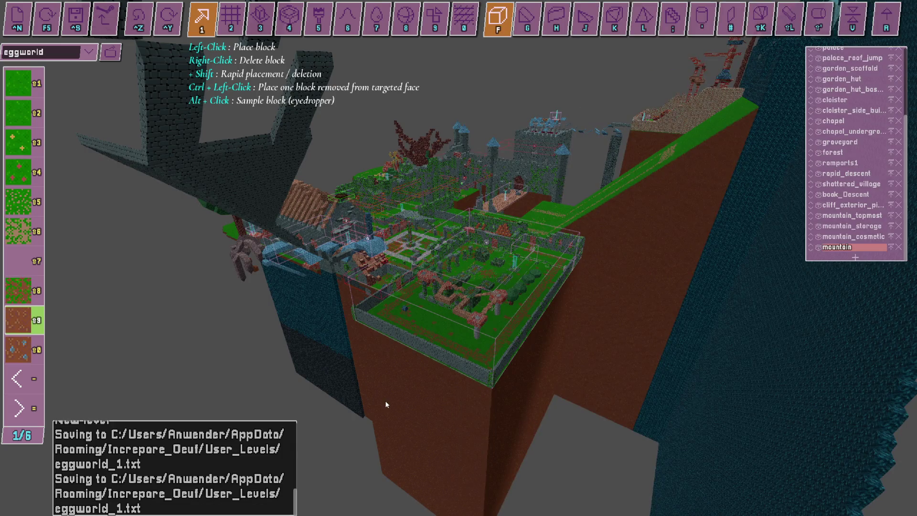
left_click(18, 24)
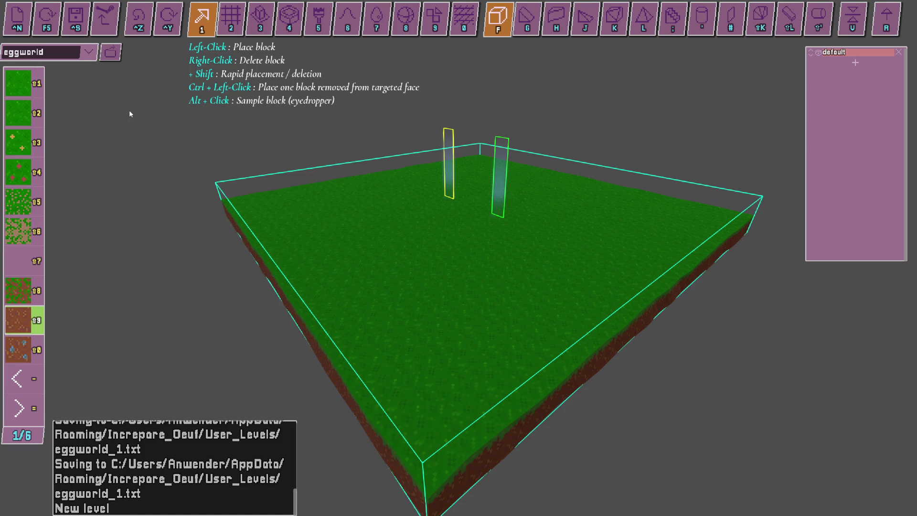
key("F5")
key("alt+Tab")
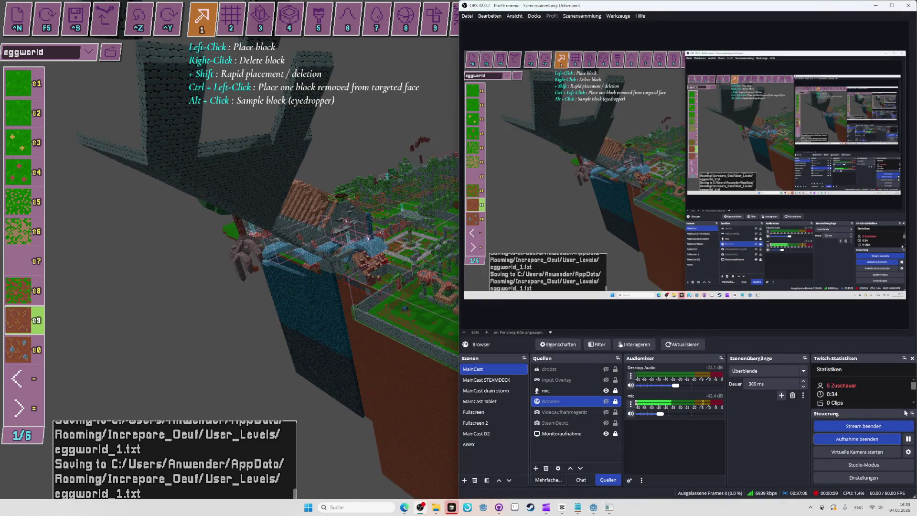
left_click(874, 439)
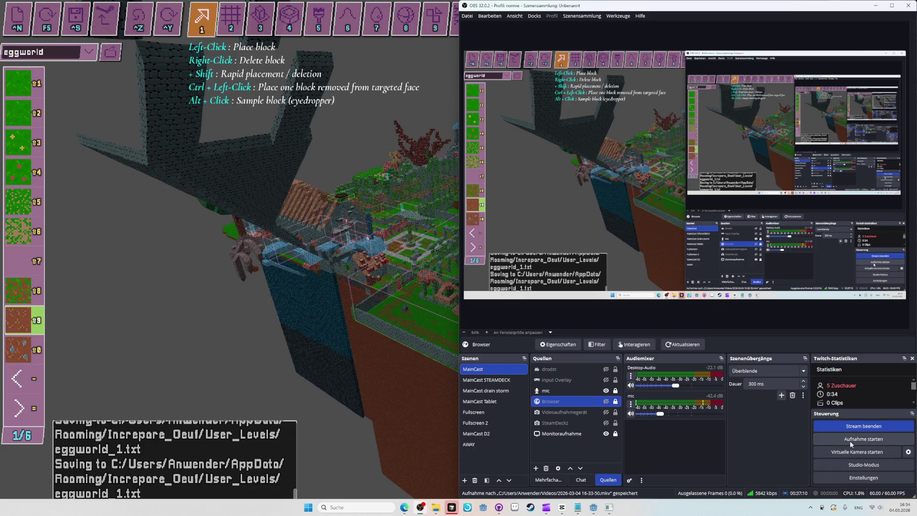
- Record a second clip of starting a new empty level
left_click(851, 444)
key("alt+Tab")
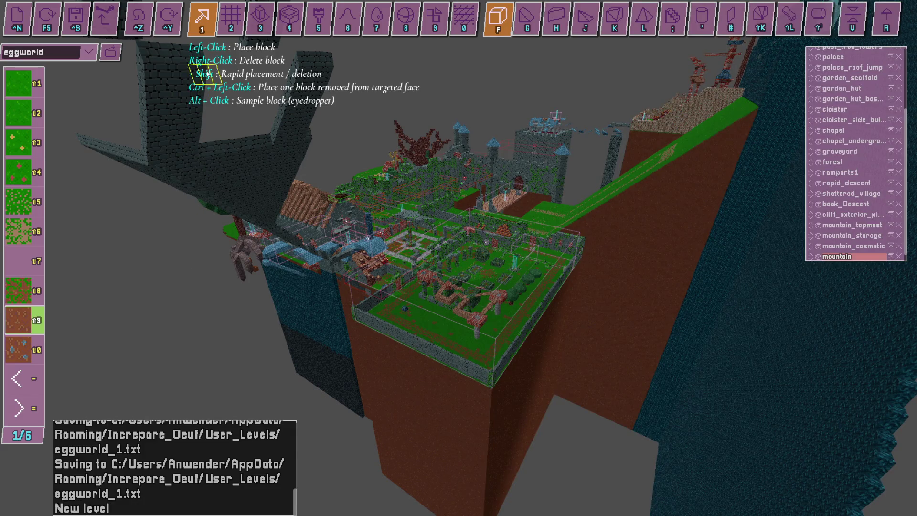
left_click(18, 19)
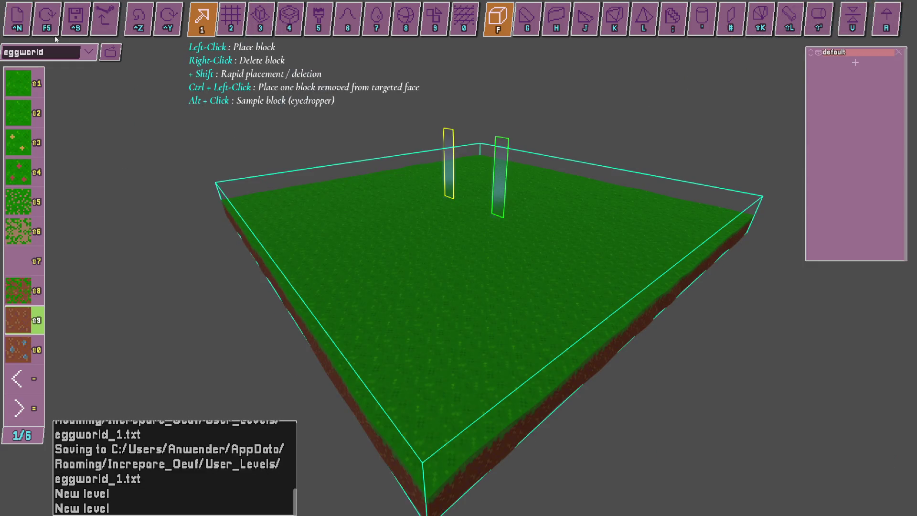
key("alt+Tab")
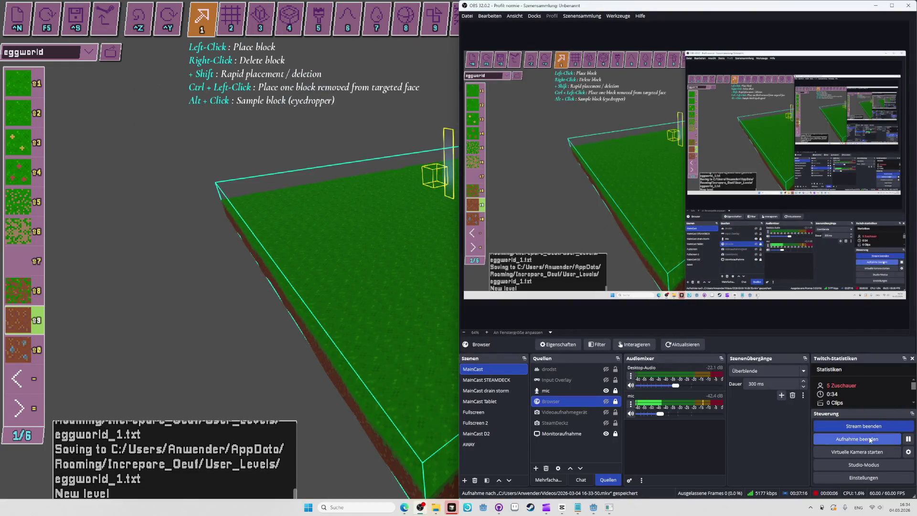
left_click(869, 439)
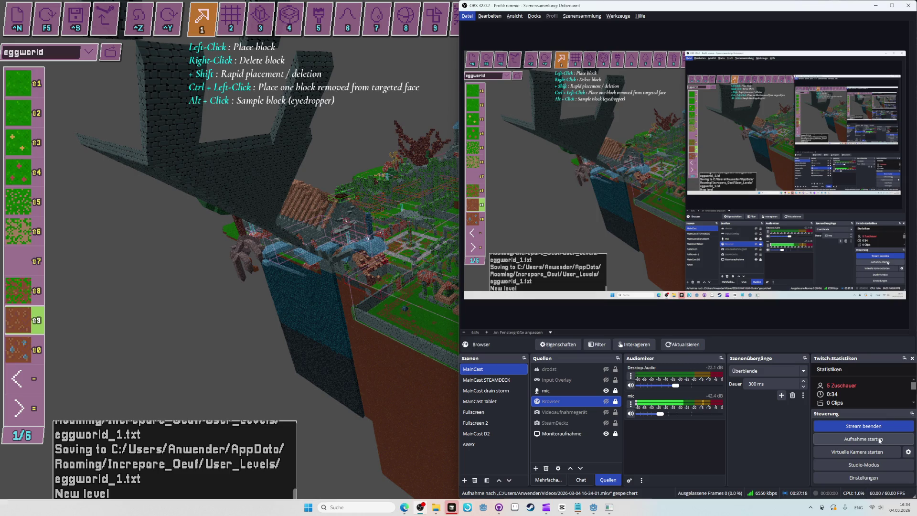
- Create a new empty level in the editor, then reload the eggworld level from disk
key("alt+Tab")
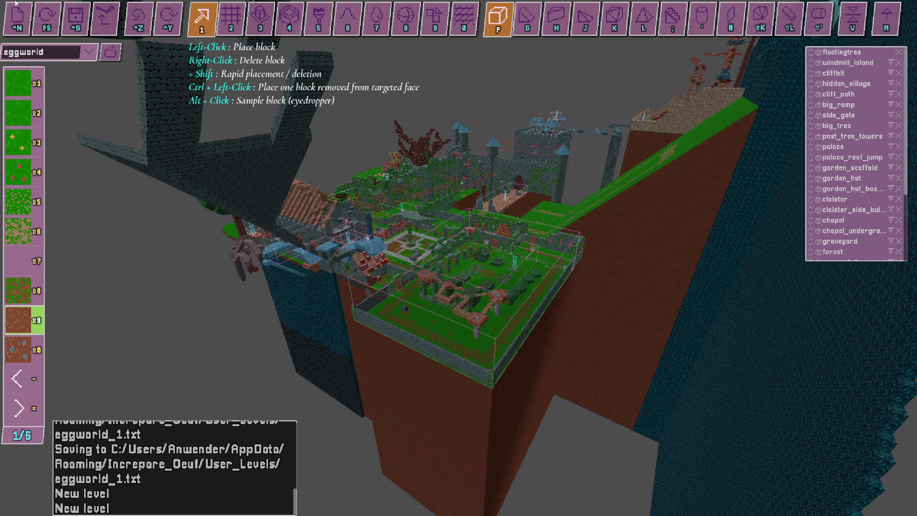
left_click(18, 18)
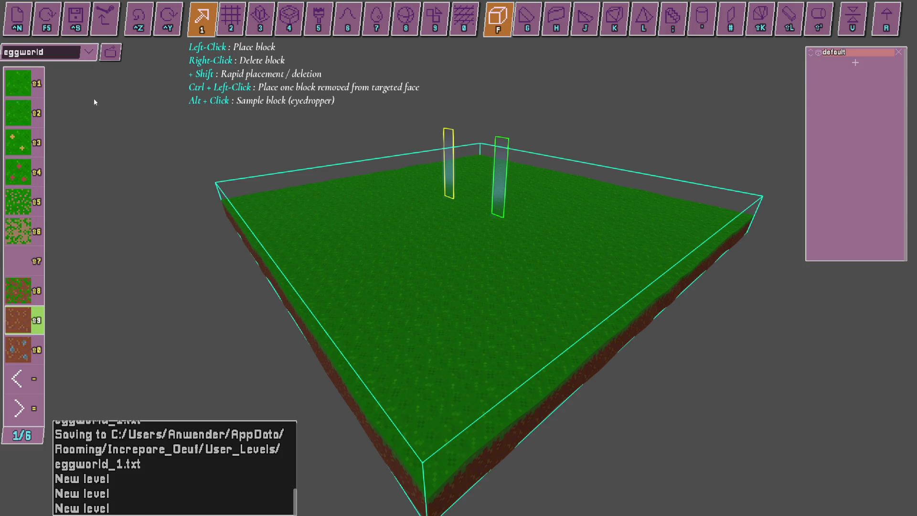
left_click(47, 19)
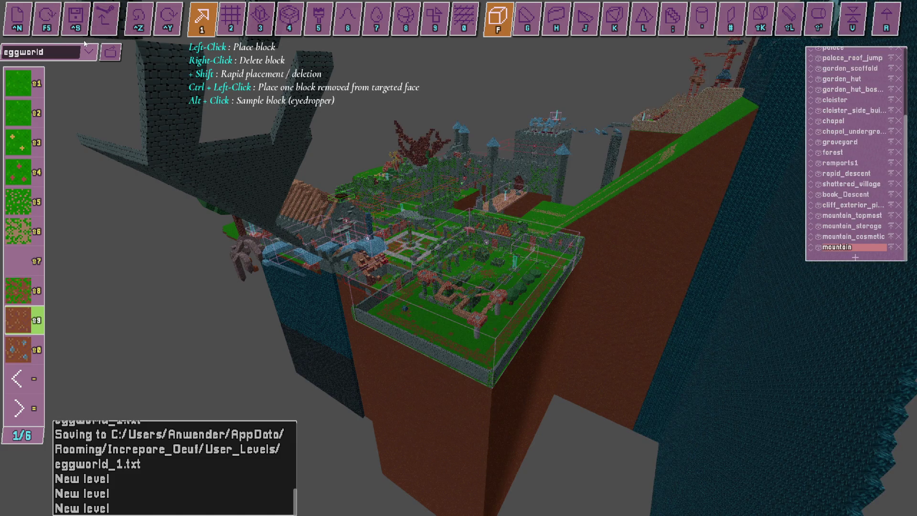
- Check the saved level files in User_Levels, then load the table_obby level from the dropdown
left_click(88, 53)
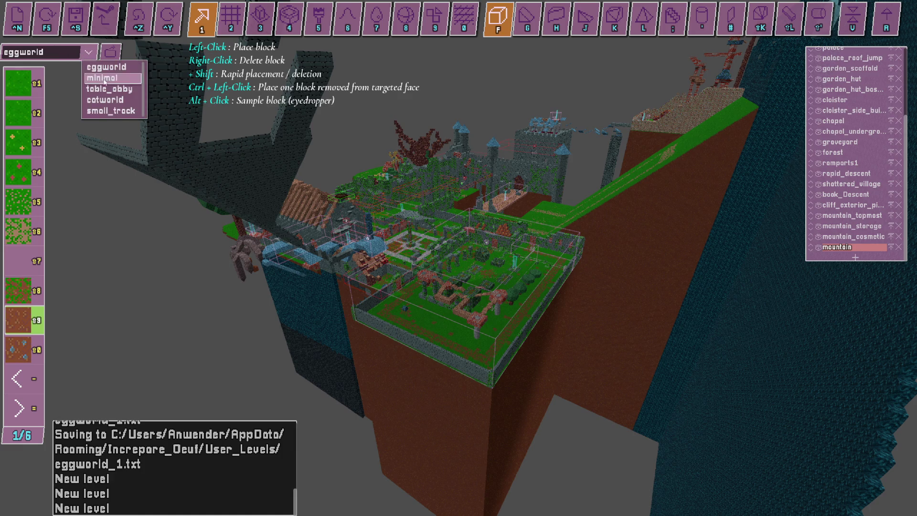
left_click(110, 52)
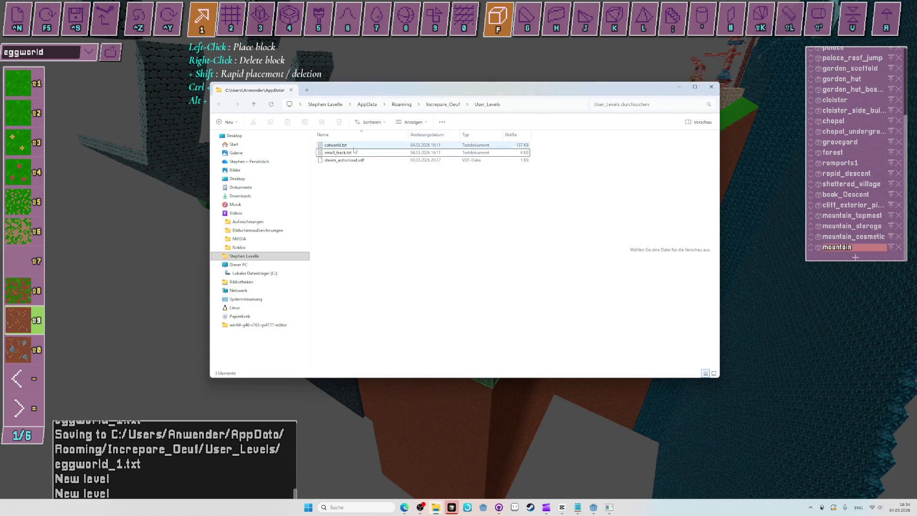
left_click(88, 53)
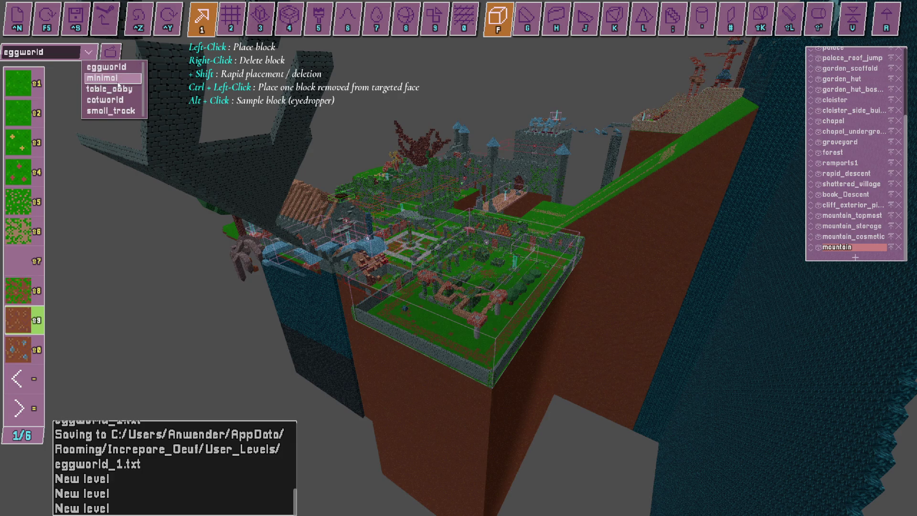
left_click(121, 89)
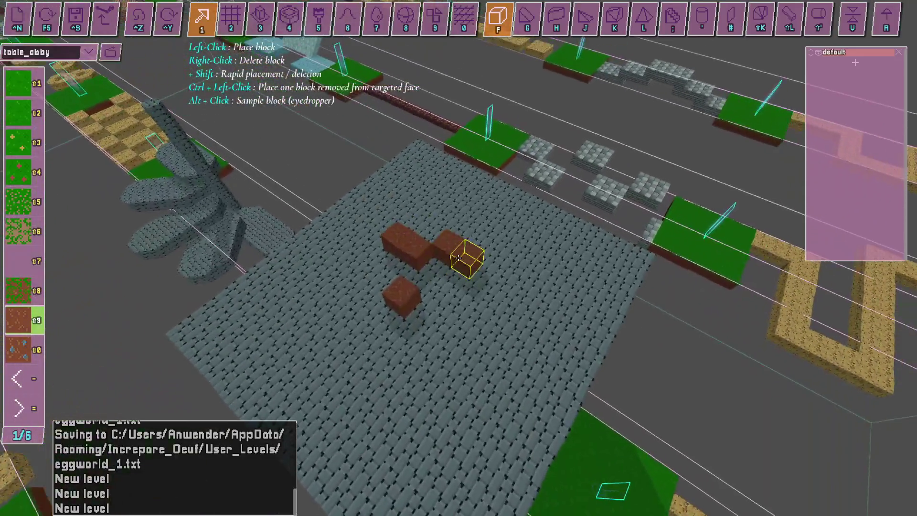
- Save the level as table_obby_1, add a brick block, and check the saved levels folder
left_click(458, 258)
left_click(75, 19)
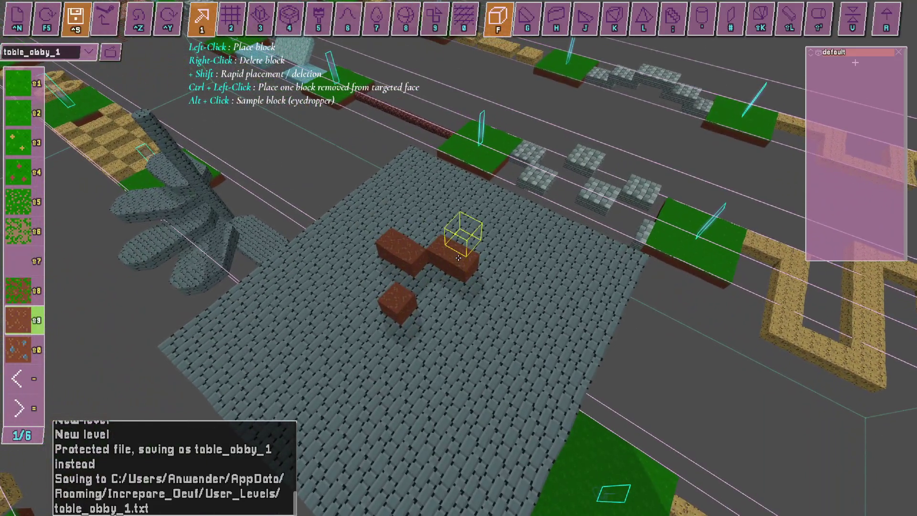
left_click(110, 52)
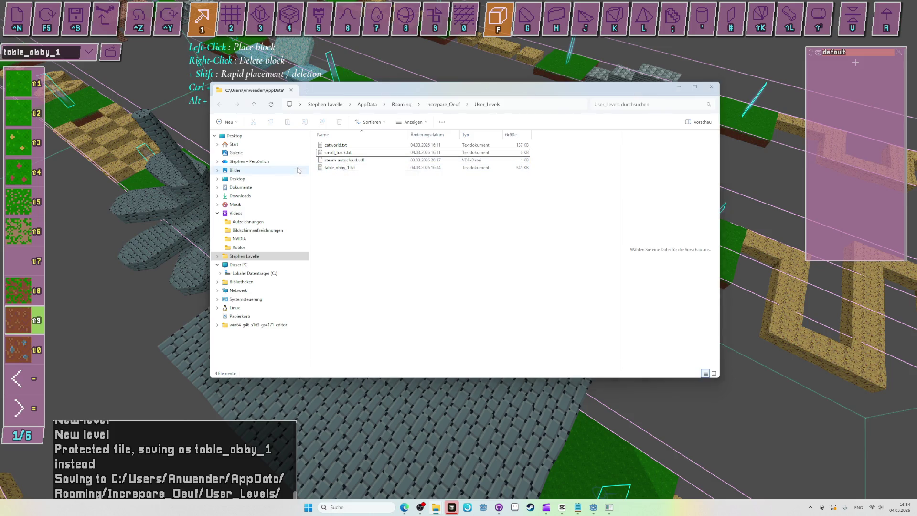
key("alt+F4")
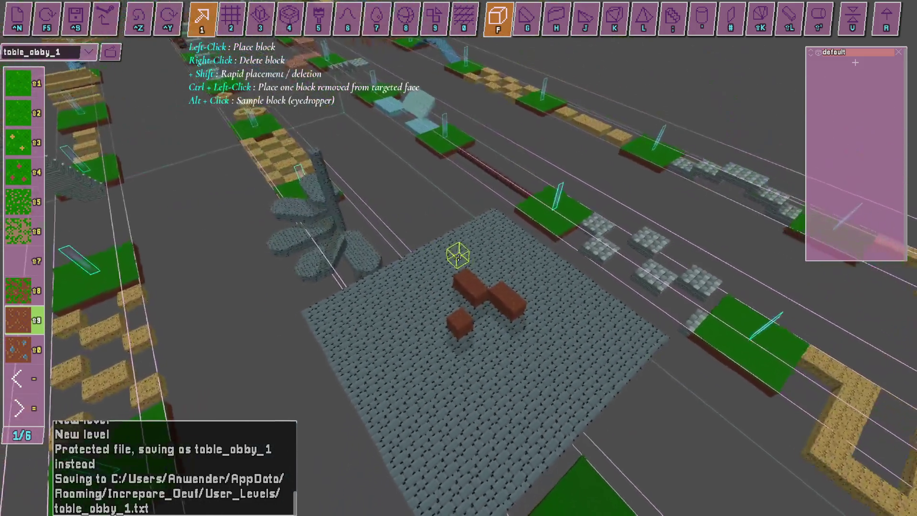
- Place more brick blocks on the stone platform and save the level again
left_click(458, 258)
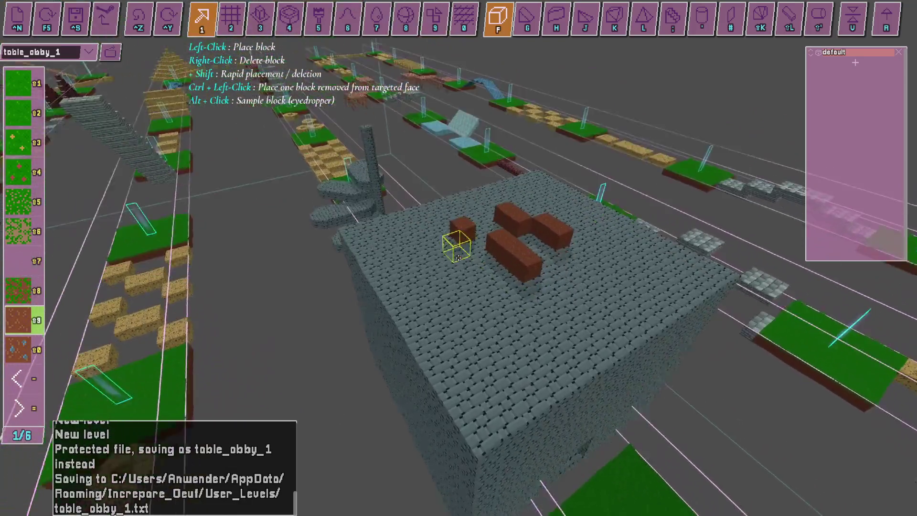
left_click(459, 258)
left_click(459, 258)
left_click(458, 258)
key("ctrl+s")
key("Escape")
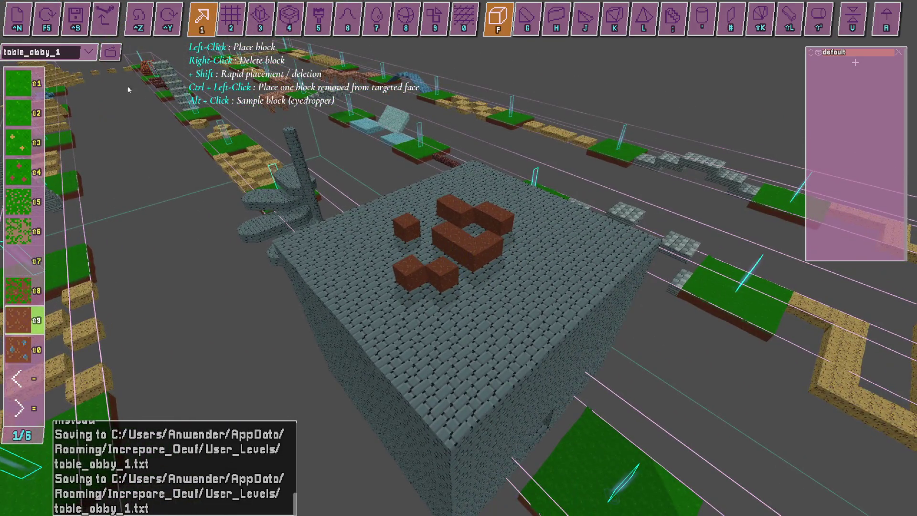
key("alt+Tab")
key("Escape")
- Try uploading the level to the Steam Workshop, then stop the OBS recording
left_click(103, 18)
key("alt+Tab")
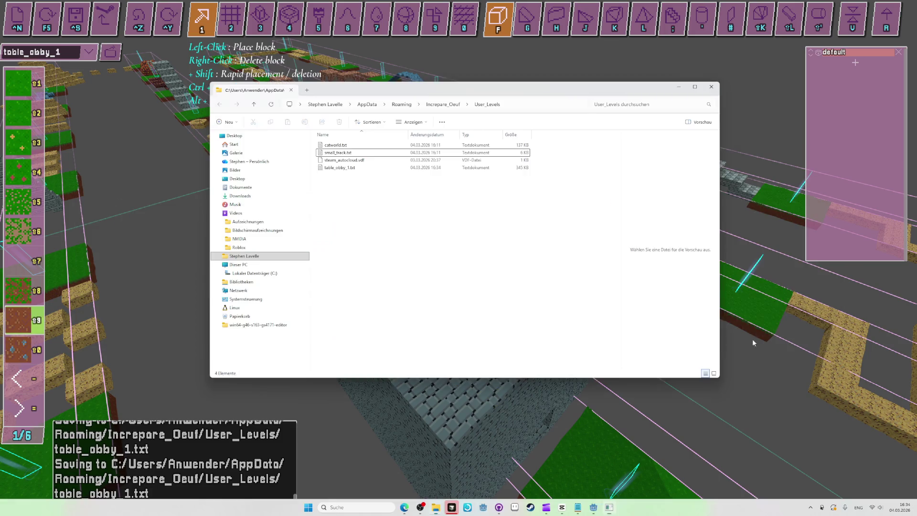
key("alt+Tab")
key("alt+Tab")
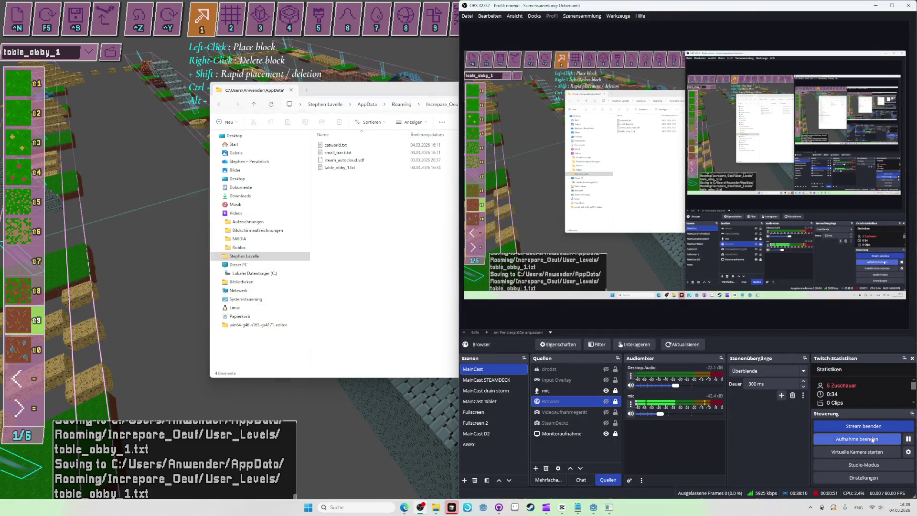
left_click(872, 439)
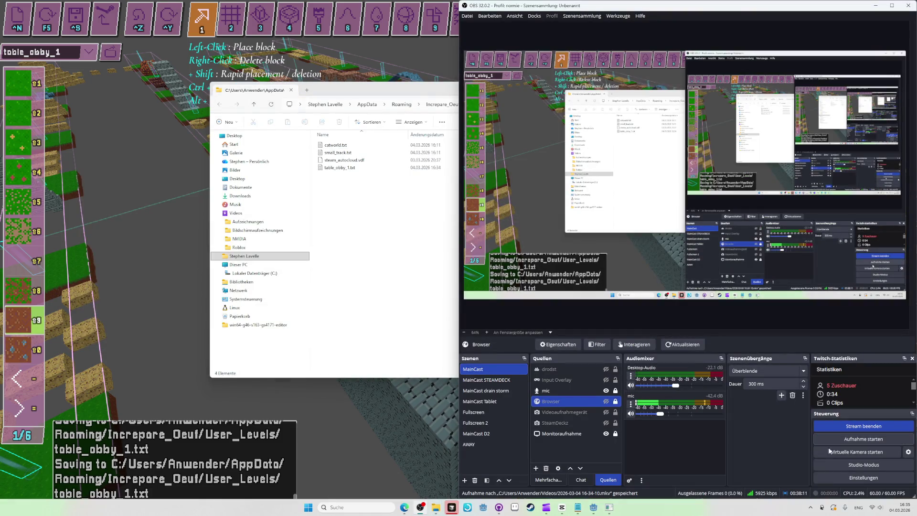
left_click(329, 422)
key("alt+Tab")
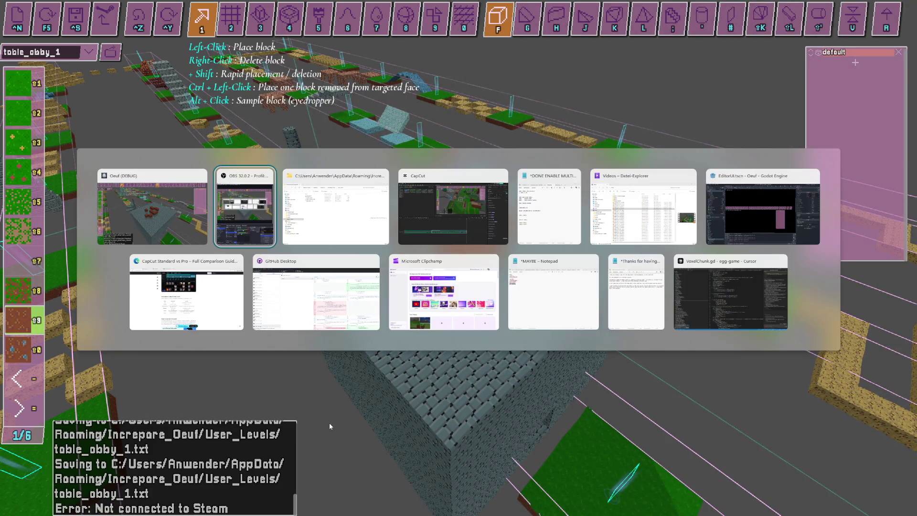
- Switch from the level editor to OBS, launch the Steam client, then bring up Edge
key("Escape")
key("alt+Tab")
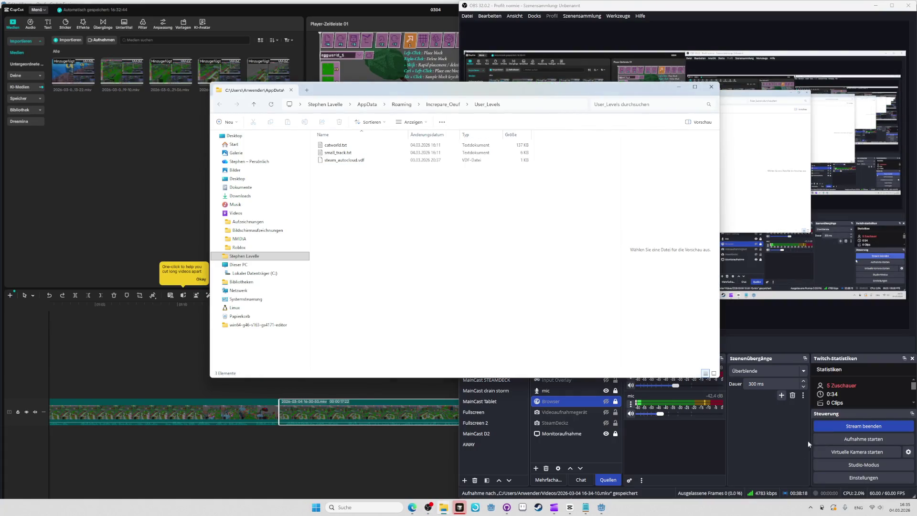
key("alt+Tab")
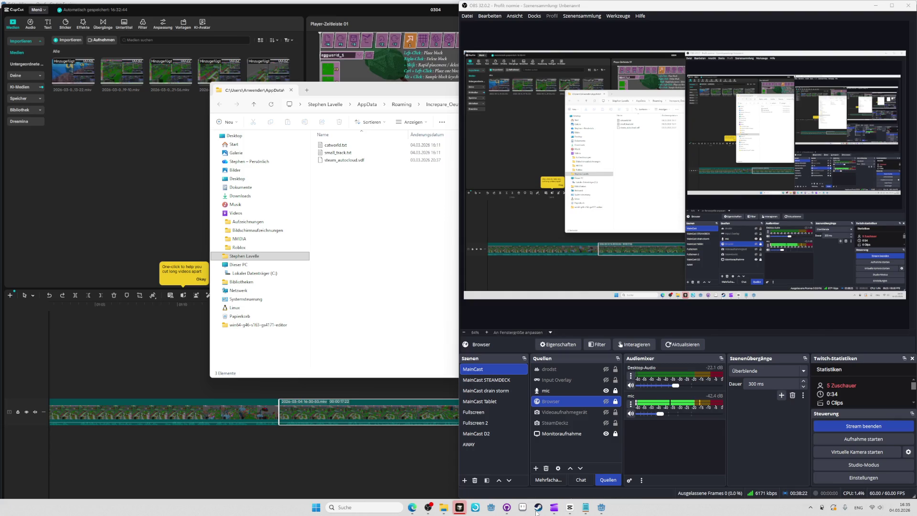
left_click(537, 509)
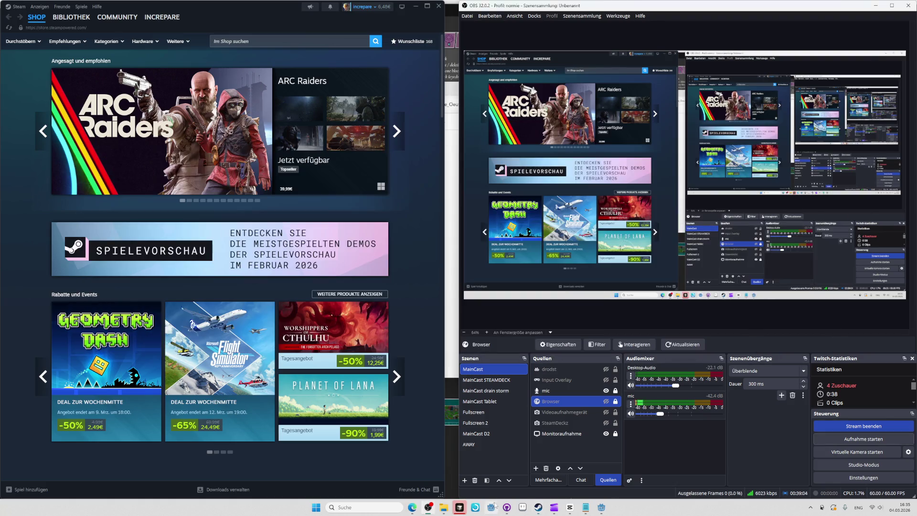
left_click(413, 507)
- Go to partner.steamgames.com in a new Edge tab and open the Steamworks dashboard
key("ctrl+t")
type("partner.steamgames.com")
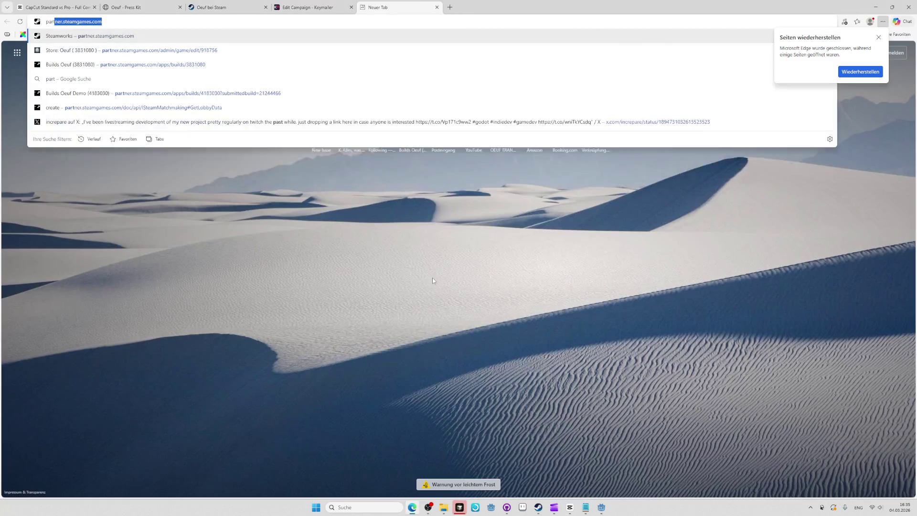
key("Return")
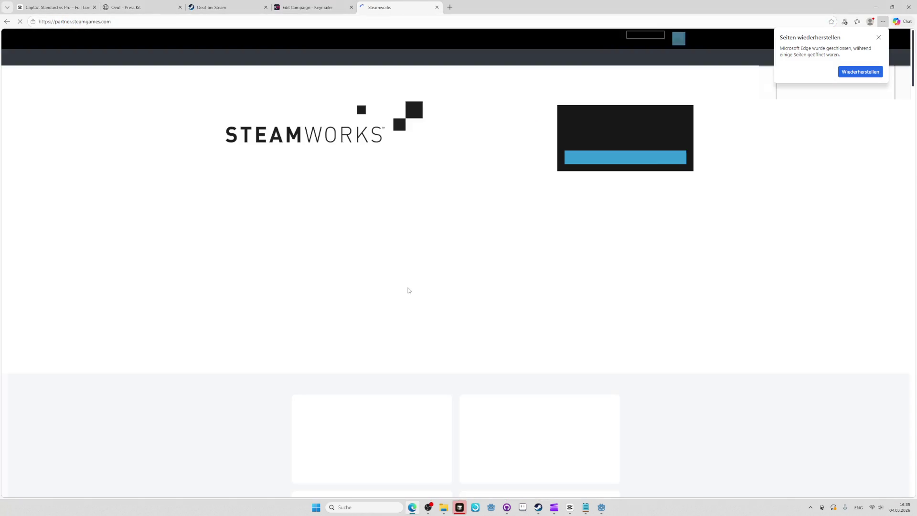
left_click(586, 166)
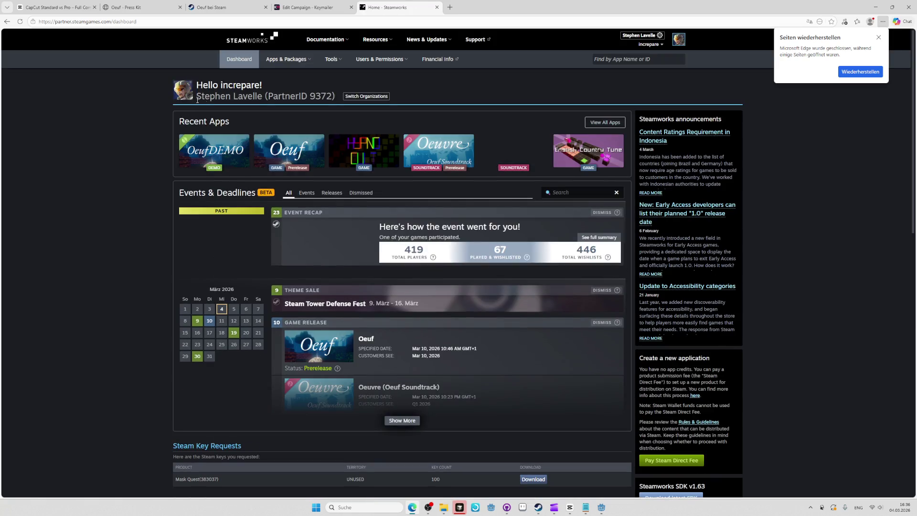
- Open the Oeuf (3831080) app page and go to its Content Survey
mouse_move(278, 65)
left_click(296, 150)
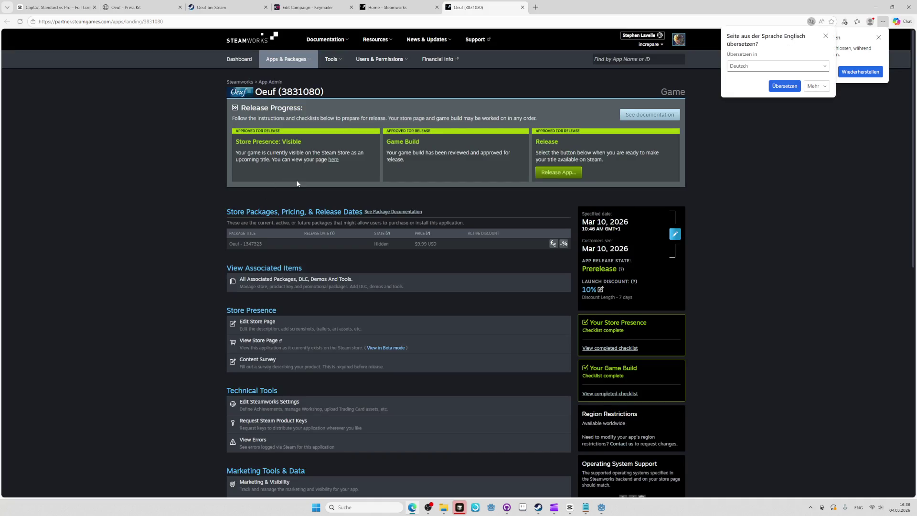
scroll(297, 183, "down", 4)
key("ctrl+f")
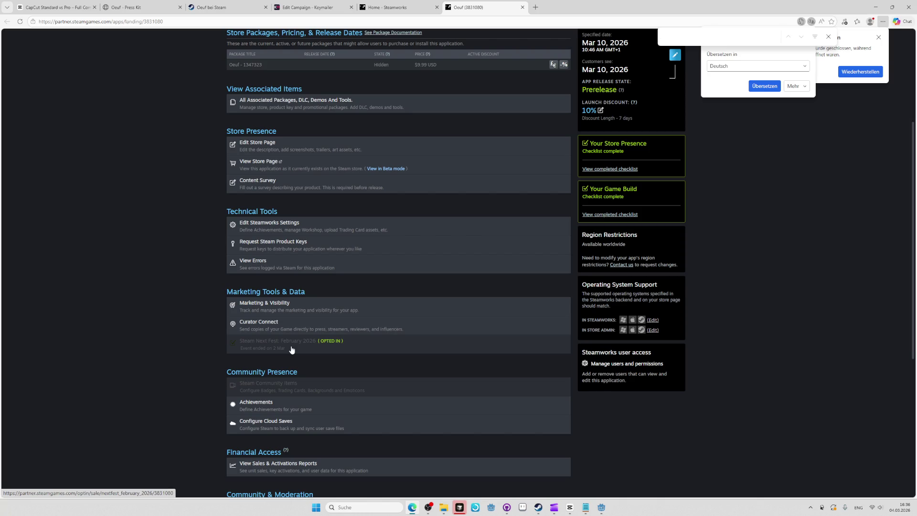
scroll(296, 362, "down", 2)
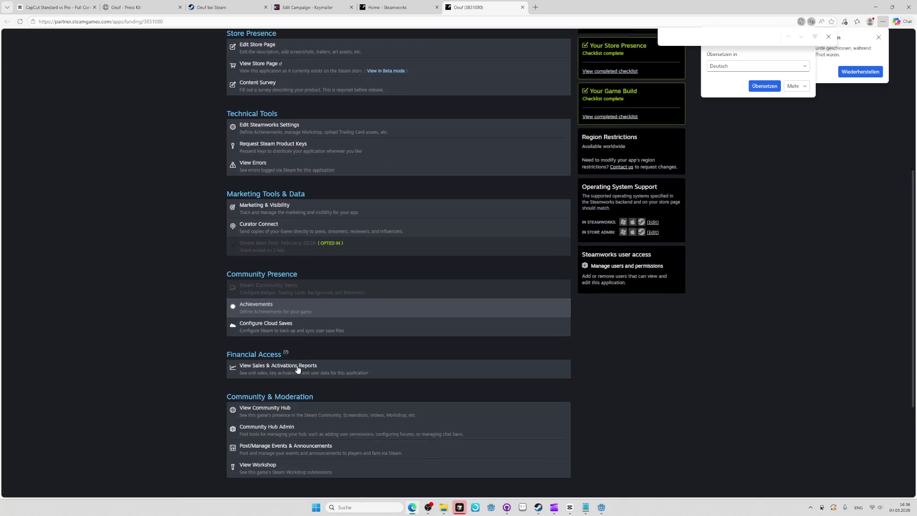
scroll(299, 366, "up", 4)
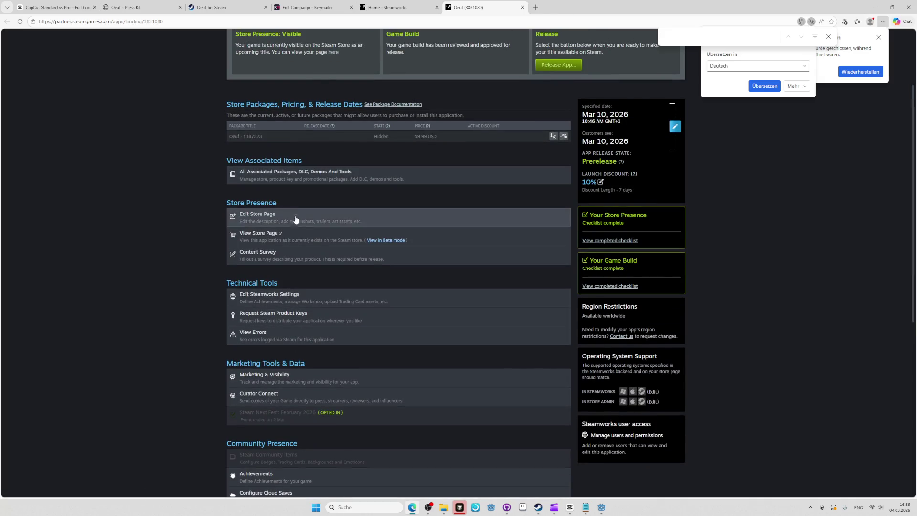
left_click(302, 265)
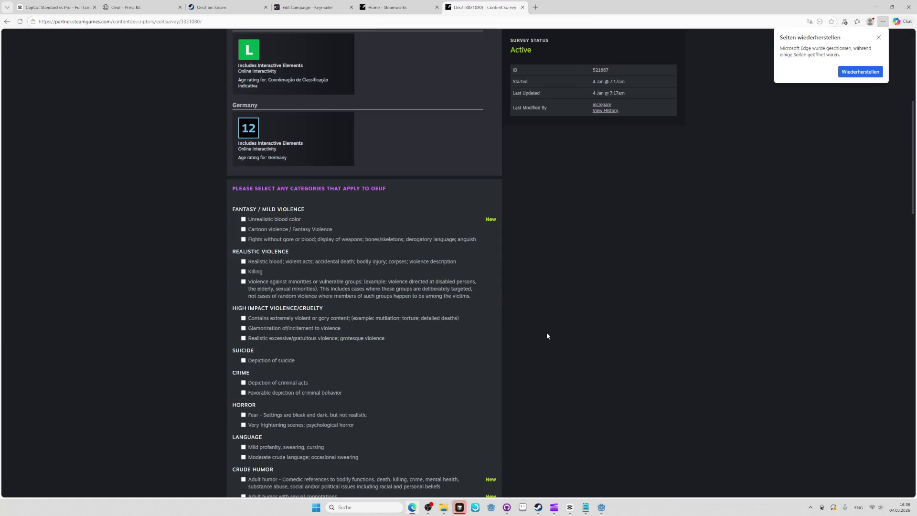
- Search the survey for 'inde', scroll through the categories to Generative AI, and save the answers
key("ctrl+f")
type("inde")
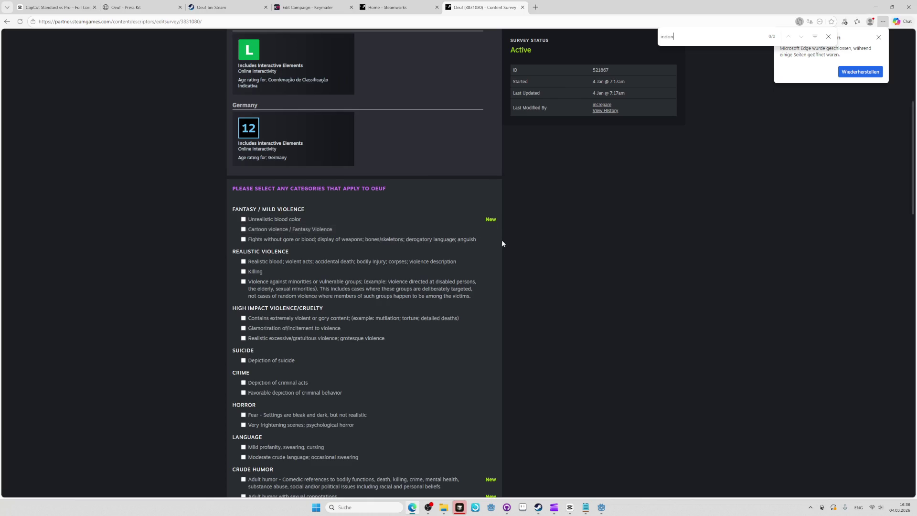
scroll(501, 240, "down", 3)
scroll(483, 322, "down", 4)
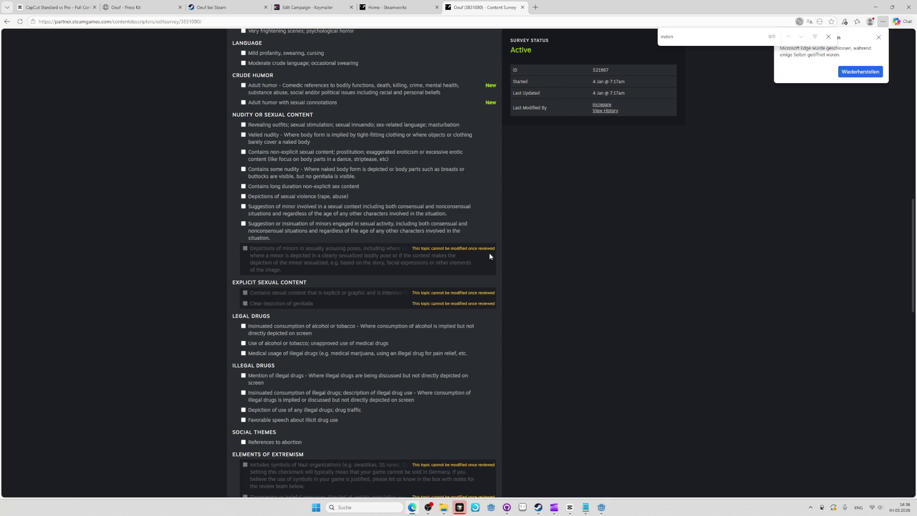
scroll(490, 256, "down", 5)
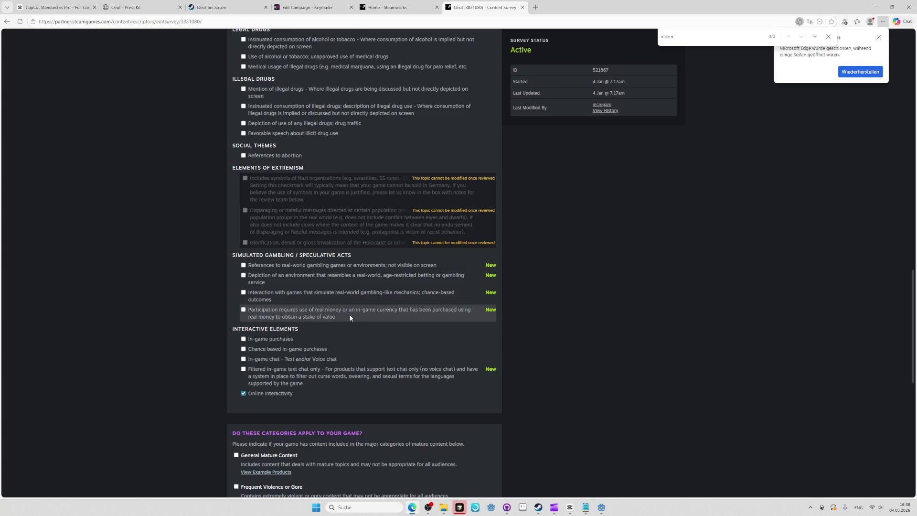
scroll(329, 379, "down", 2)
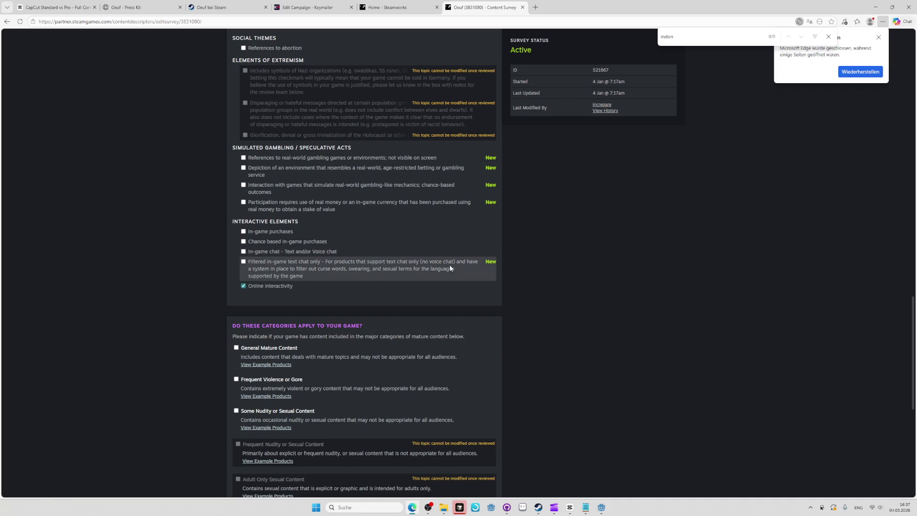
scroll(450, 264, "down", 3)
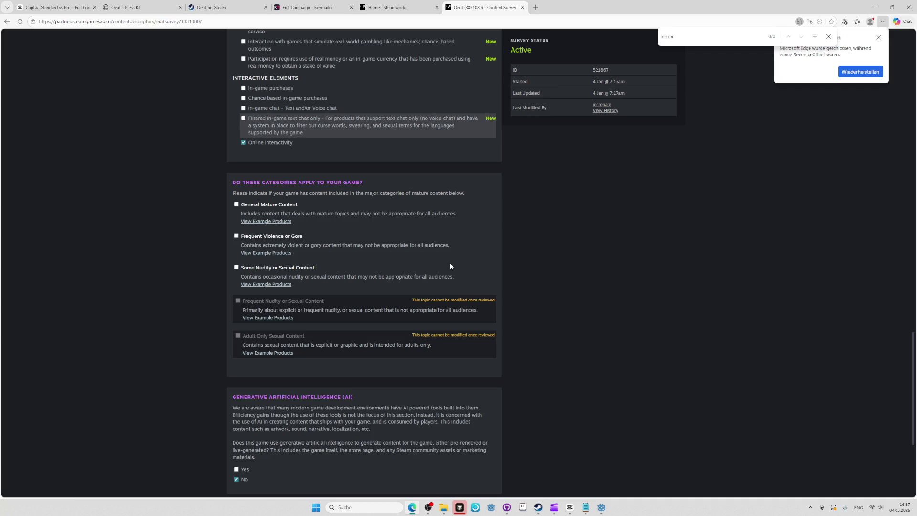
scroll(449, 265, "down", 4)
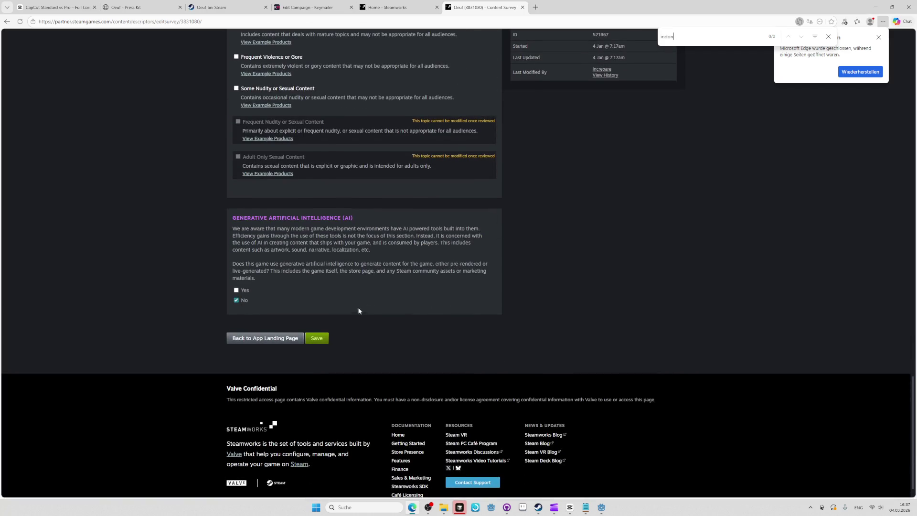
left_click(324, 338)
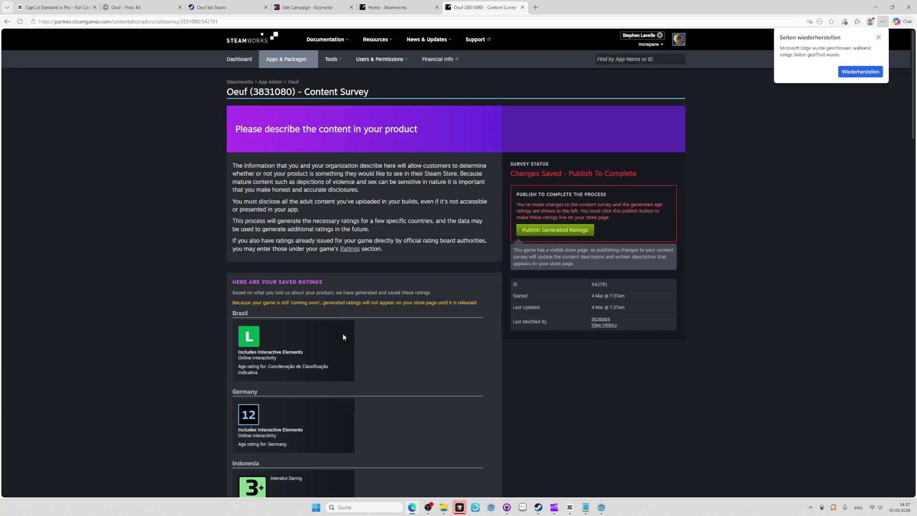
- Publish Oeuf's generated age ratings and dismiss the Success dialog
scroll(340, 333, "down", 4)
scroll(375, 331, "up", 3)
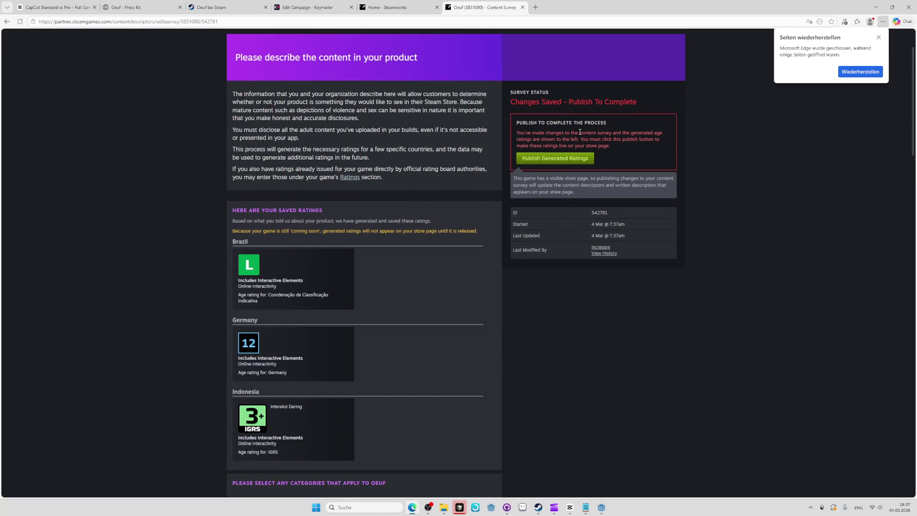
left_click(577, 162)
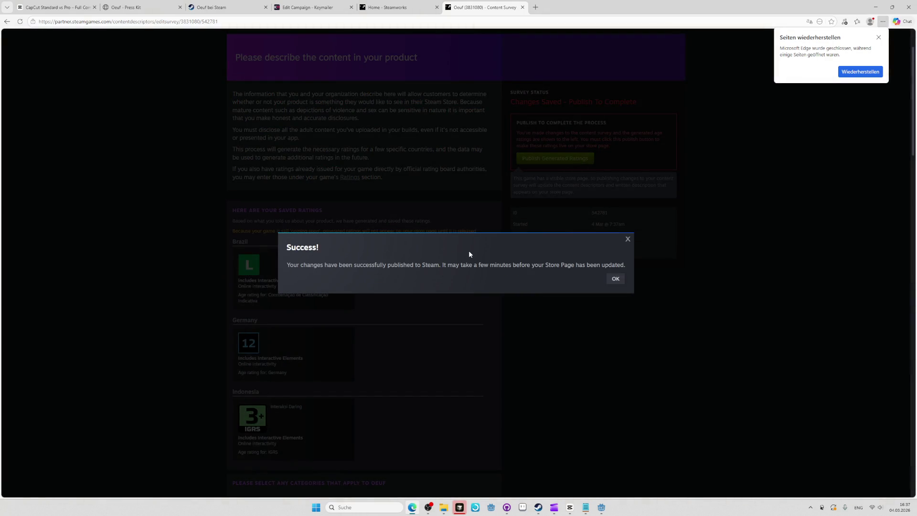
left_click(615, 279)
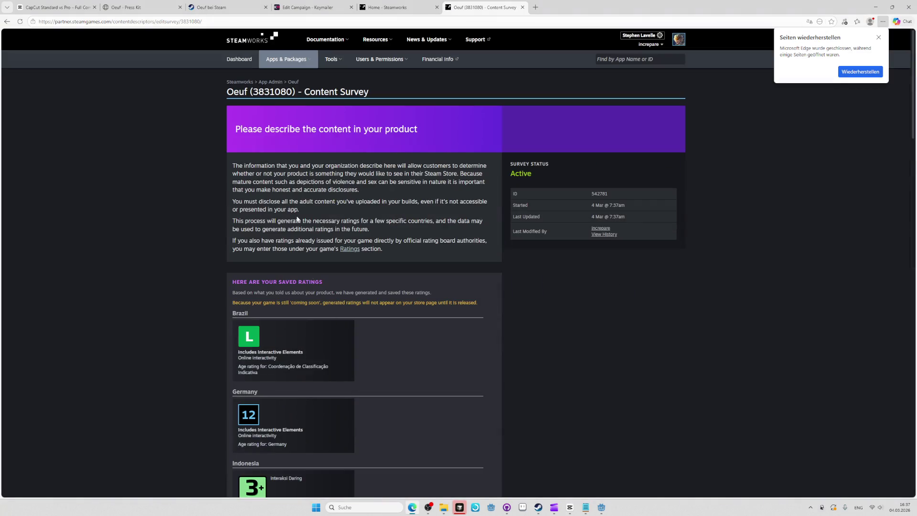
- From All Applications, open store admin tabs for Oeuf, Oeuf Demo, Hypnocult, Oeuvre, Mask Quest Soundtrack and English Country Tune
left_click(265, 82)
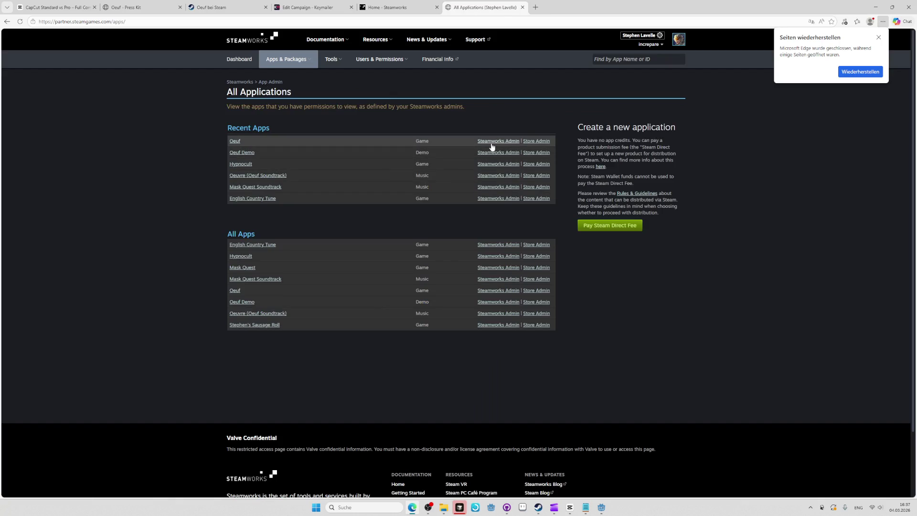
middle_click(529, 142)
middle_click(529, 153)
middle_click(531, 164)
middle_click(532, 176)
middle_click(535, 188)
middle_click(536, 198)
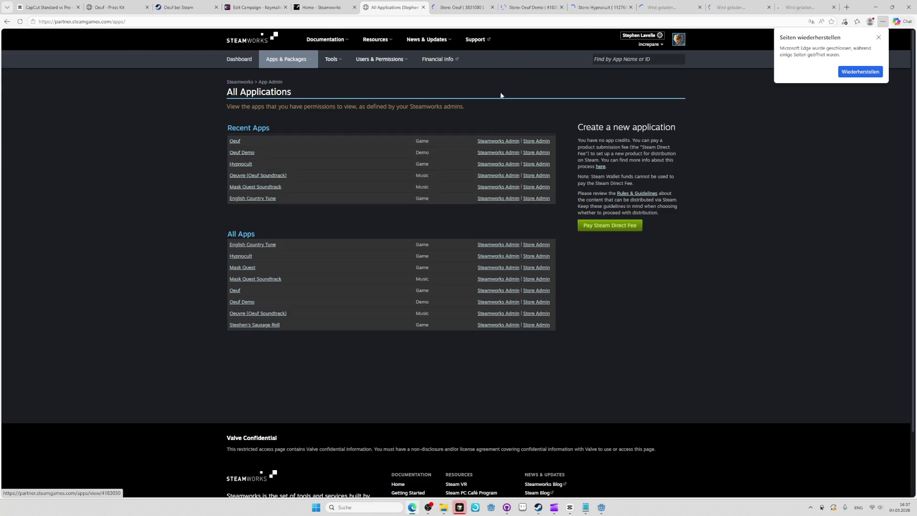
- Look over the Oeuf store admin page, then close the five store admin tabs
key("ctrl+Tab")
scroll(508, 206, "down", 10)
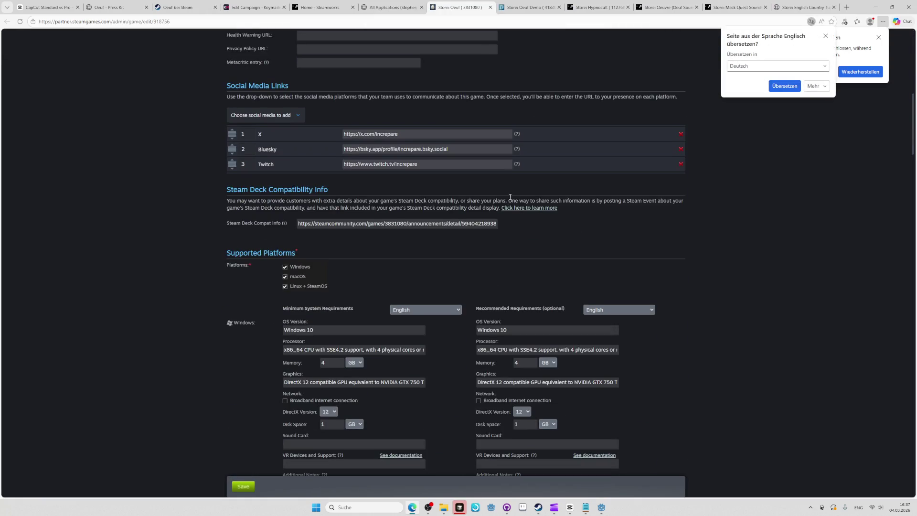
scroll(509, 206, "up", 10)
left_click(490, 7)
left_click(490, 7)
left_click(491, 7)
left_click(490, 7)
left_click(490, 7)
left_click(490, 7)
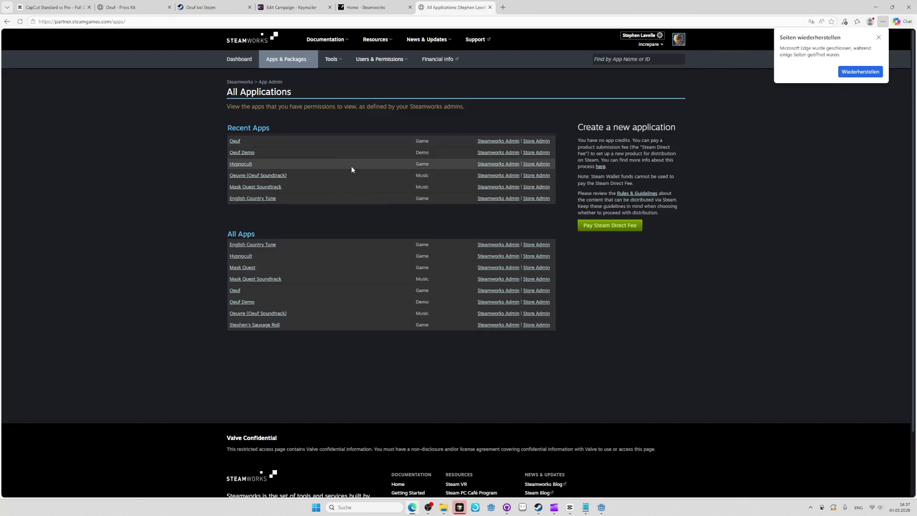
- Open each app's Steamworks admin landing page in its own tab
middle_click(235, 141)
middle_click(244, 153)
middle_click(241, 164)
middle_click(250, 175)
middle_click(250, 186)
middle_click(253, 198)
mouse_move(400, 38)
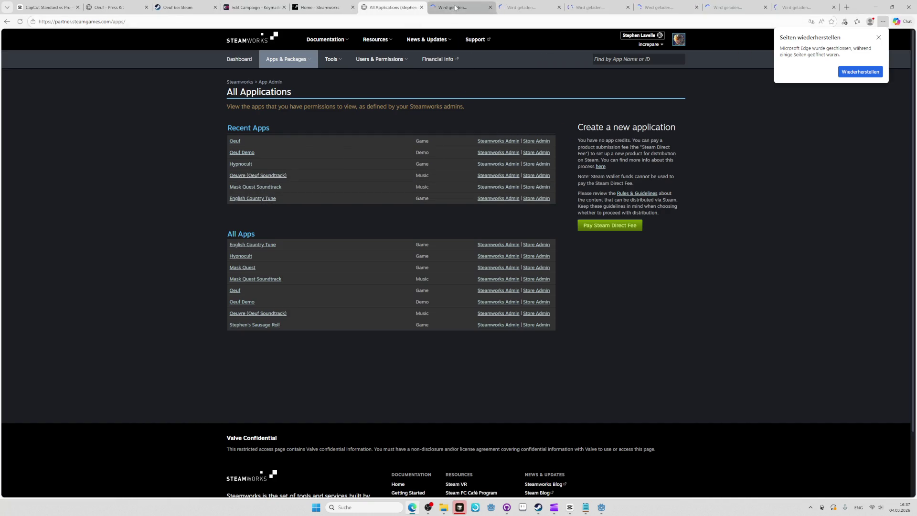
- On the Oeuf admin tab, find 'content' on the page and open the Content Survey
key("ctrl+Tab")
key("ctrl+f")
type("content")
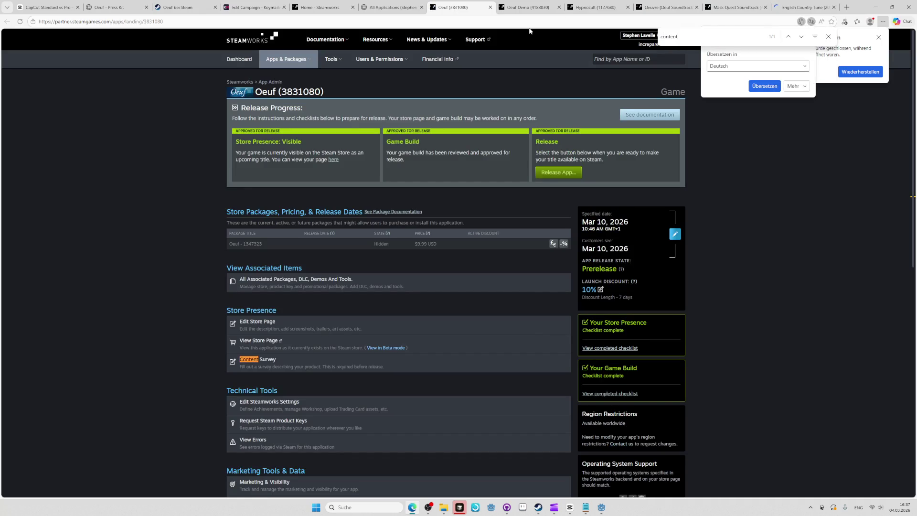
left_click(301, 365)
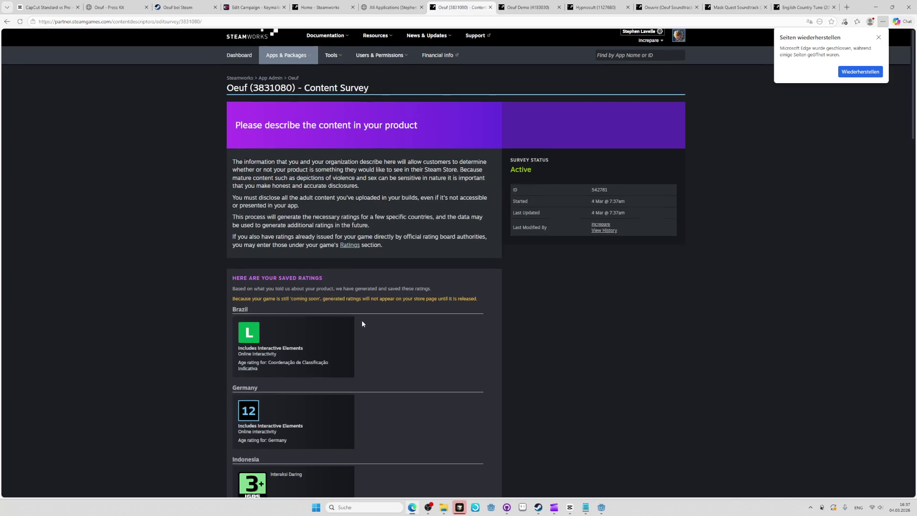
- Open the Oeuf Demo content survey, scroll through it, and save it
scroll(362, 320, "down", 3)
key("ctrl+Tab")
left_click(308, 299)
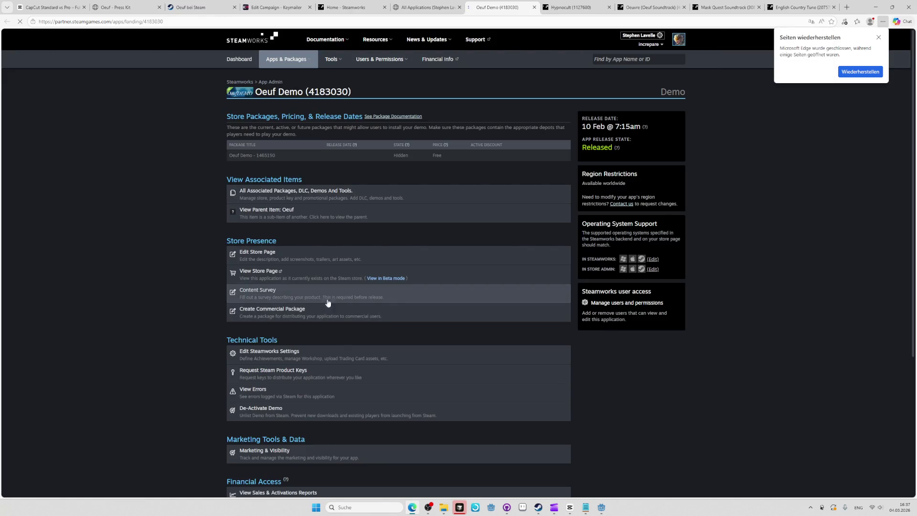
scroll(423, 301, "down", 10)
scroll(491, 286, "down", 10)
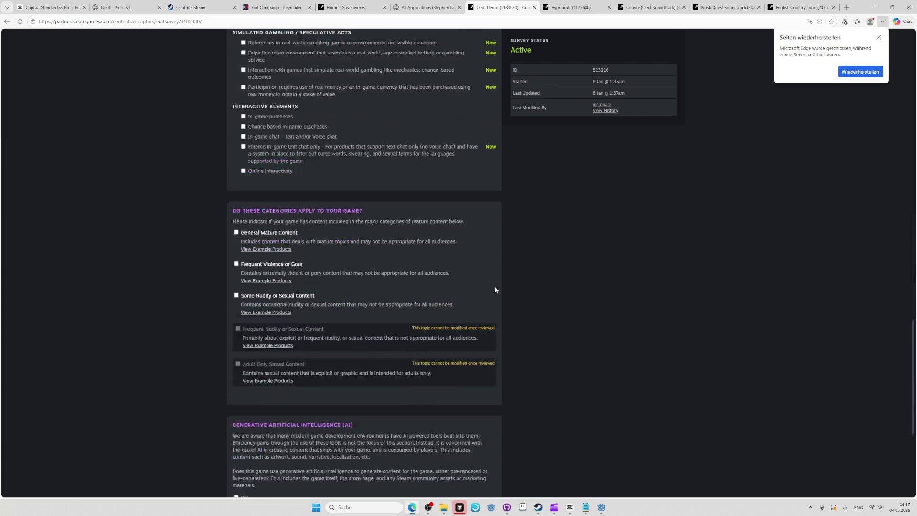
scroll(503, 296, "up", 10)
scroll(507, 290, "down", 4)
scroll(492, 312, "up", 5)
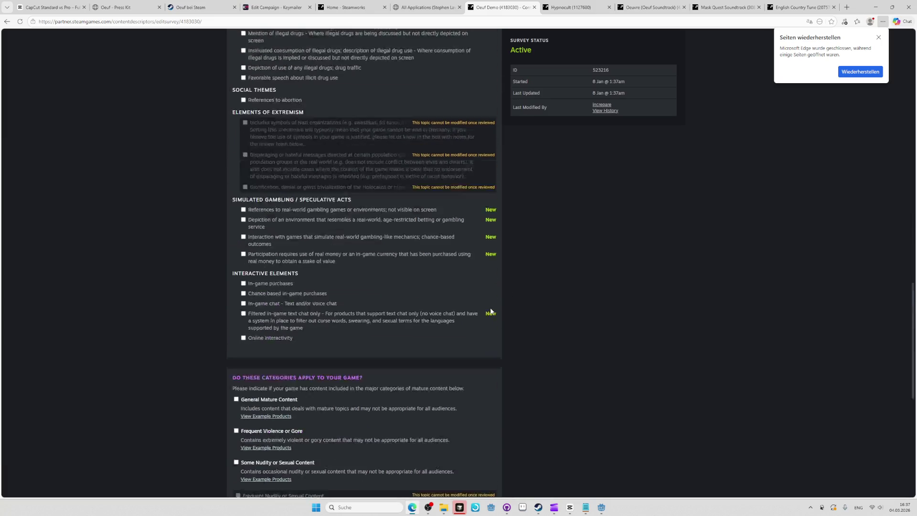
scroll(490, 310, "down", 15)
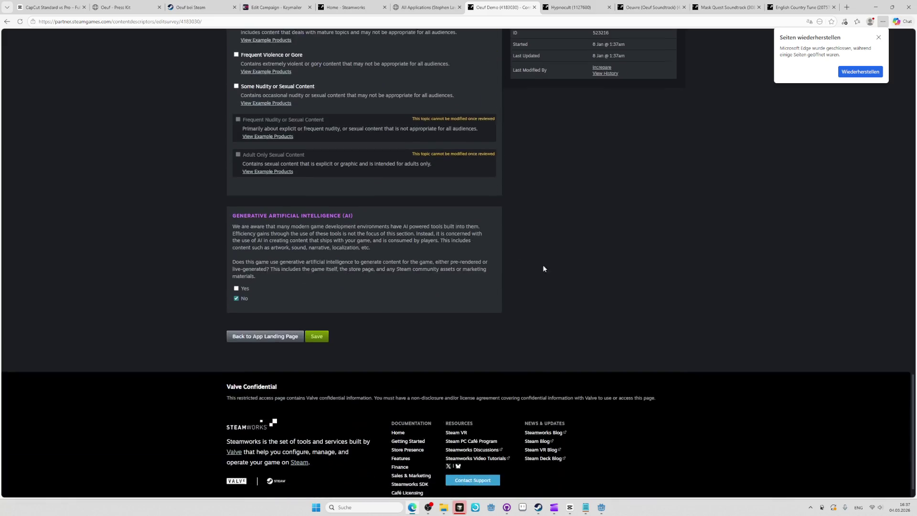
left_click(317, 315)
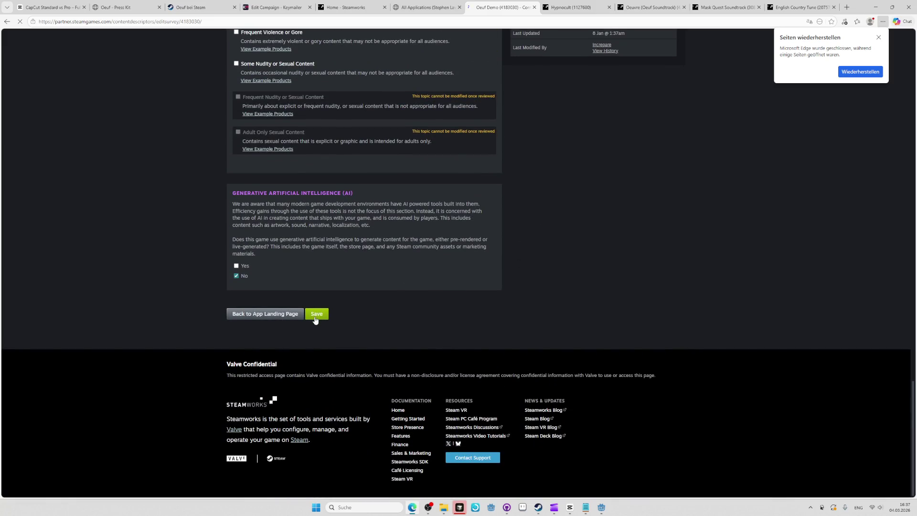
- Publish Oeuf Demo's generated ratings, close the All Applications tab, and move to Hypnocult
left_click(563, 7)
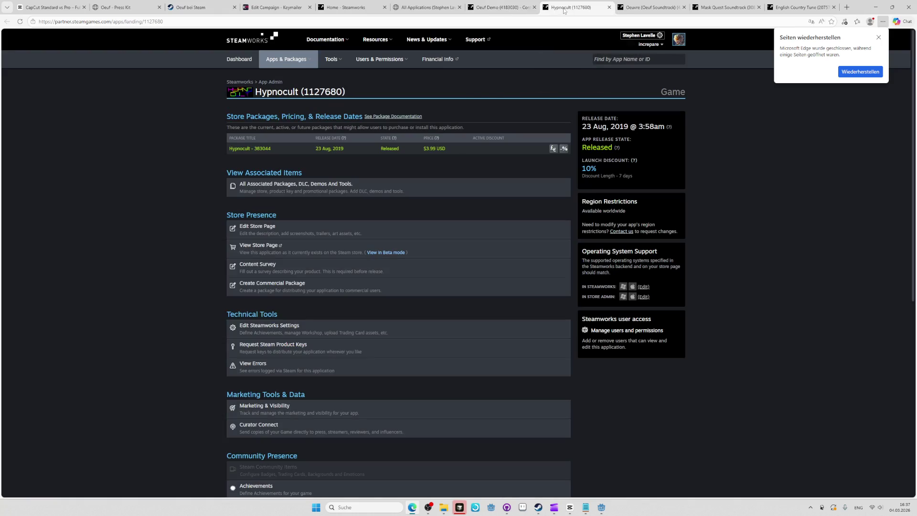
left_click(501, 7)
left_click(555, 229)
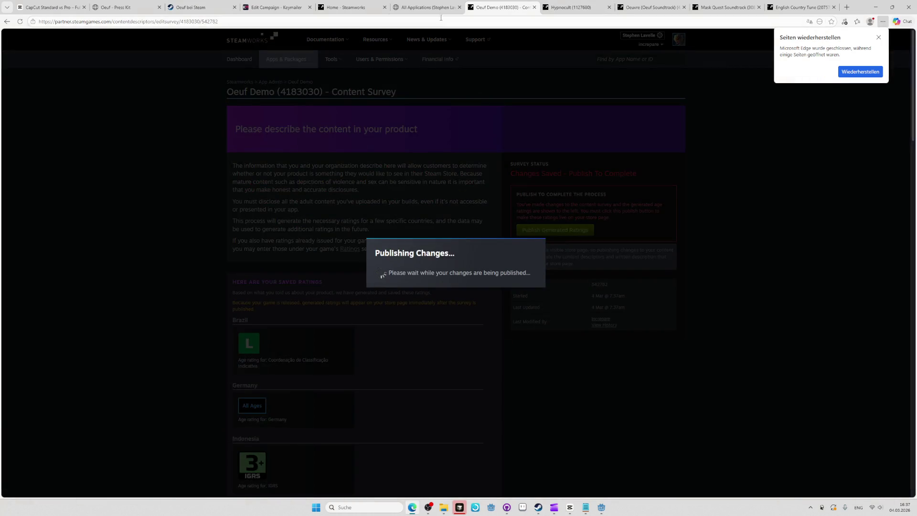
left_click(444, 7)
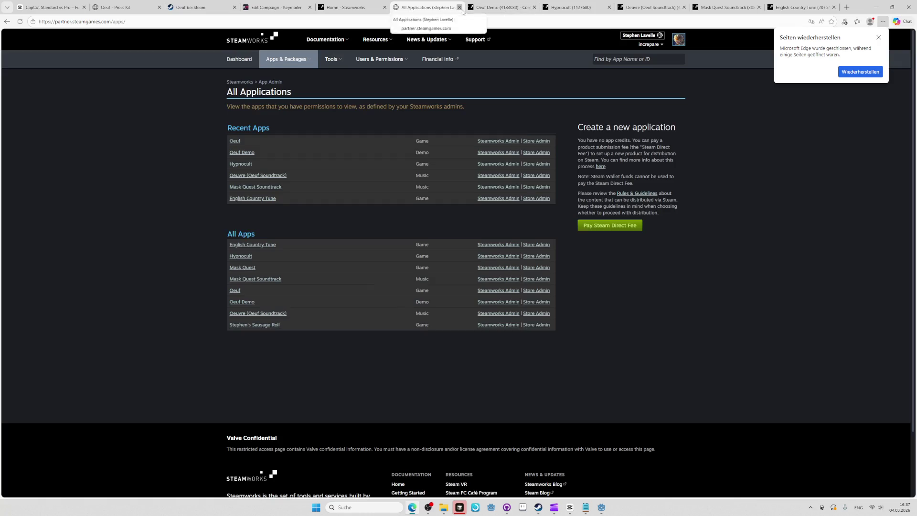
left_click(459, 8)
left_click(615, 278)
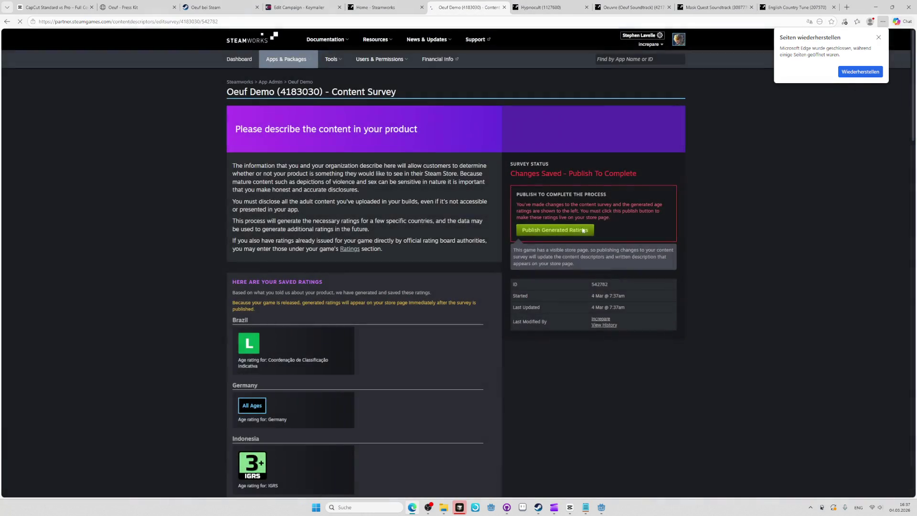
left_click(549, 7)
scroll(454, 294, "down", 5)
scroll(453, 294, "up", 5)
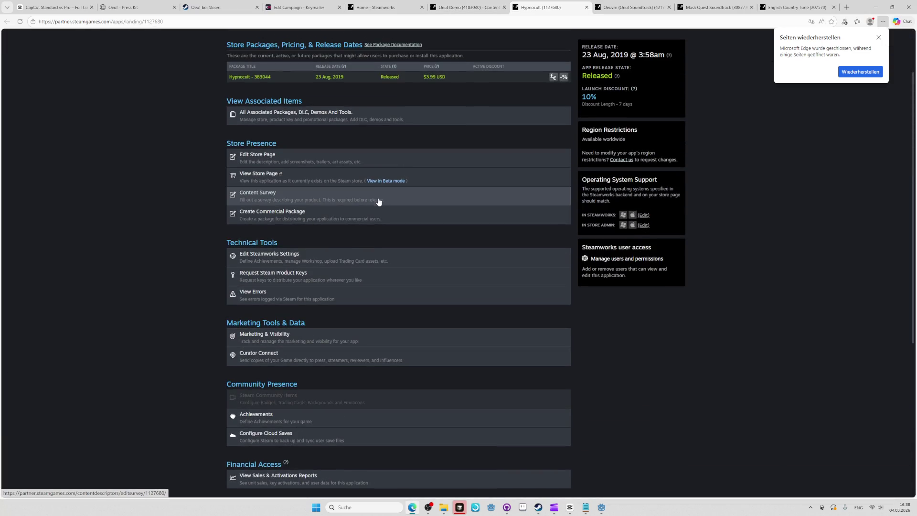
- Open Hypnocult's content survey, scroll to the bottom, and save it
left_click(378, 201)
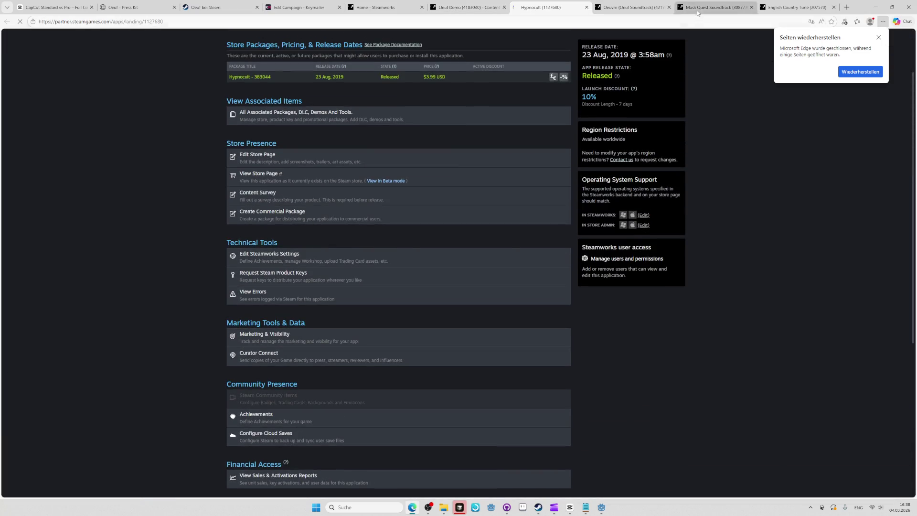
key("ctrl+Tab")
key("ctrl+Tab")
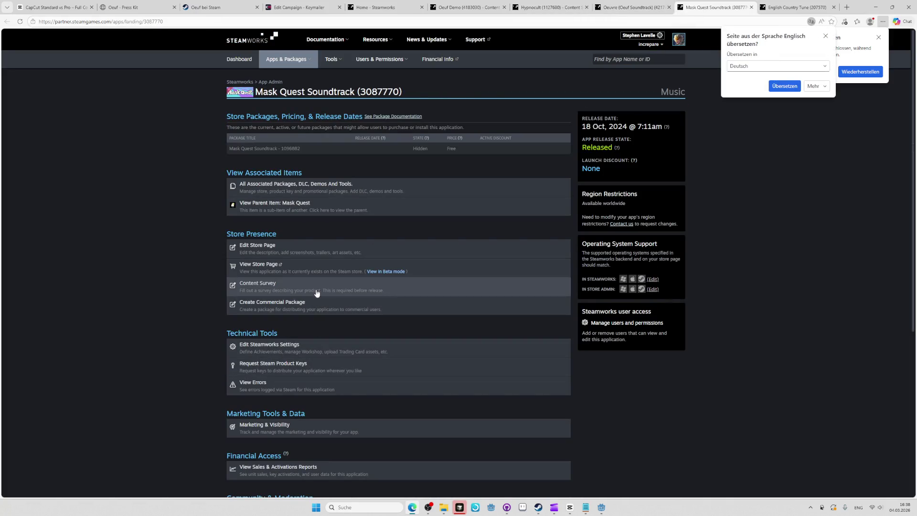
key("ctrl+Tab")
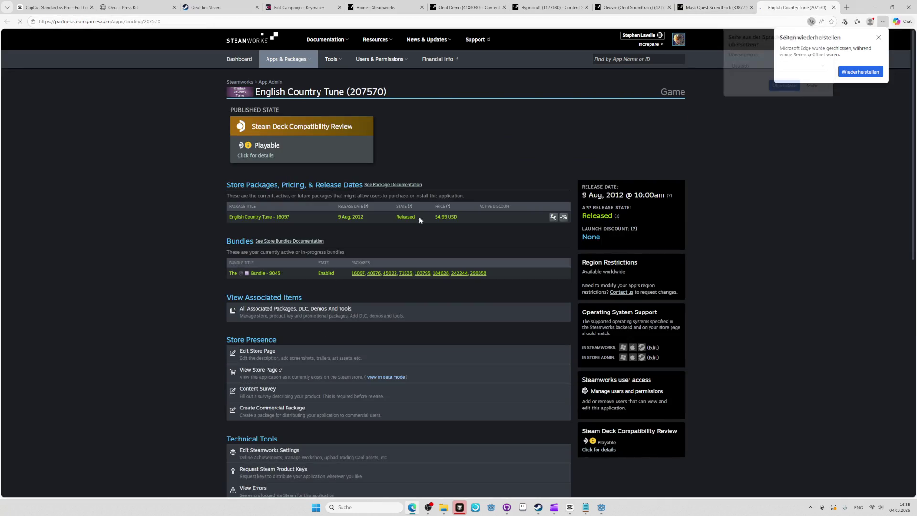
left_click(551, 8)
scroll(448, 285, "down", 15)
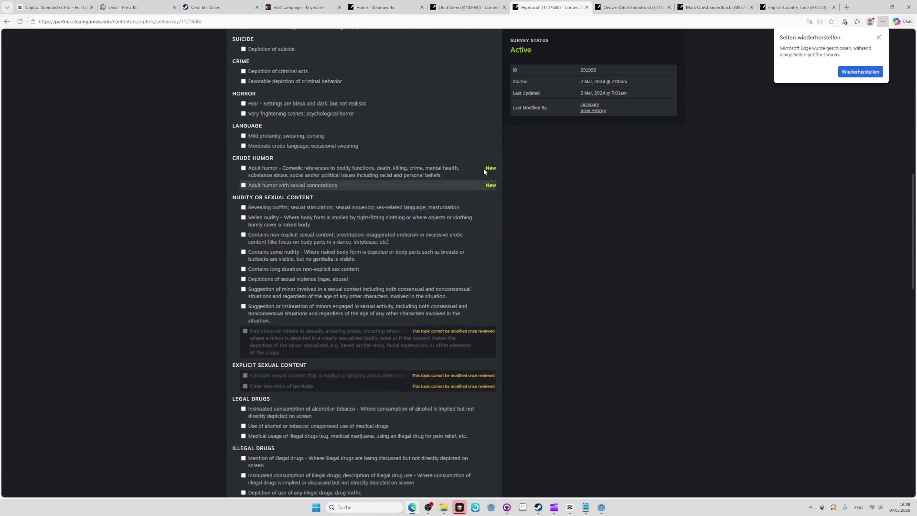
scroll(493, 240, "down", 5)
scroll(499, 245, "down", 6)
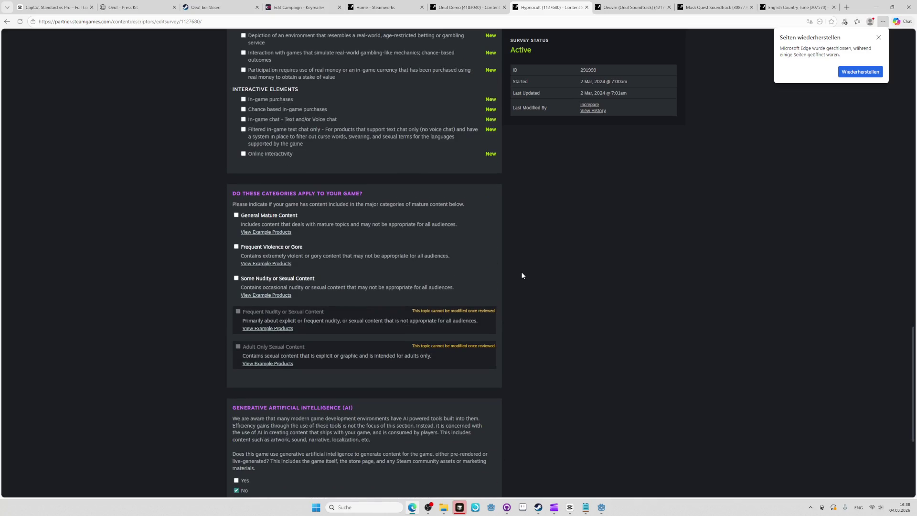
scroll(521, 271, "up", 2)
scroll(520, 271, "down", 5)
left_click(317, 349)
- Save the Oeuvre content survey
left_click(630, 7)
scroll(388, 302, "down", 3)
scroll(388, 302, "down", 7)
scroll(444, 291, "down", 6)
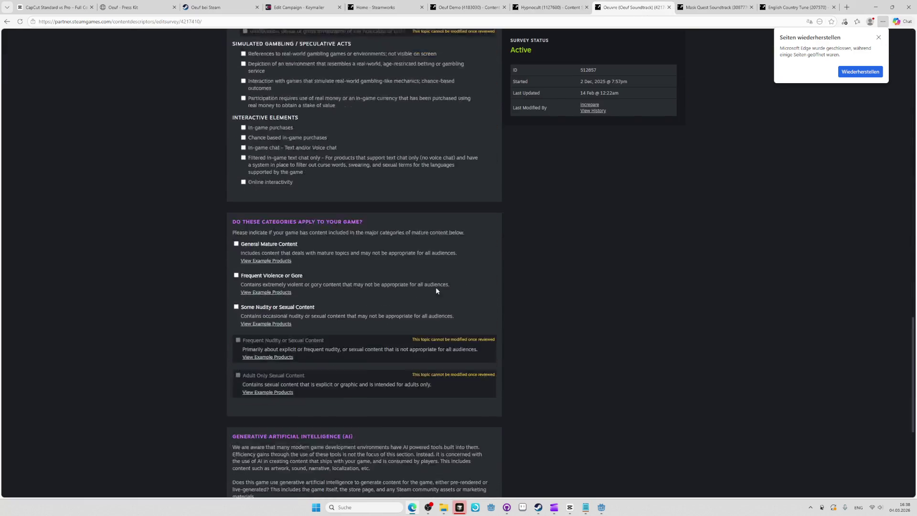
scroll(439, 280, "down", 5)
left_click(326, 313)
- Review Mask Quest Soundtrack's survey with ratings inherited from Mask Quest, then return to All Applications
left_click(714, 7)
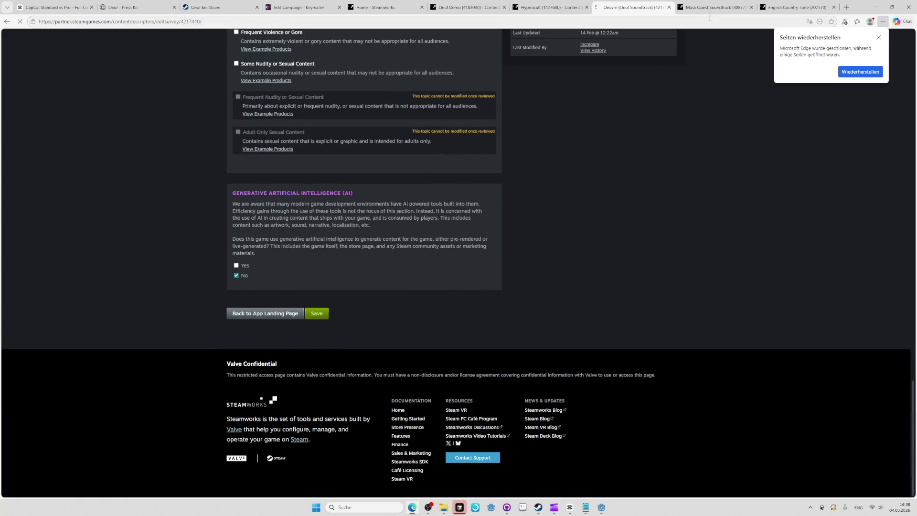
scroll(435, 240, "down", 5)
scroll(436, 240, "up", 4)
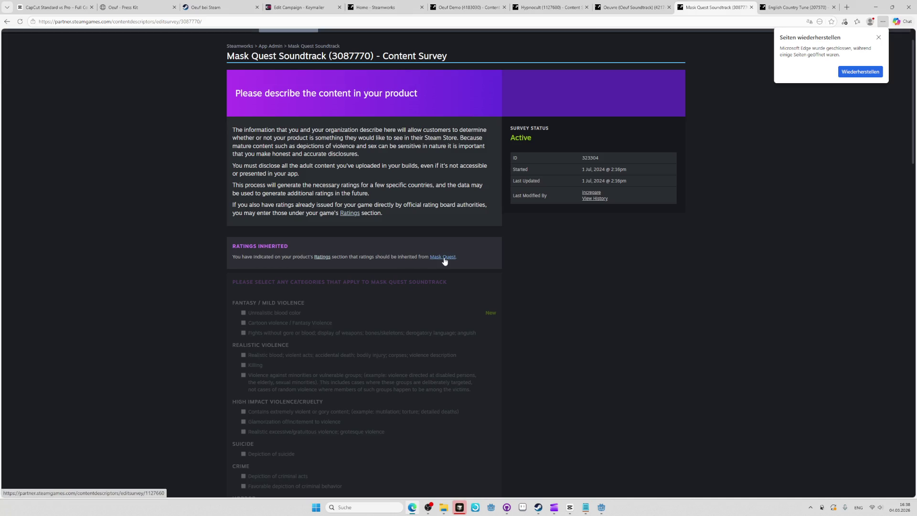
scroll(432, 251, "up", 1)
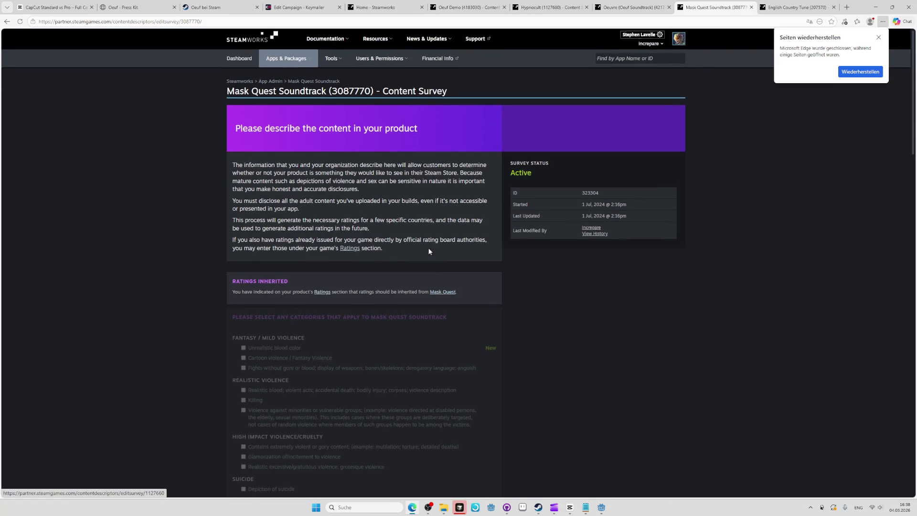
left_click(271, 82)
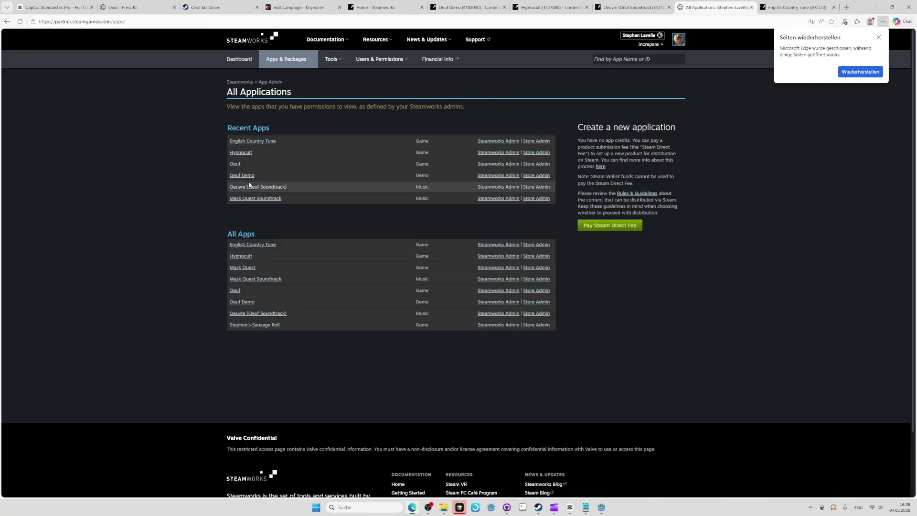
- Open the Mask Quest, Stephen's Sausage Roll and English Country Tune admin pages and their content surveys
middle_click(240, 268)
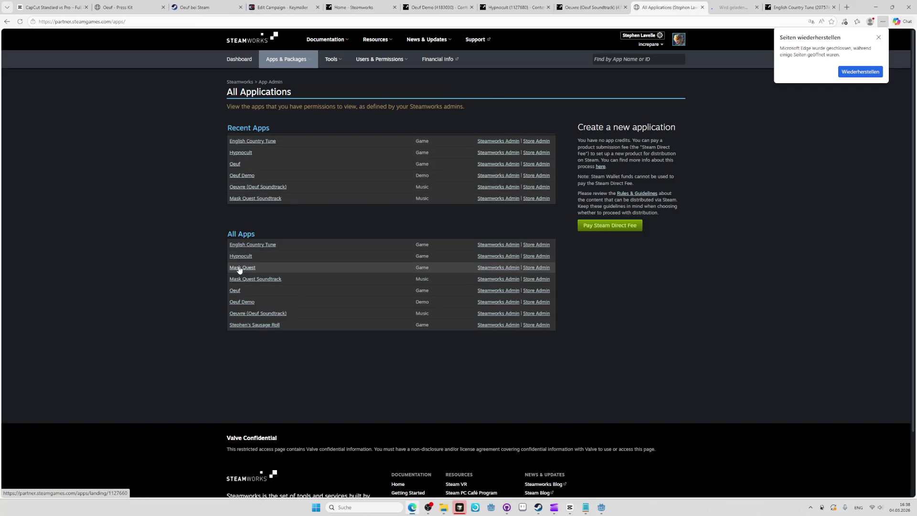
middle_click(253, 328)
middle_click(258, 246)
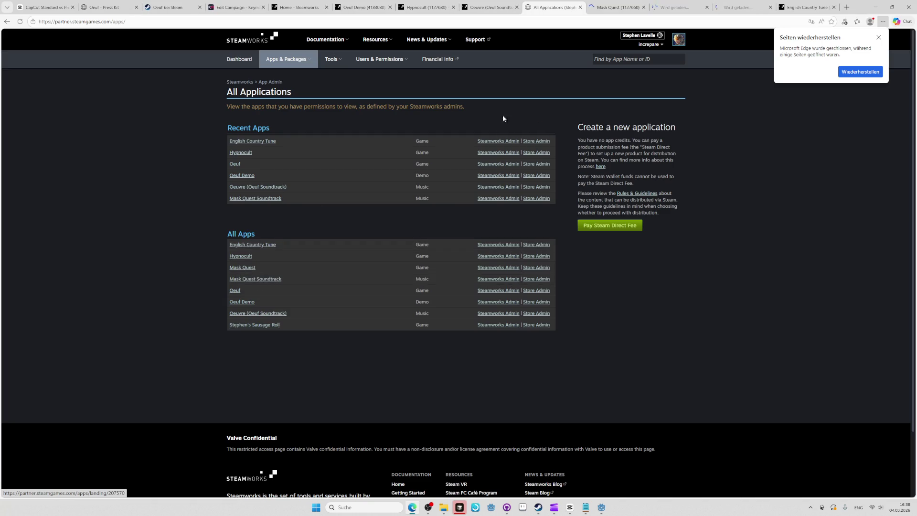
key("ctrl+w")
scroll(293, 337, "down", 4)
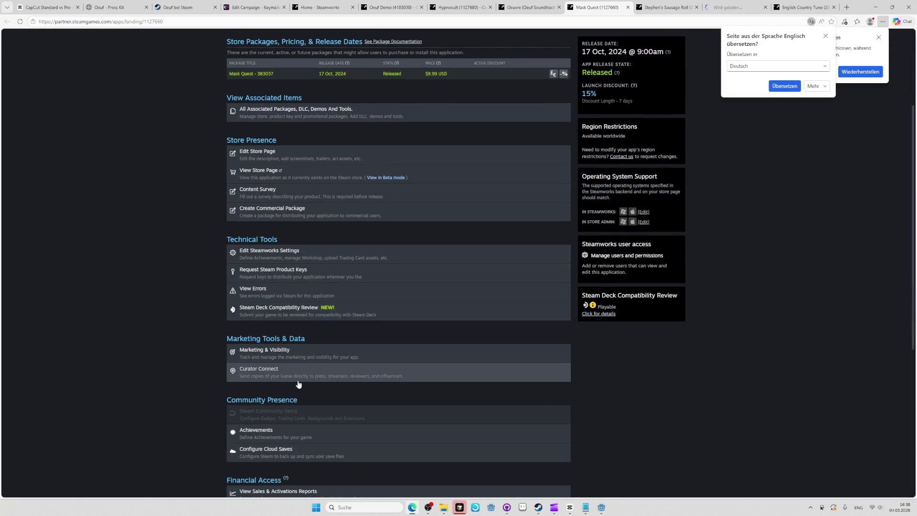
scroll(307, 253, "down", 1)
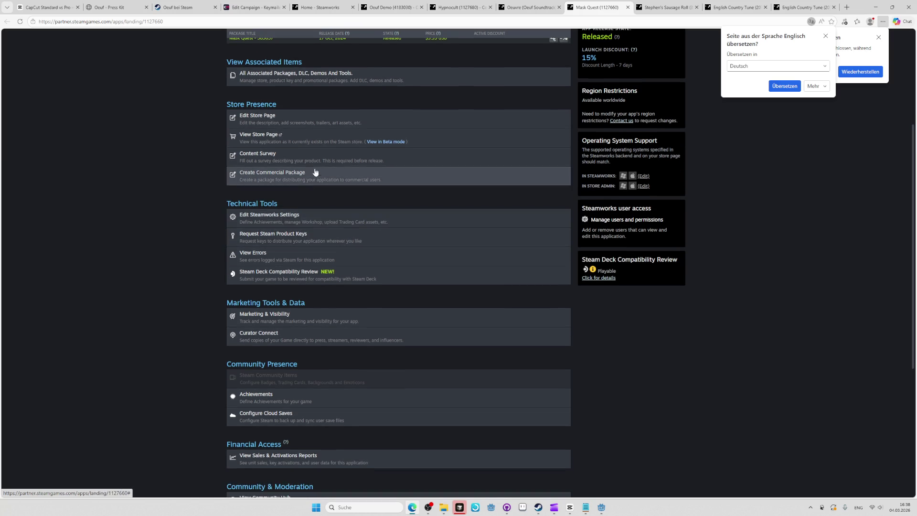
left_click(310, 155)
key("ctrl+Tab")
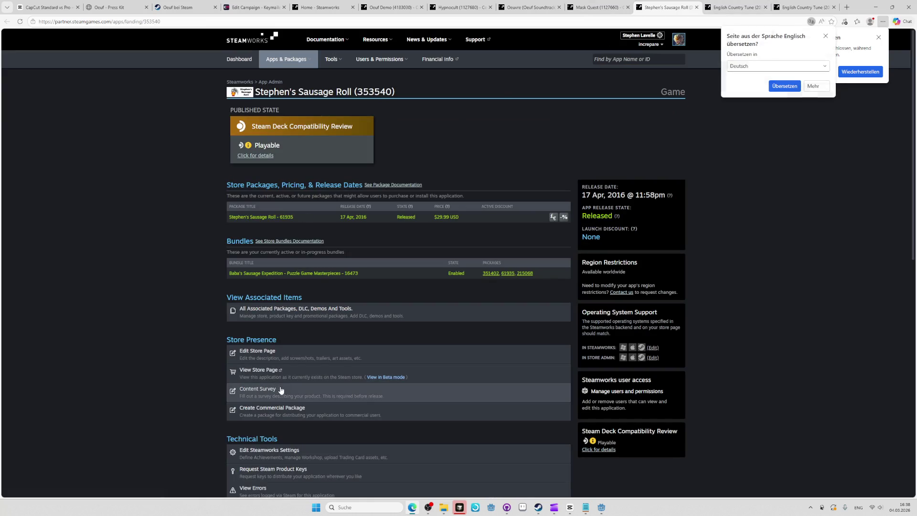
key("ctrl+Tab")
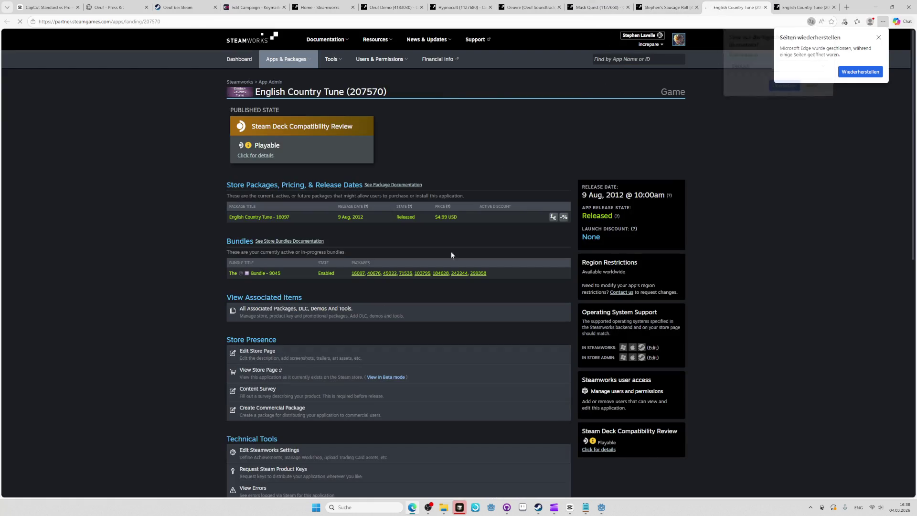
key("ctrl+Tab")
- Search the English Country Tune survey page for 'reli' and then 'symbol'
scroll(383, 304, "down", 1)
scroll(383, 301, "down", 15)
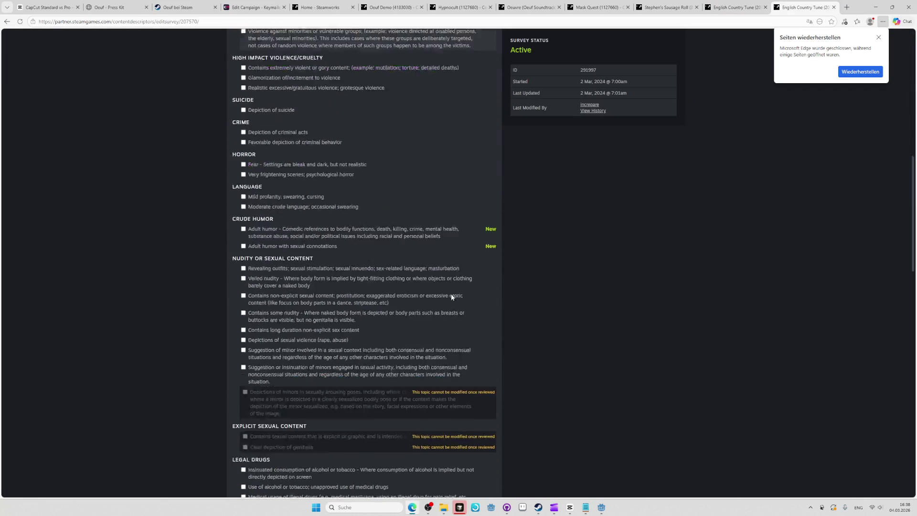
key("ctrl+f")
type("reli")
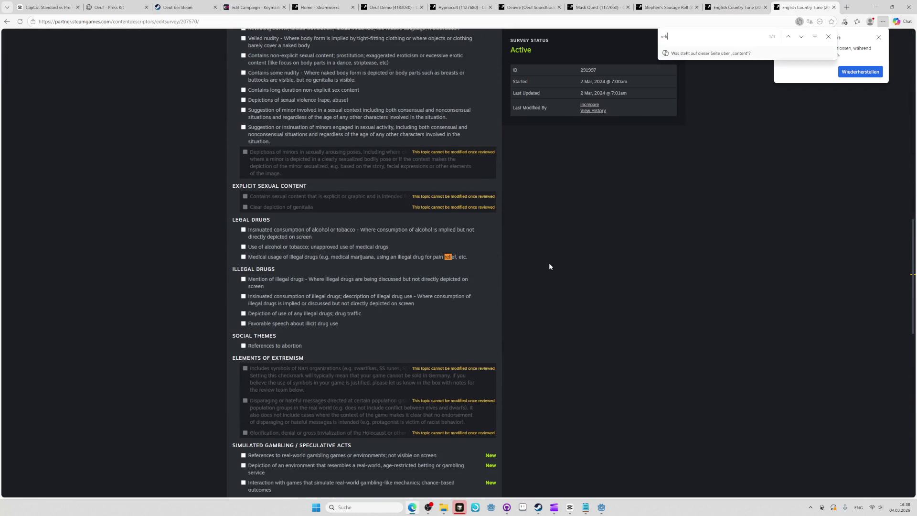
key("BackSpace")
key("BackSpace")
key("BackSpace")
scroll(549, 262, "down", 5)
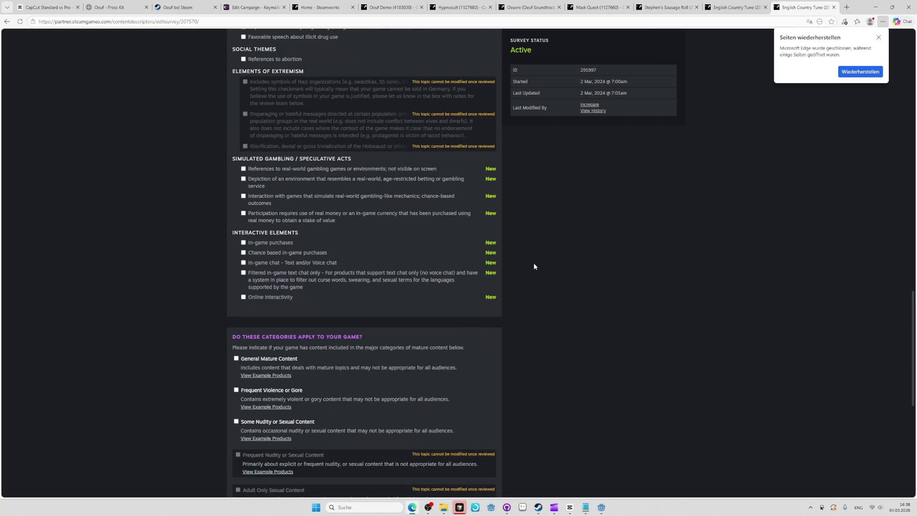
type("symbol")
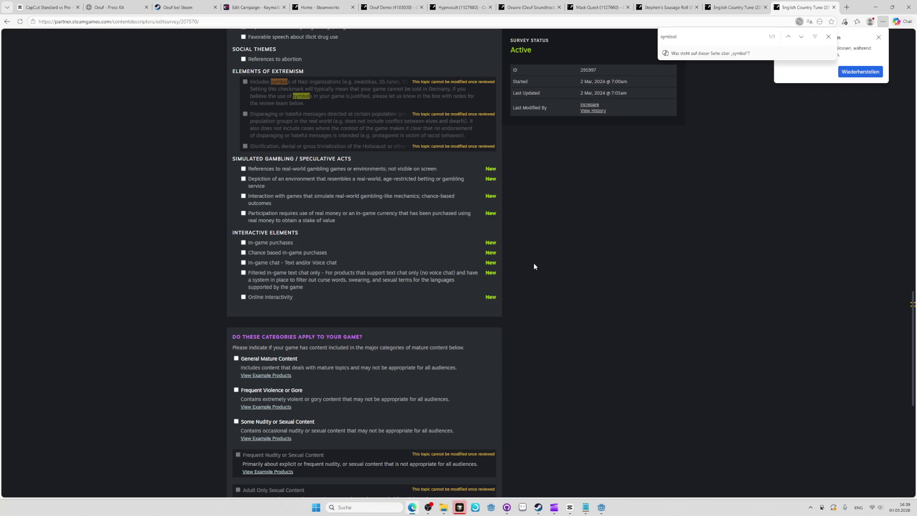
scroll(533, 262, "down", 8)
- Save the English Country Tune content survey and publish its generated age ratings
left_click(318, 316)
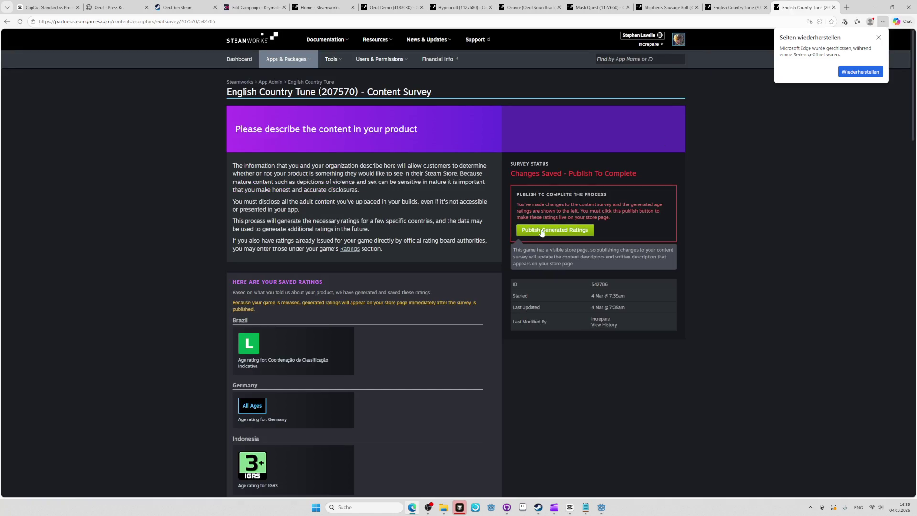
left_click(543, 230)
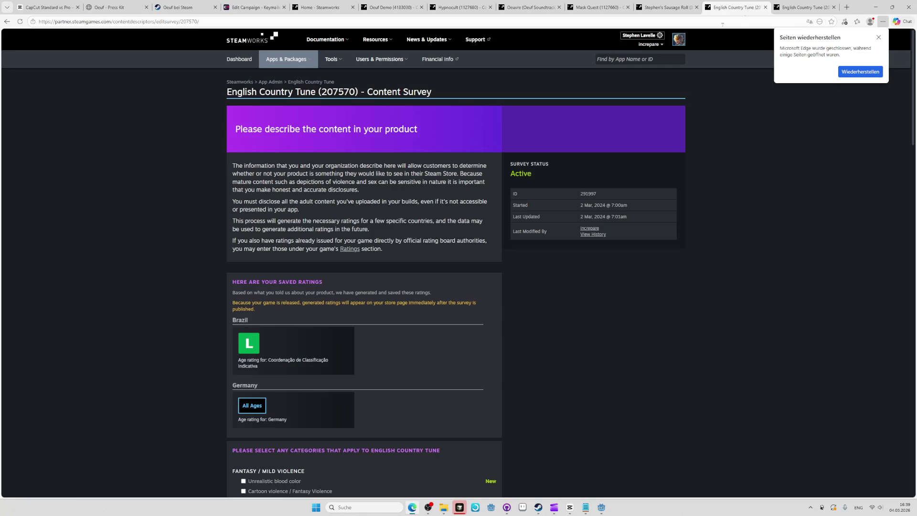
scroll(450, 297, "down", 5)
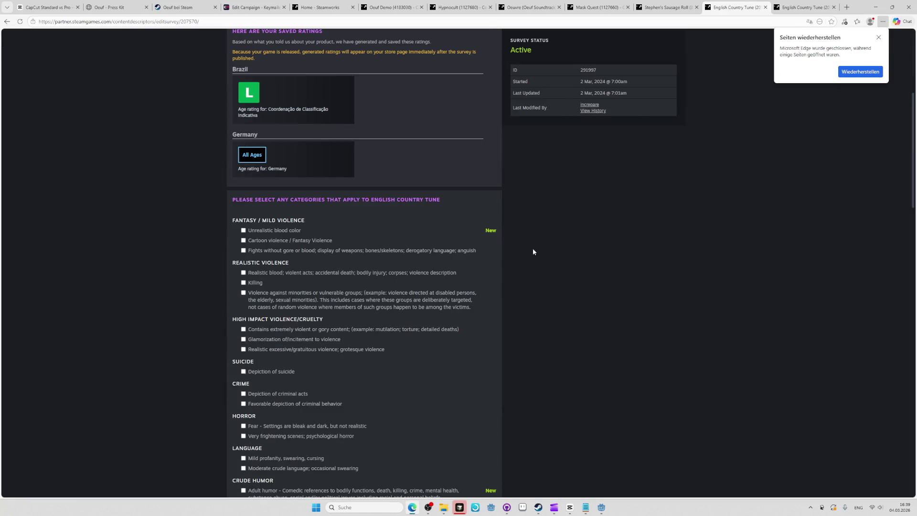
left_click(802, 7)
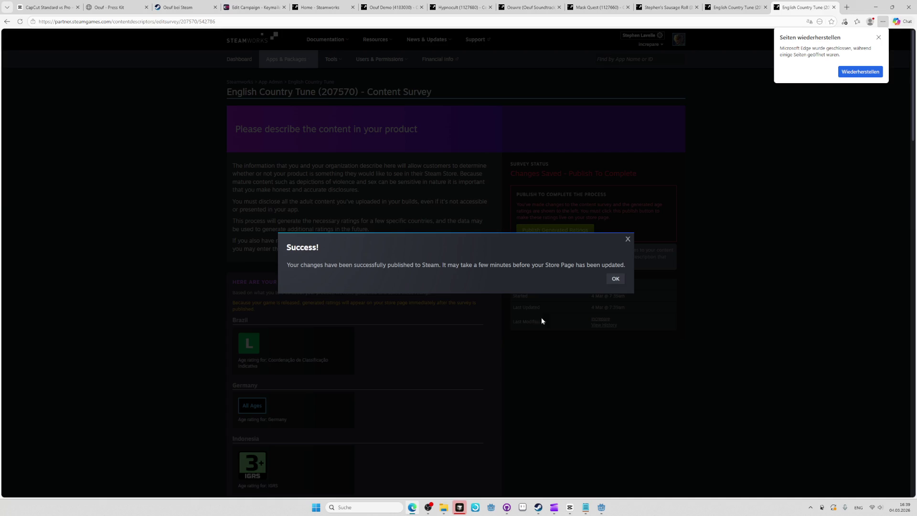
left_click(614, 279)
- Save and publish ratings again on the earlier English Country Tune survey tab
key("ctrl+Page_Up")
scroll(545, 279, "down", 8)
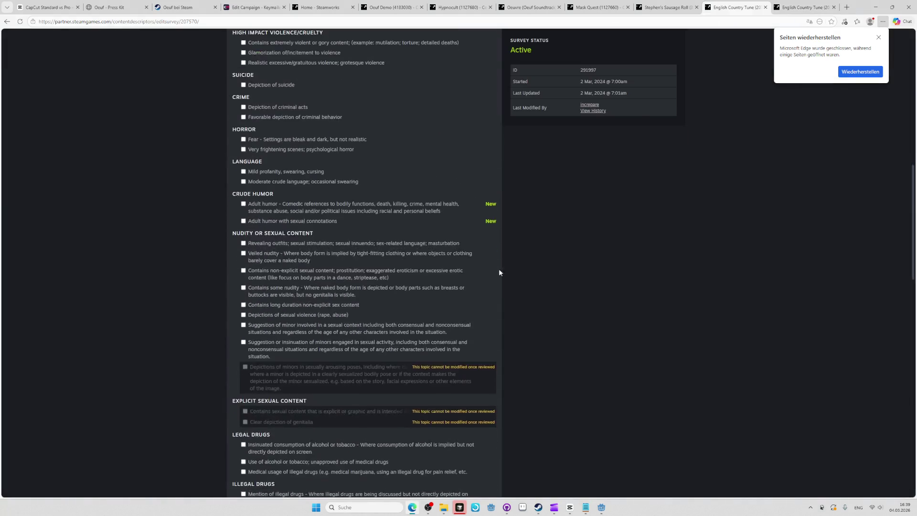
scroll(546, 279, "down", 7)
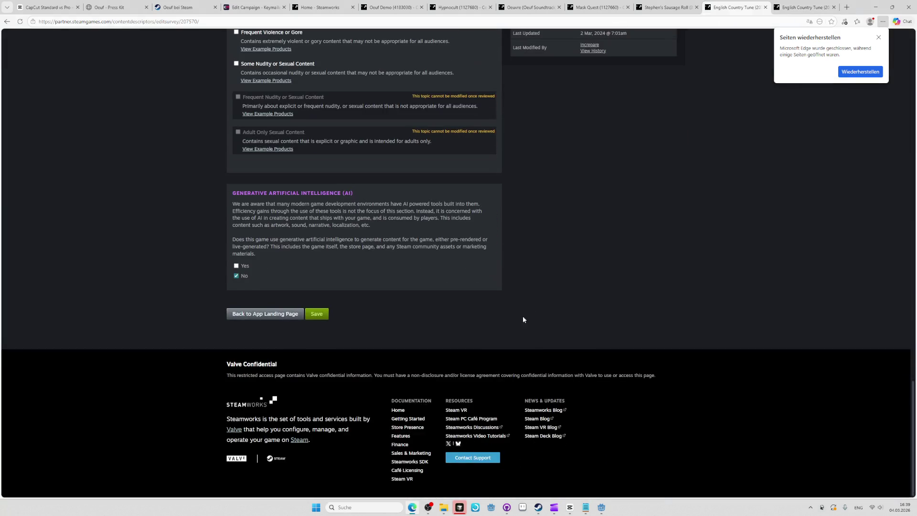
left_click(326, 316)
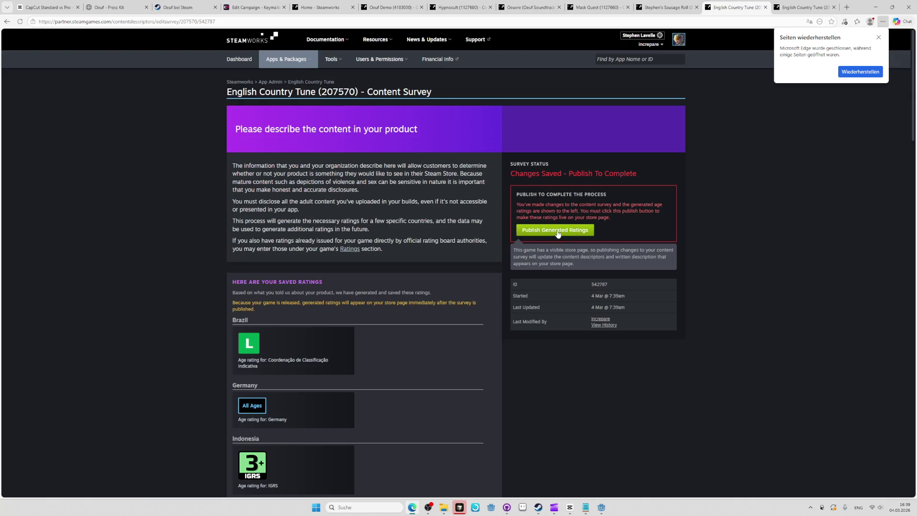
left_click(557, 234)
key("ctrl+Page_Up")
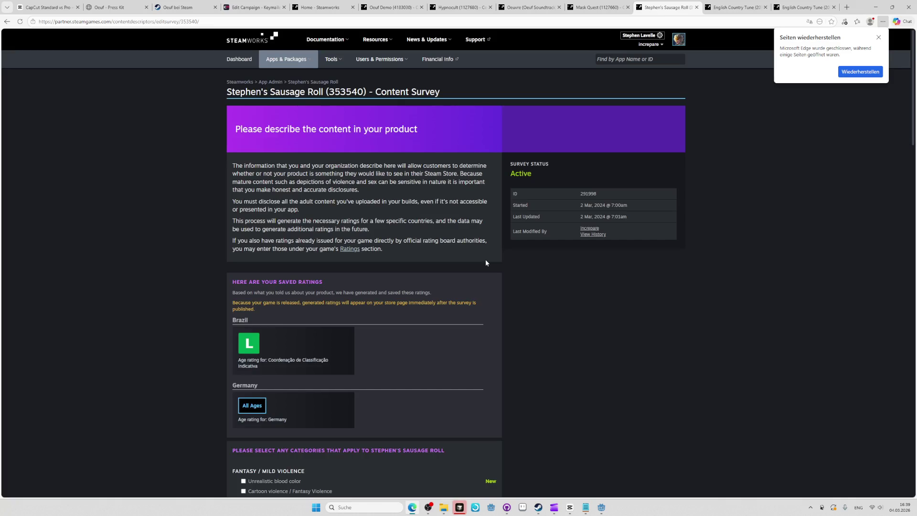
scroll(628, 308, "down", 15)
- Save Stephen's Sausage Roll's content survey and publish its generated age ratings
left_click(317, 314)
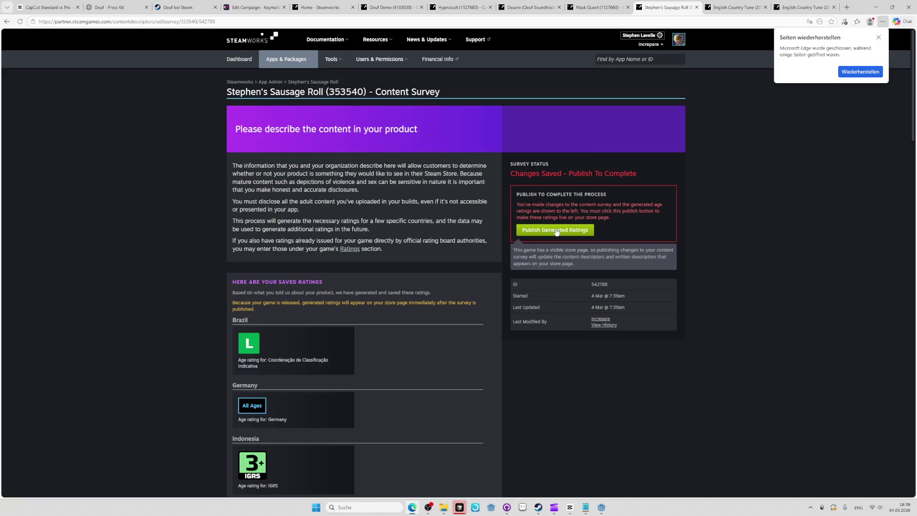
left_click(557, 231)
key("ctrl+Page_Up")
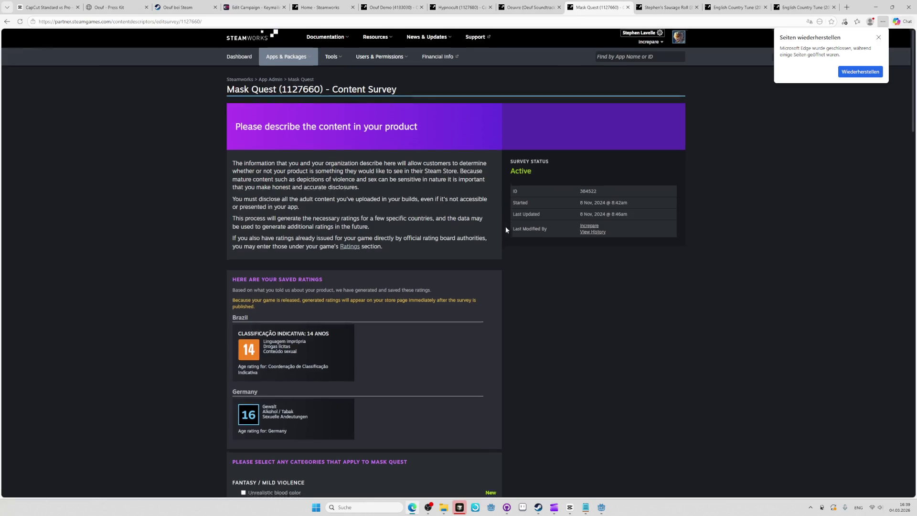
- Review Mask Quest's ticked General Mature Content and Some Nudity categories, then bring OBS forward
scroll(505, 227, "down", 15)
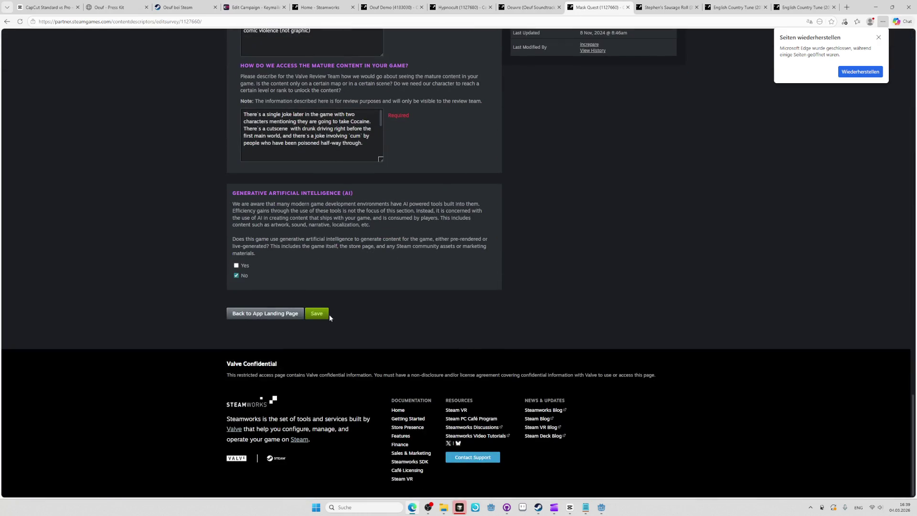
scroll(328, 314, "up", 20)
scroll(557, 250, "up", 3)
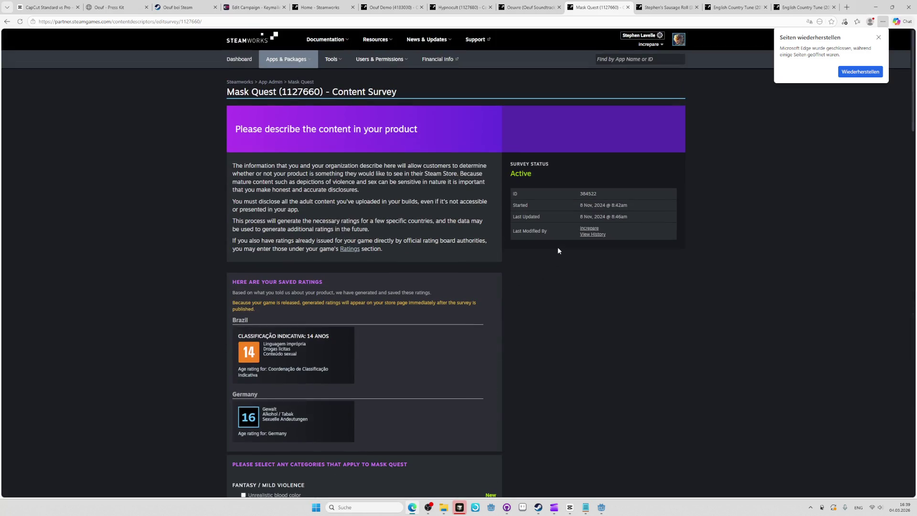
scroll(560, 244, "down", 10)
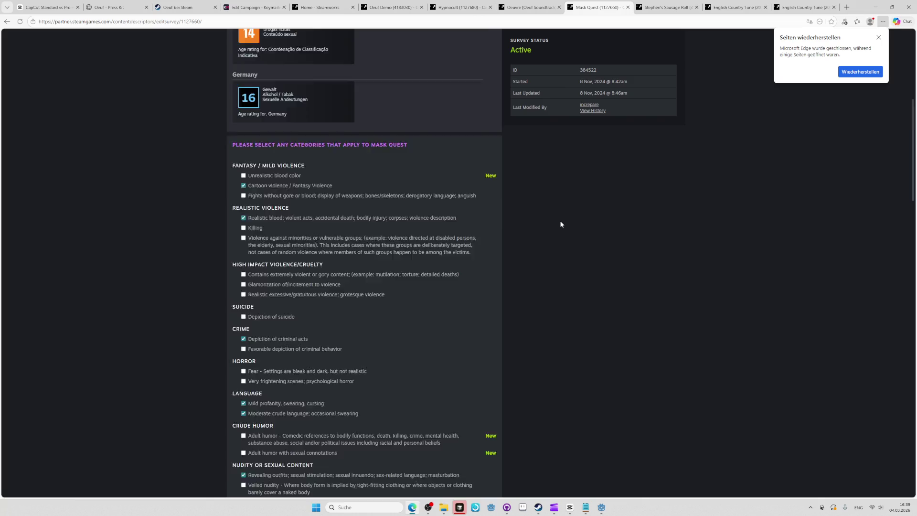
scroll(553, 222, "up", 5)
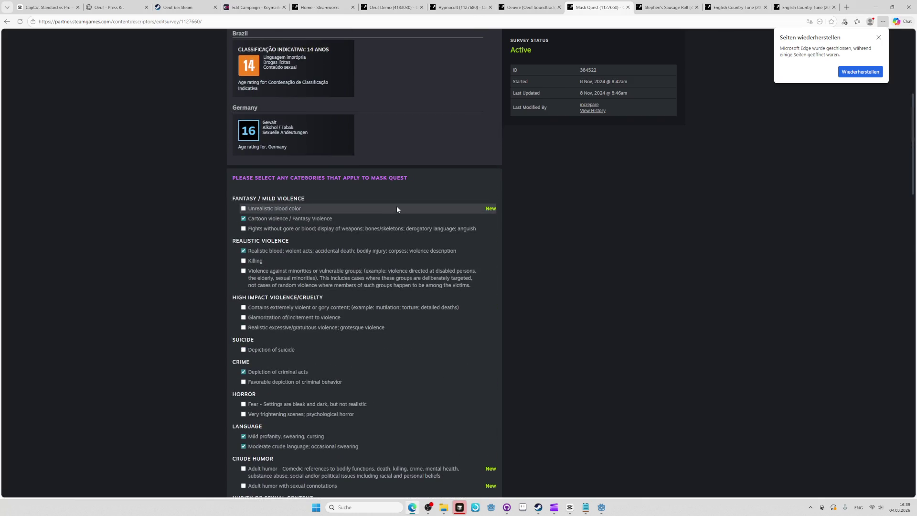
scroll(396, 208, "down", 5)
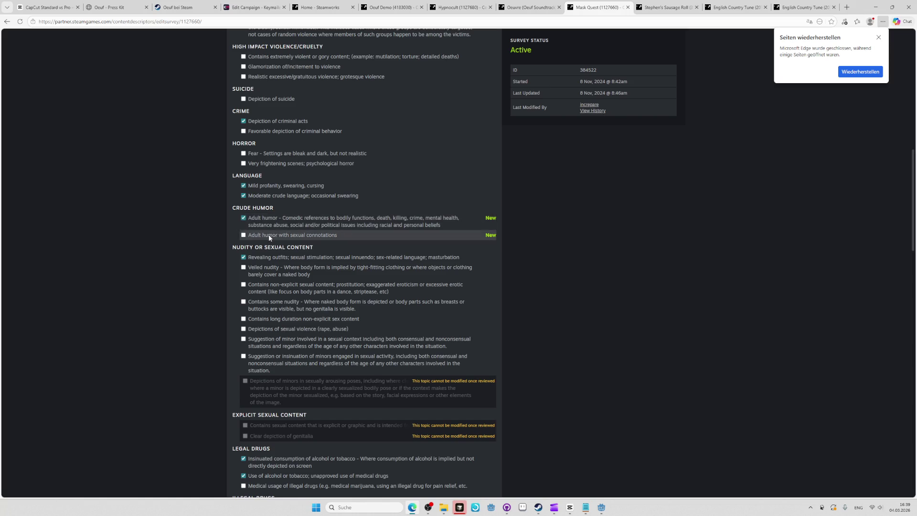
scroll(578, 224, "down", 6)
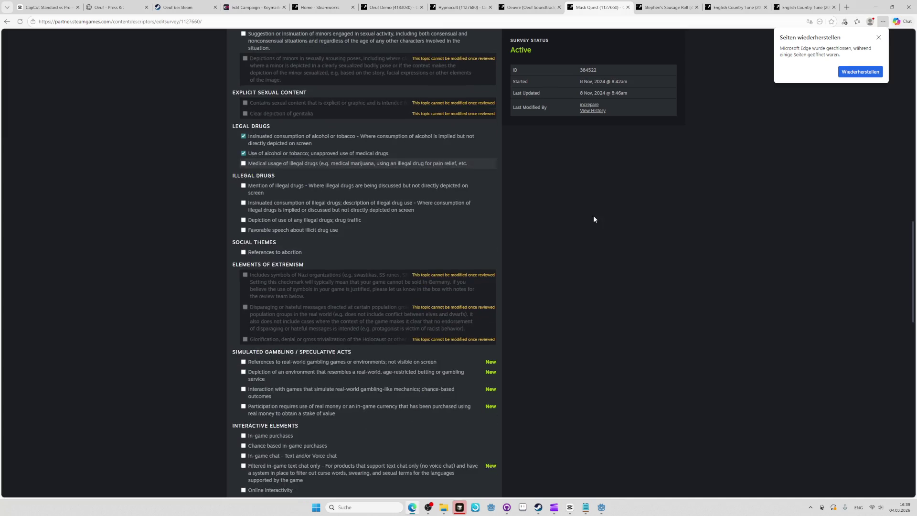
scroll(573, 232, "up", 5)
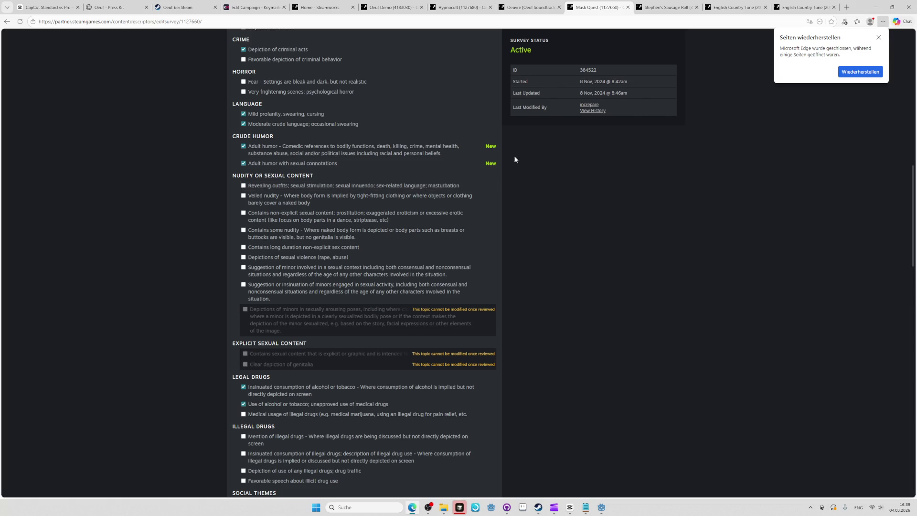
scroll(521, 174, "down", 3)
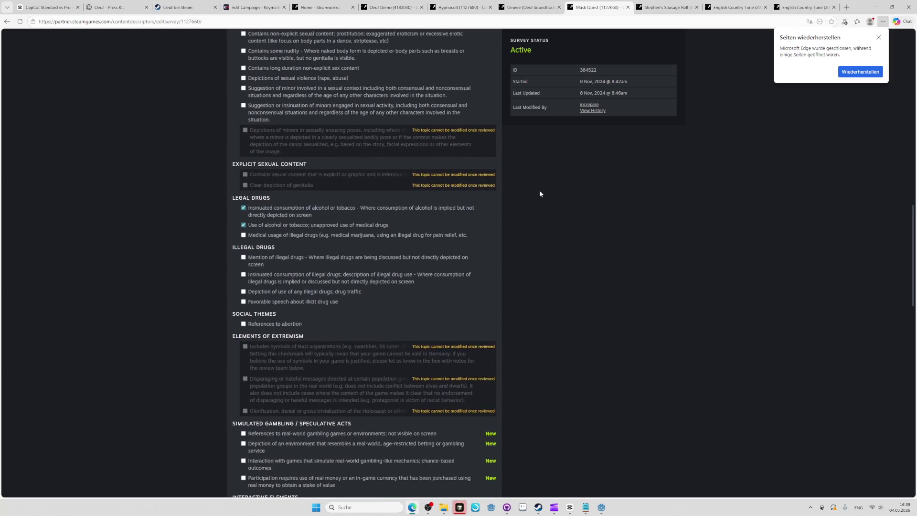
scroll(539, 190, "up", 1)
scroll(537, 190, "up", 3)
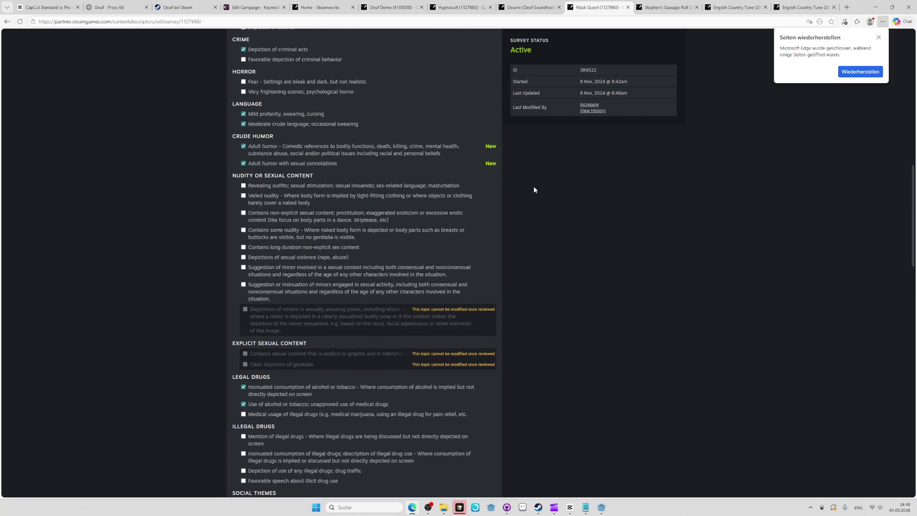
scroll(506, 190, "down", 10)
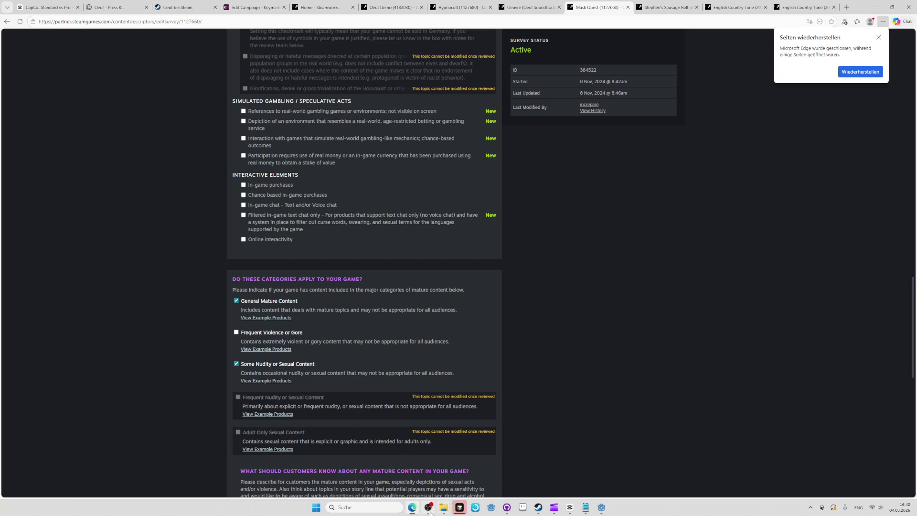
left_click(459, 508)
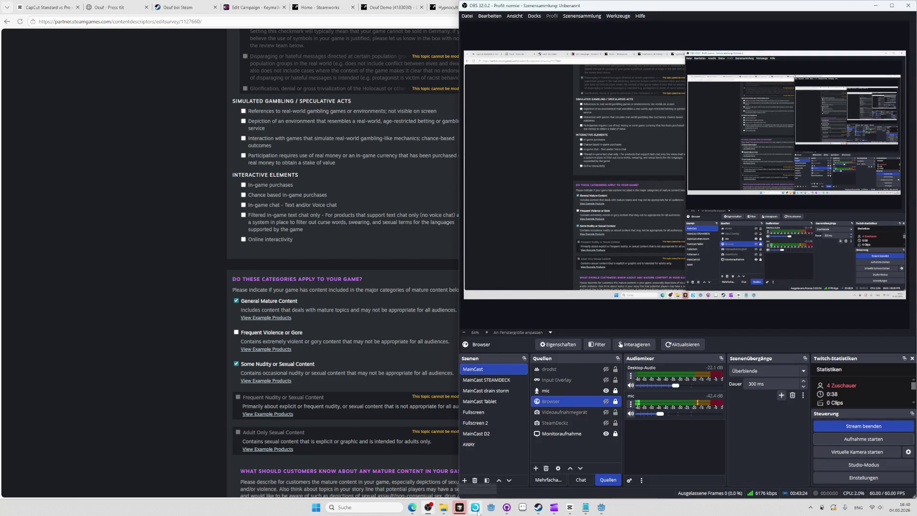
- Switch GitHub Desktop to AtmenSpiel and open it in a maximized Visual Studio Code window
left_click(507, 507)
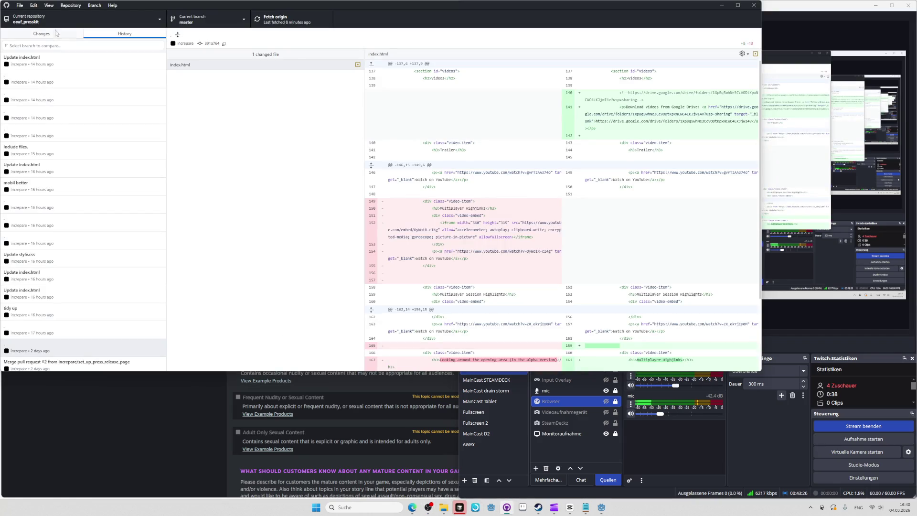
left_click(70, 19)
type("atmen")
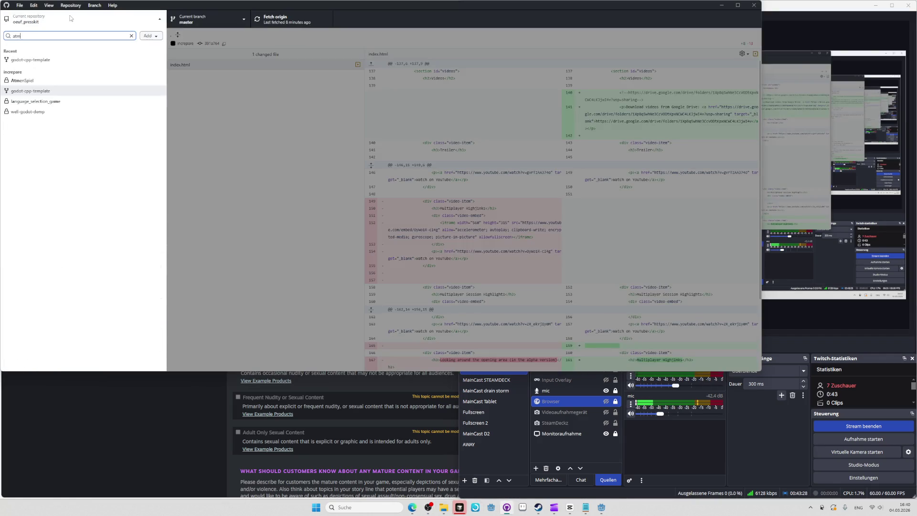
left_click(86, 65)
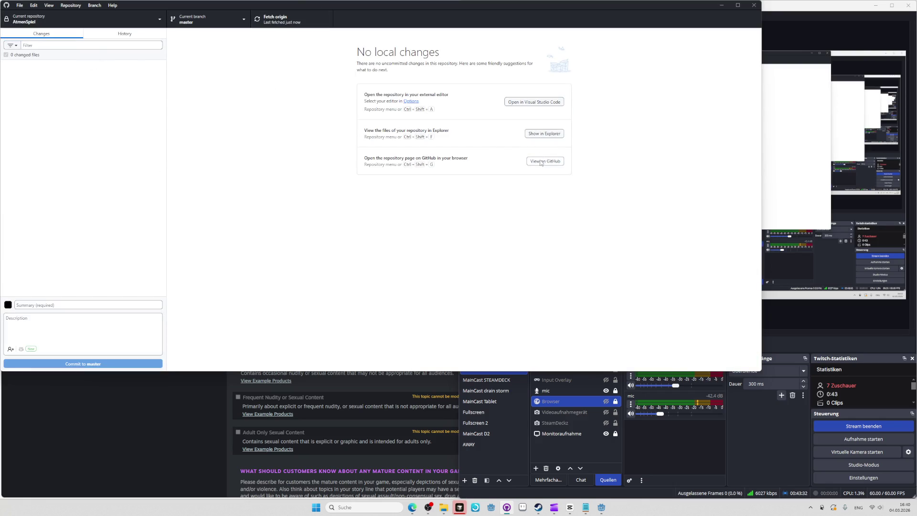
left_click(535, 102)
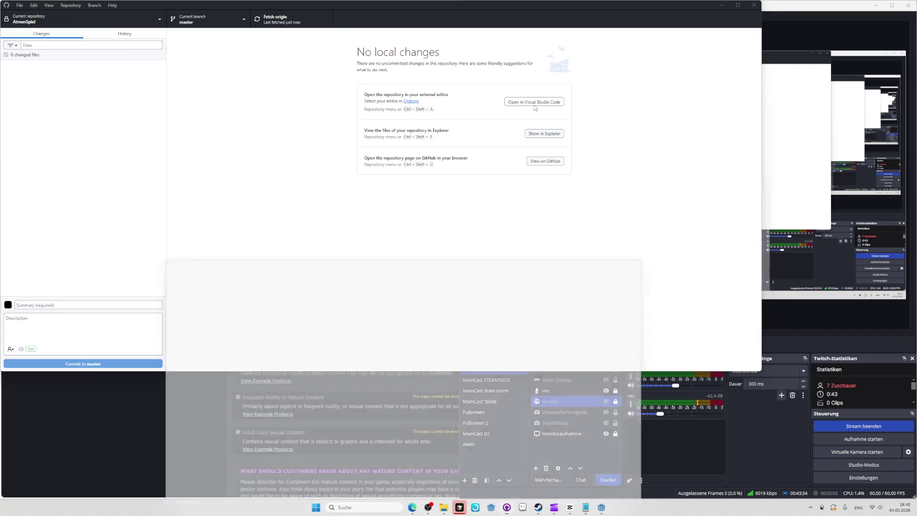
left_click(637, 255)
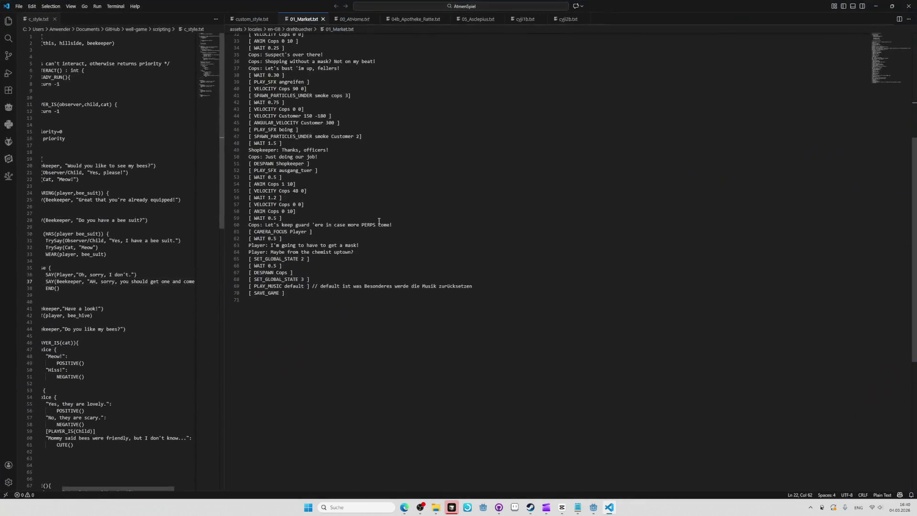
- Search the workspace for 'gamble', then 'bet' as a whole word, and return to the browser
type("gamble")
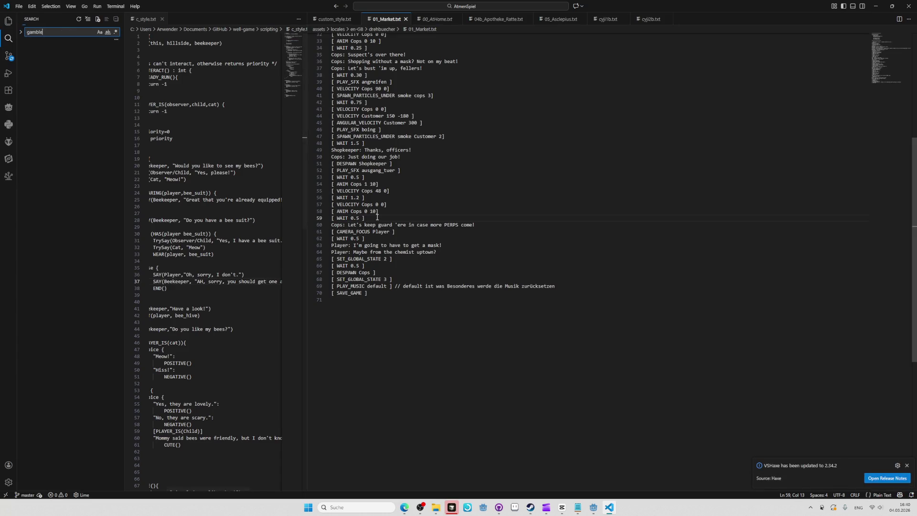
left_click(20, 32)
double_click(68, 30)
type("bet")
left_click(107, 33)
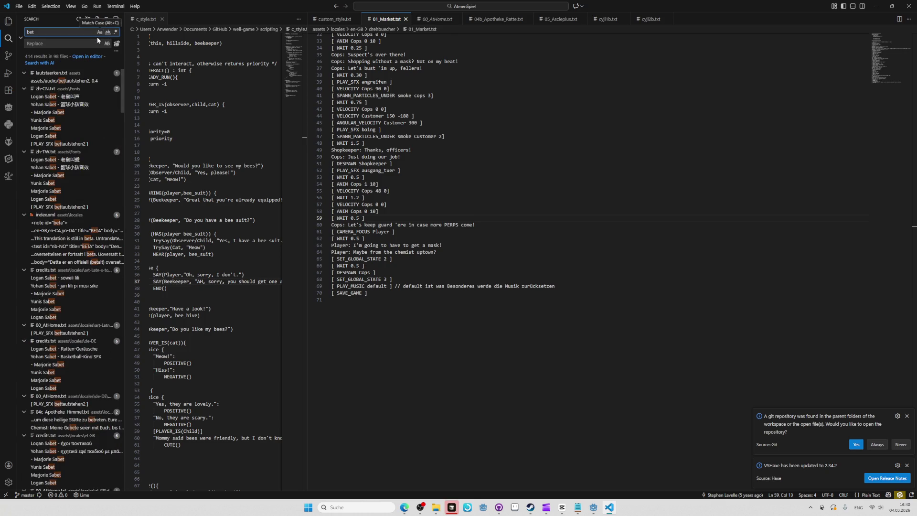
left_click(107, 34)
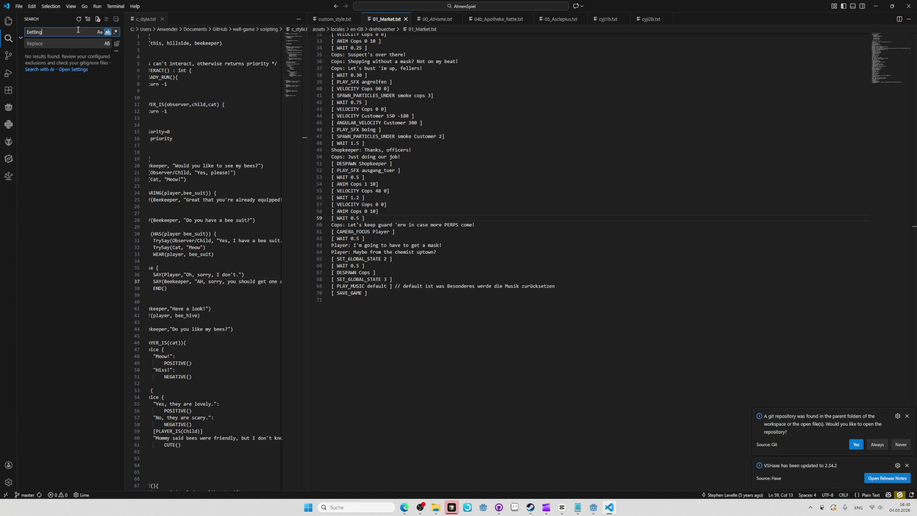
key("alt+Tab")
key("alt+Tab")
key("alt+Tab")
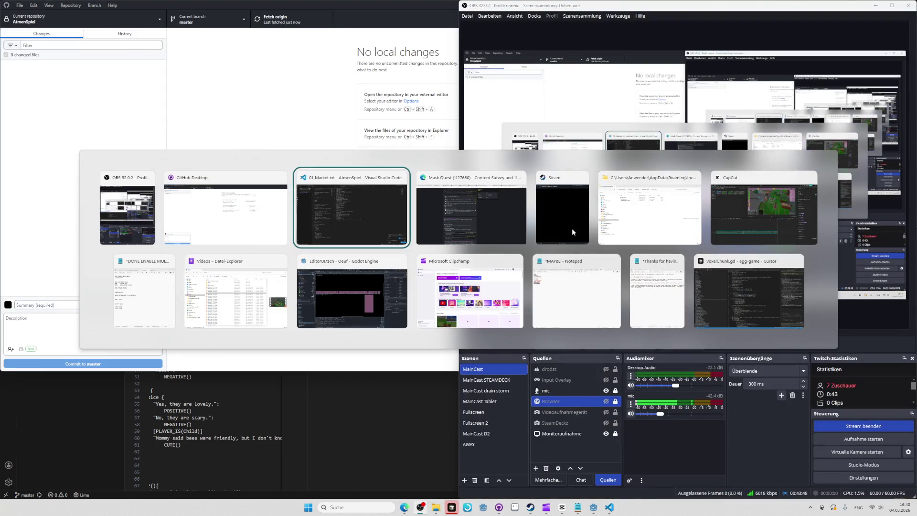
key("alt+Tab")
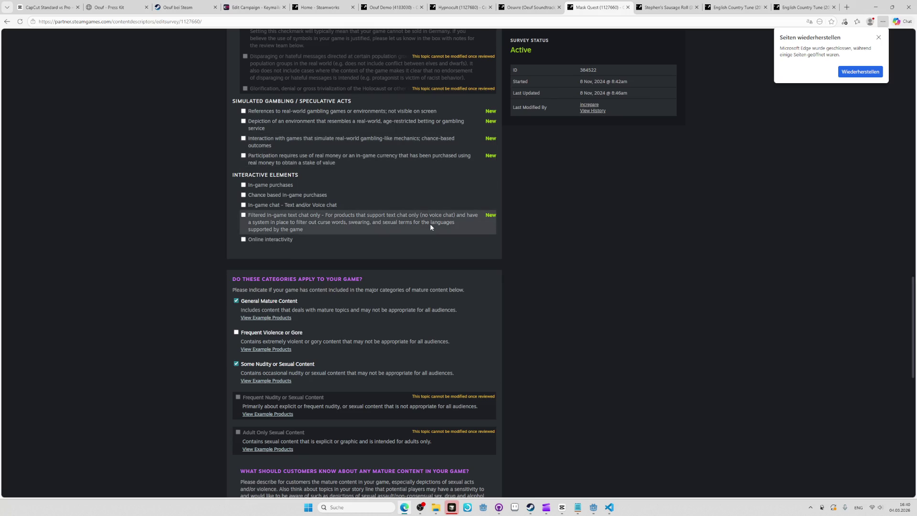
- Check the sexual-content example products, then publish Mask Quest's ratings: Brazil 14, Germany 16, Indonesia 18+
scroll(494, 229, "down", 3)
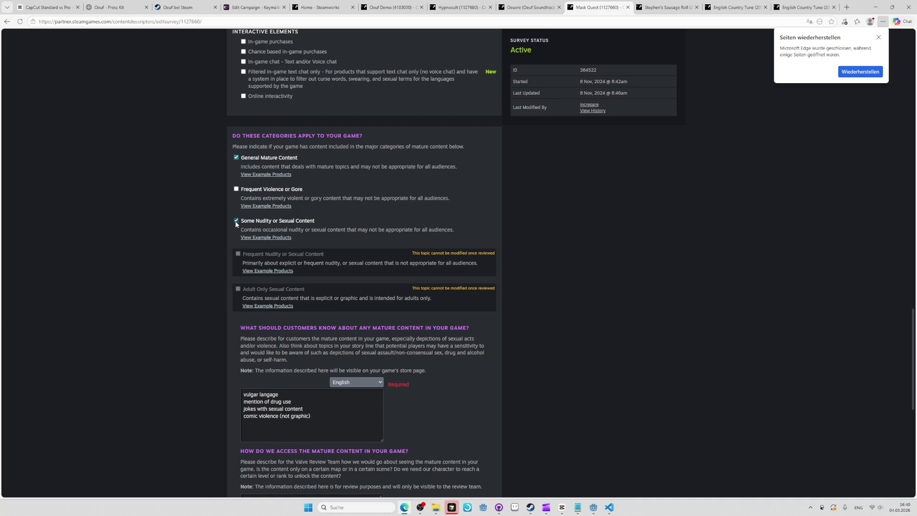
left_click(262, 238)
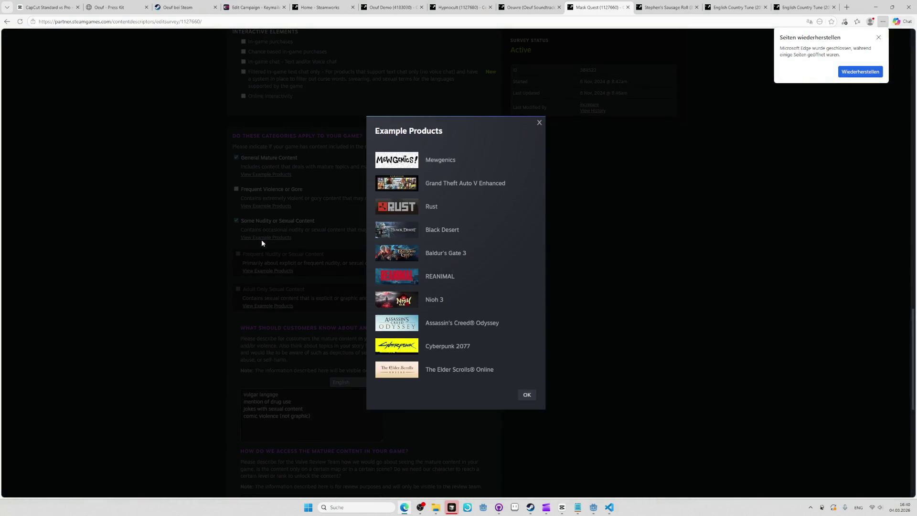
left_click(225, 230)
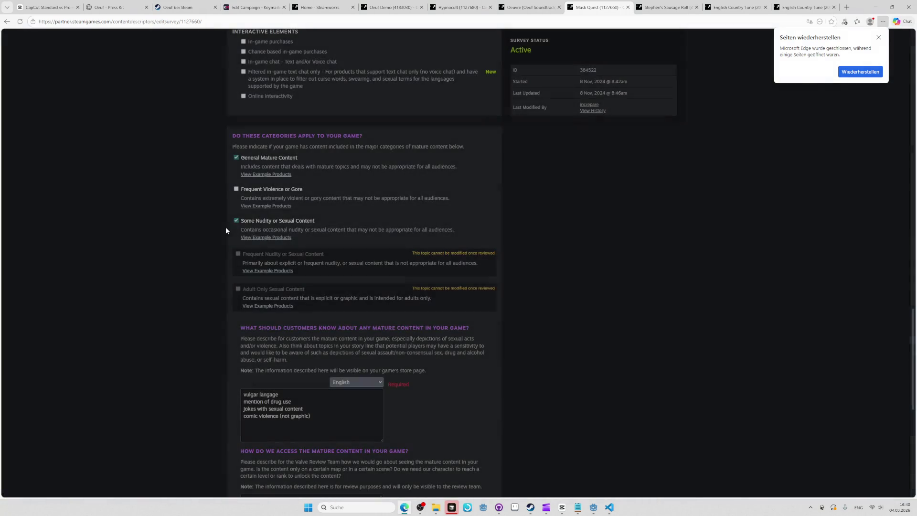
scroll(515, 236, "down", 2)
scroll(522, 287, "up", 8)
scroll(522, 290, "up", 8)
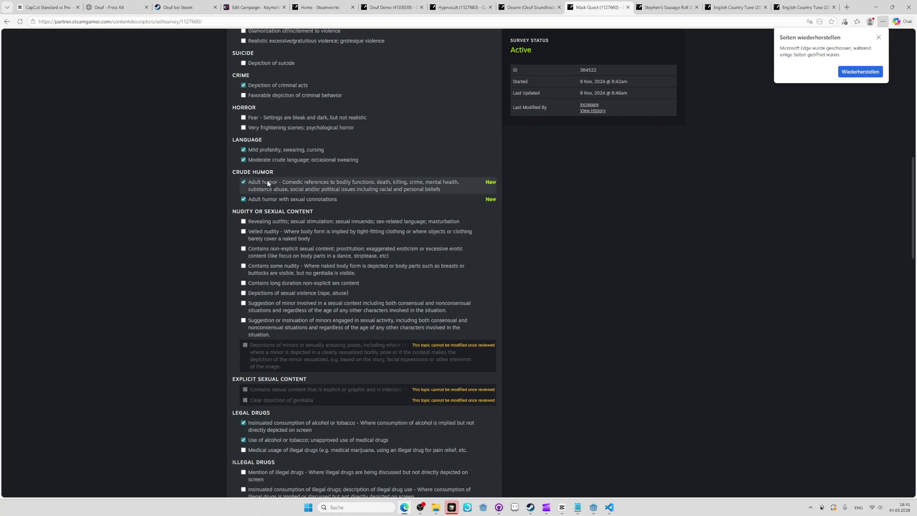
scroll(627, 263, "down", 5)
scroll(627, 262, "down", 15)
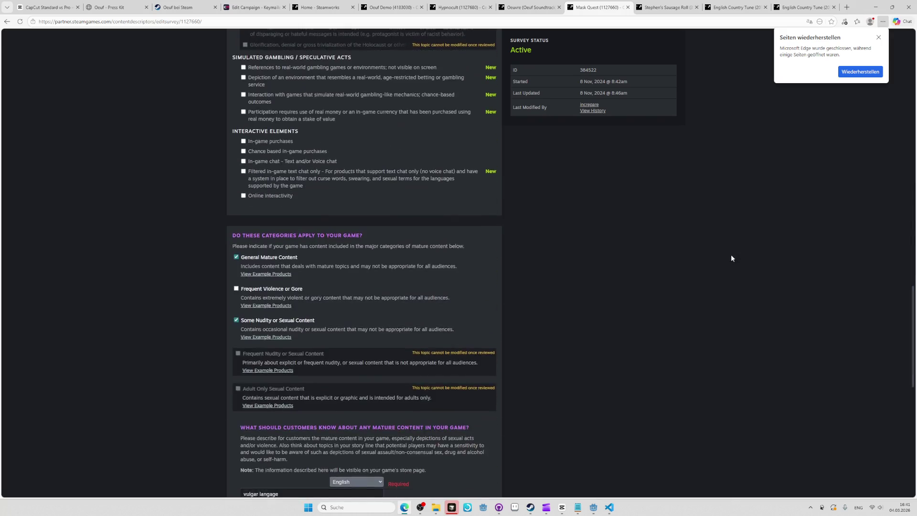
scroll(525, 306, "up", 4)
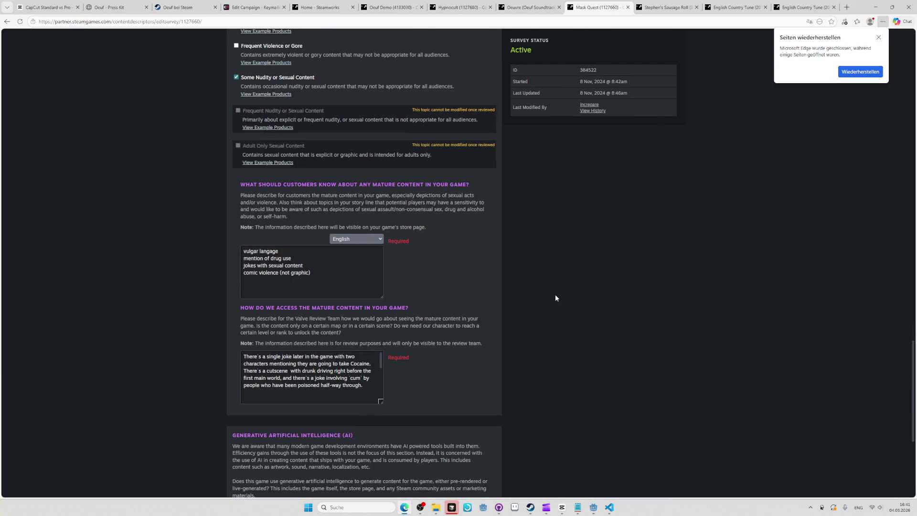
scroll(555, 296, "down", 4)
scroll(472, 308, "up", 10)
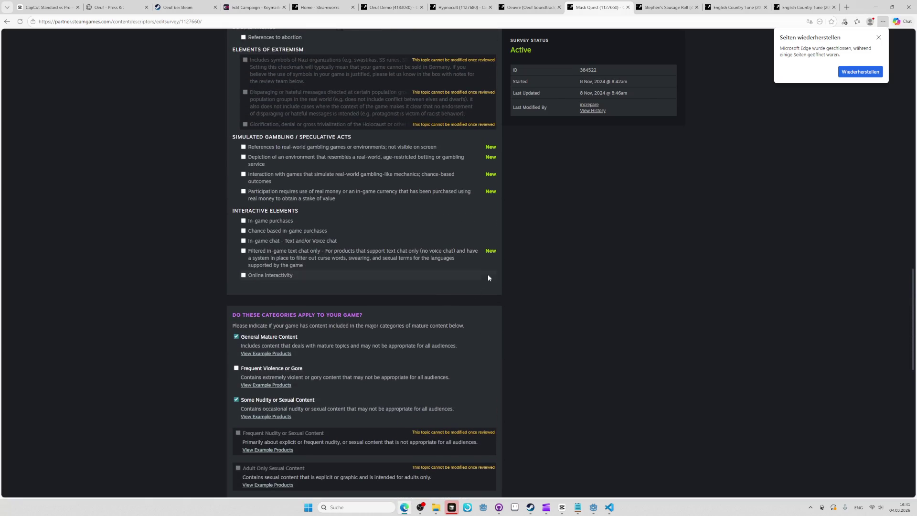
scroll(387, 299, "down", 10)
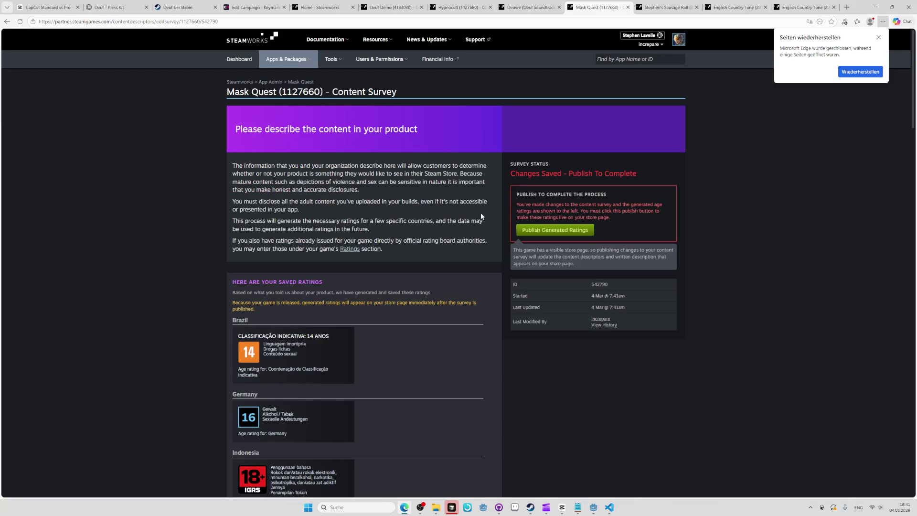
left_click(549, 230)
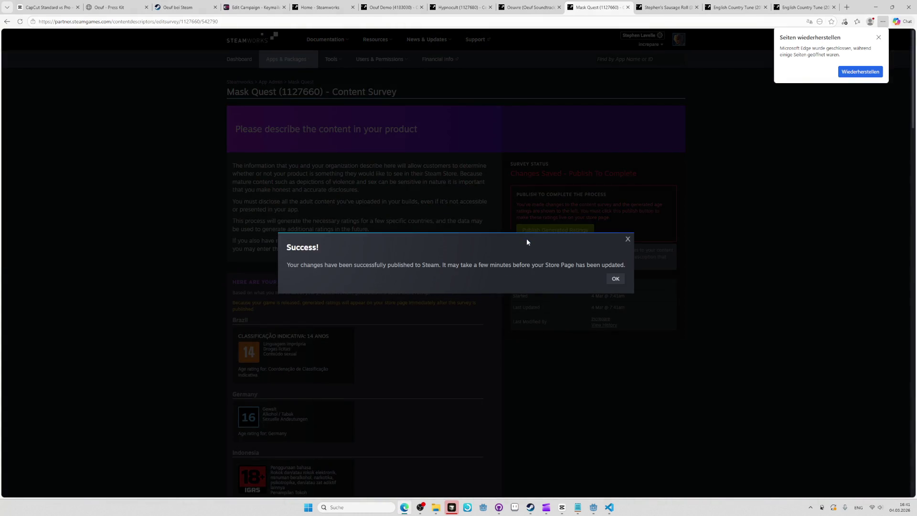
- Dismiss the success messages and close the Mask Quest, Stephen's Sausage Roll and English Country Tune tabs
left_click(615, 278)
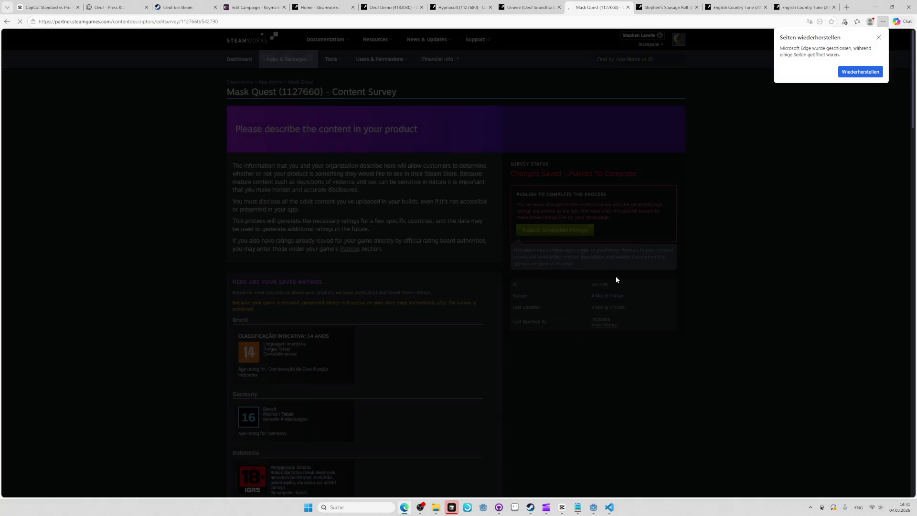
left_click(628, 7)
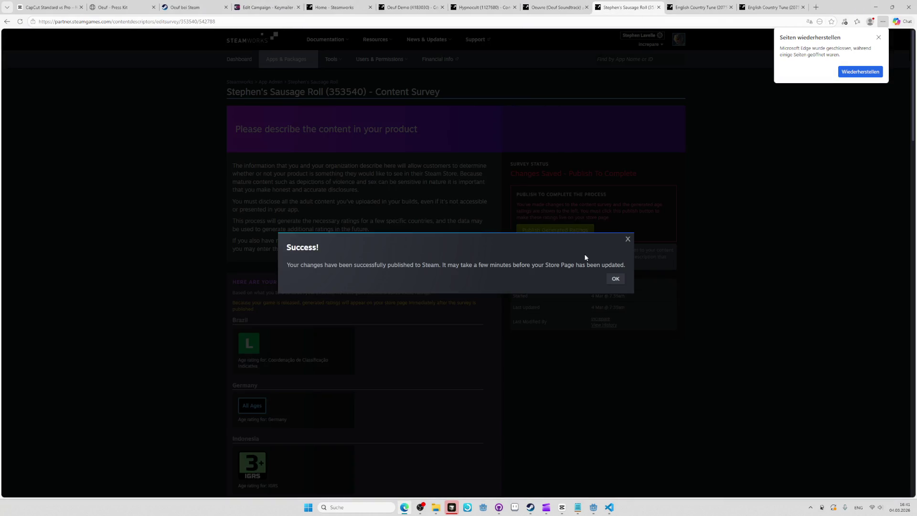
left_click(616, 279)
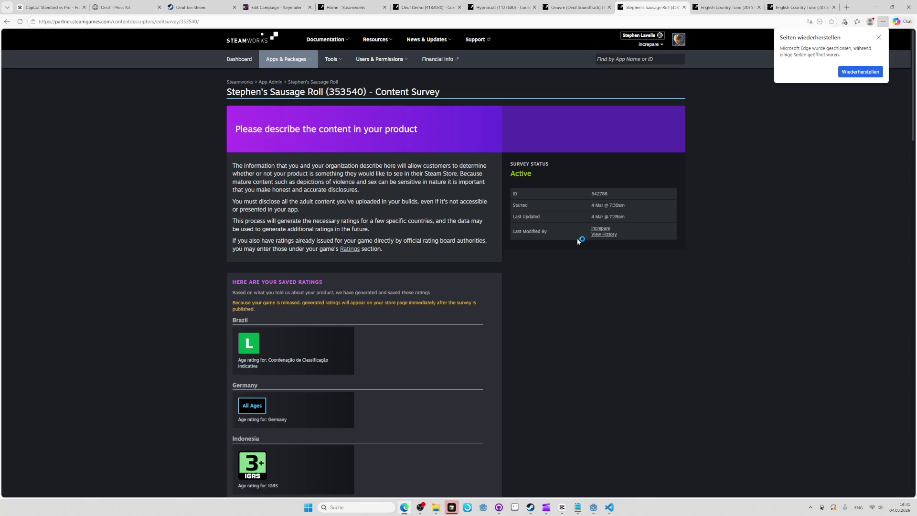
left_click(726, 7)
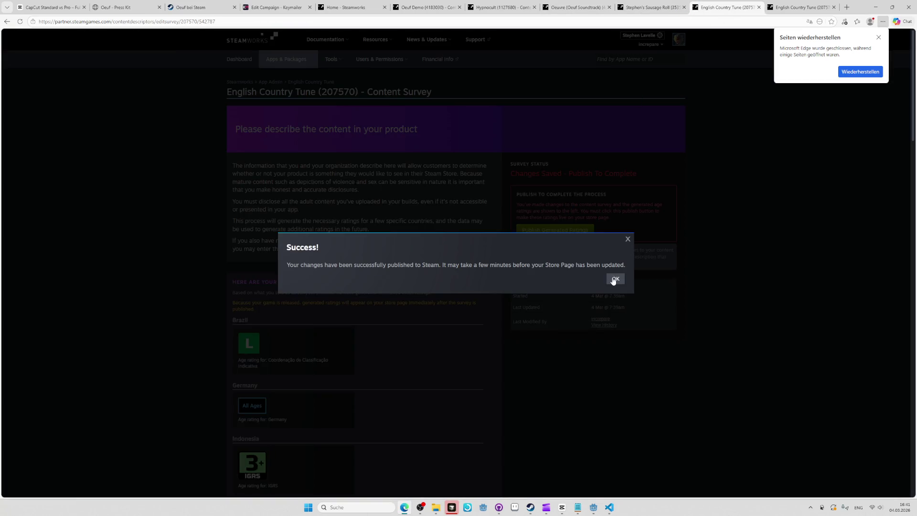
left_click(614, 280)
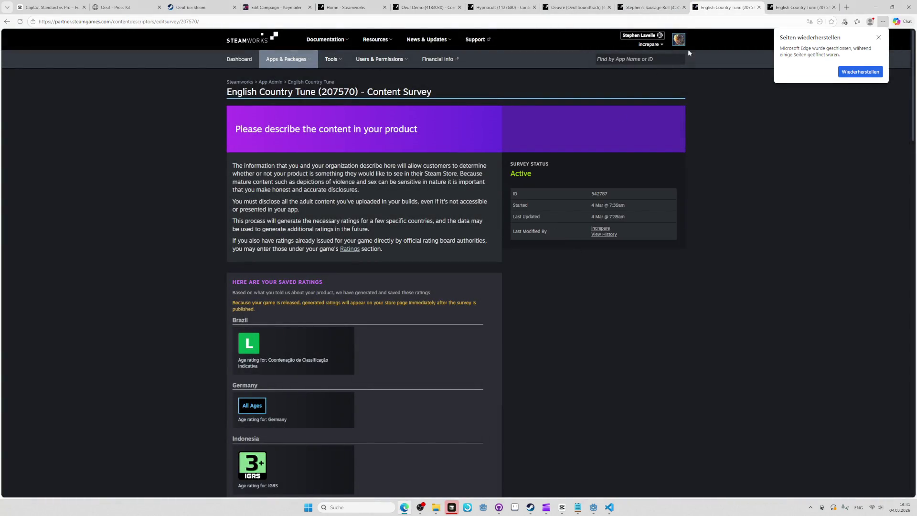
left_click(759, 7)
left_click(684, 8)
left_click(684, 7)
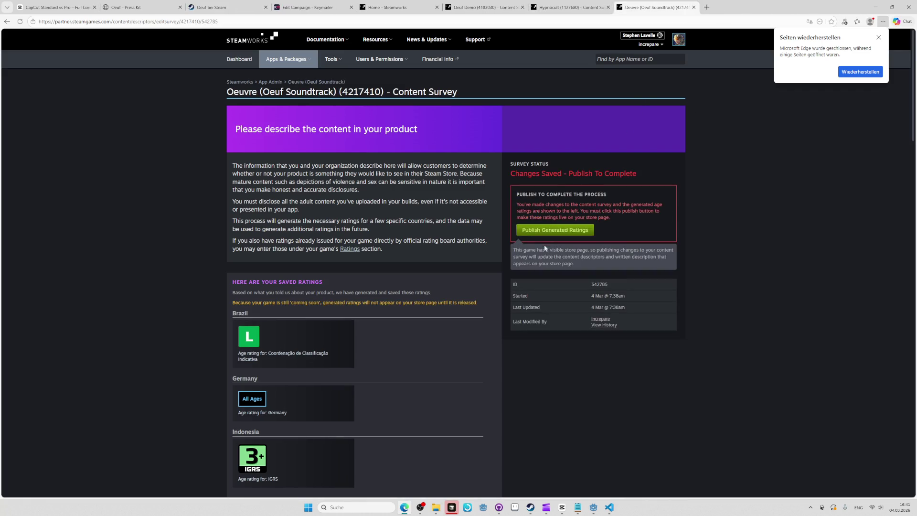
- Publish the Oeuf soundtrack and Hypnocult ratings, then close the remaining Steamworks tabs
left_click(543, 237)
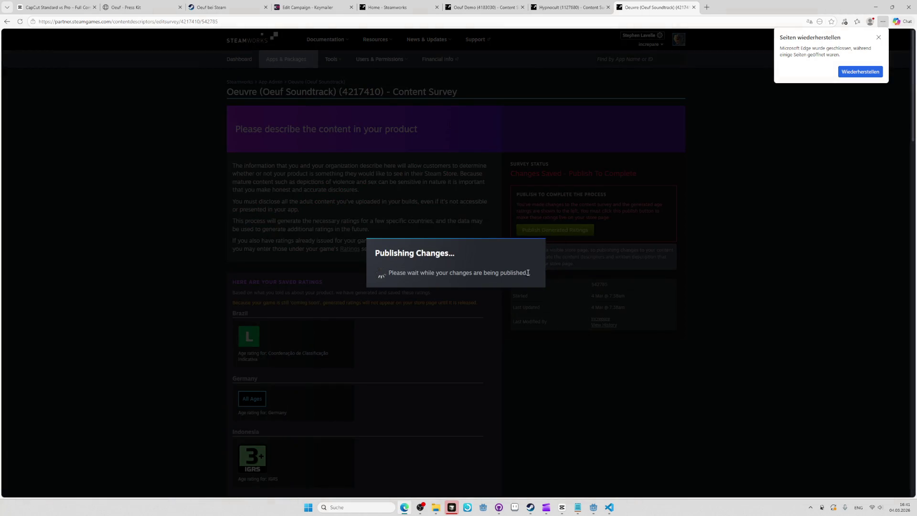
left_click(615, 278)
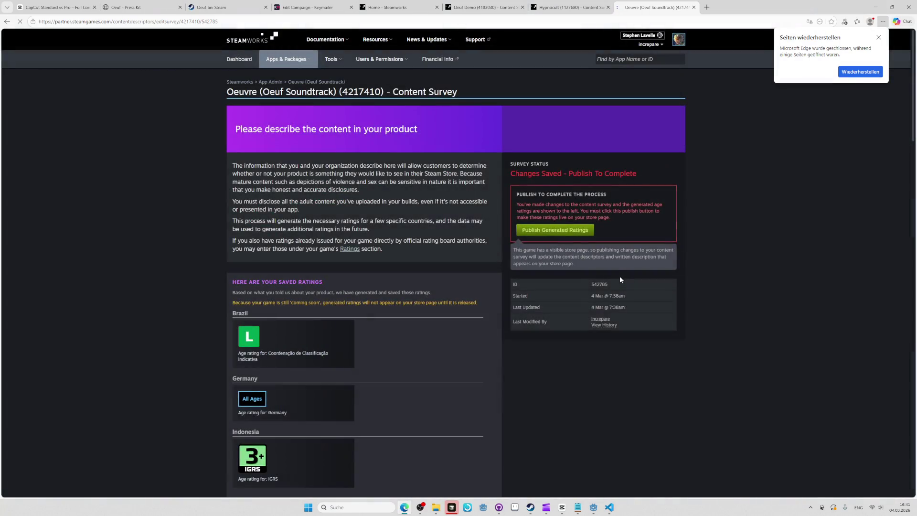
key("ctrl+w")
left_click(578, 236)
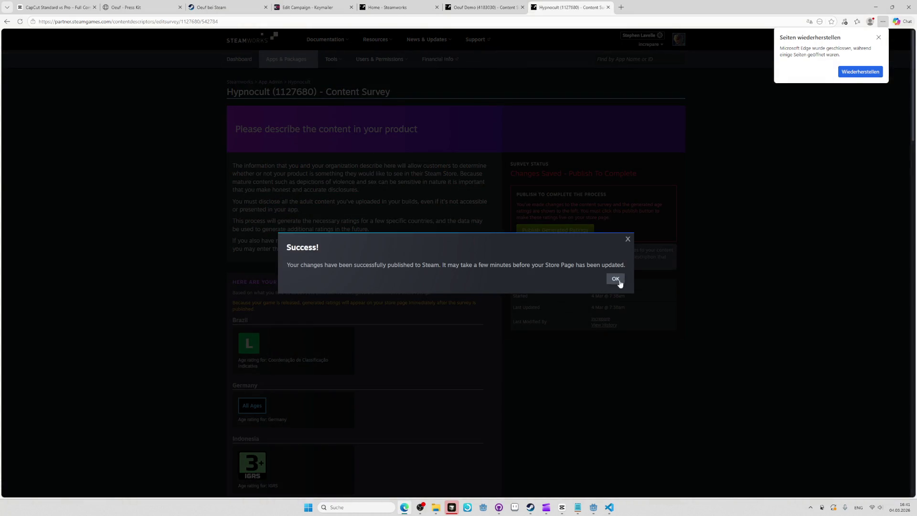
left_click(614, 279)
key("ctrl+w")
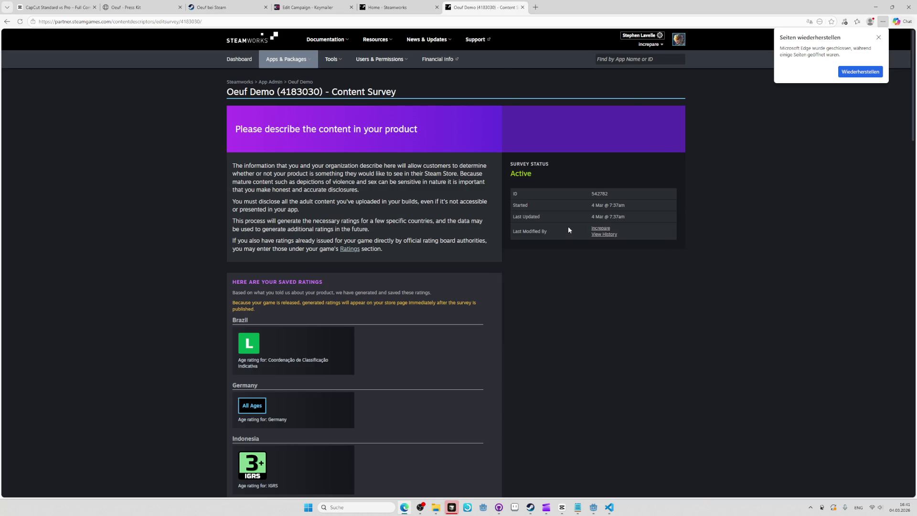
key("ctrl+w")
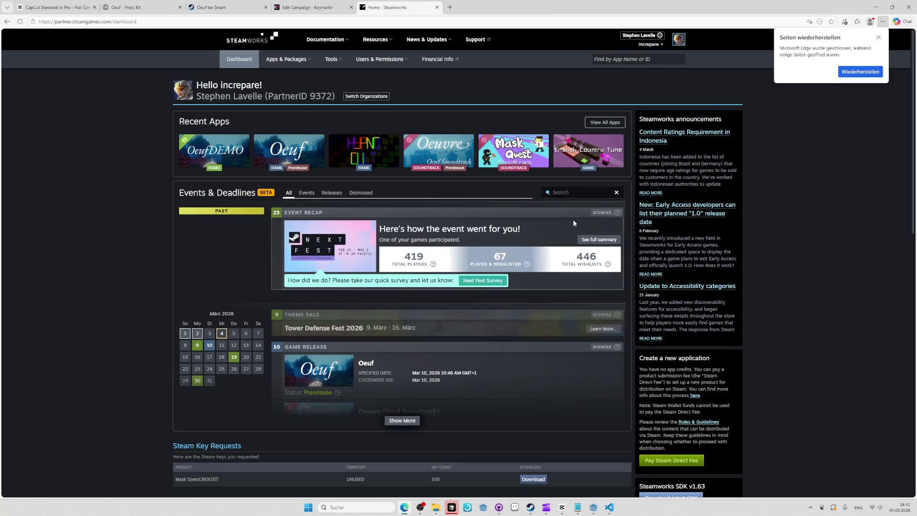
key("ctrl+w")
key("alt+Tab")
key("alt+Tab")
key("alt+Tab")
key("alt+Tab")
key("alt+Tab")
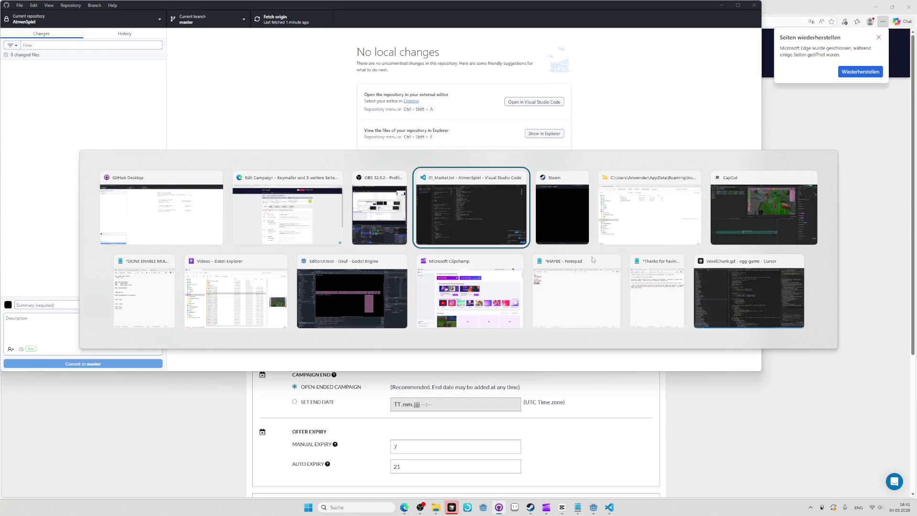
- Glance at the Notepad tutorial checklist, then bring the CapCut project to the front
left_click(151, 292)
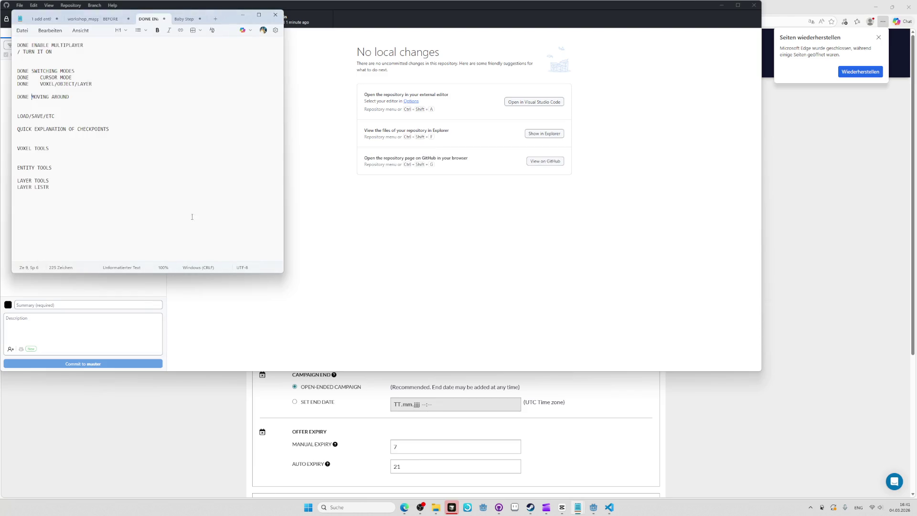
key("alt+Tab")
key("alt+Tab")
key("alt+Tab")
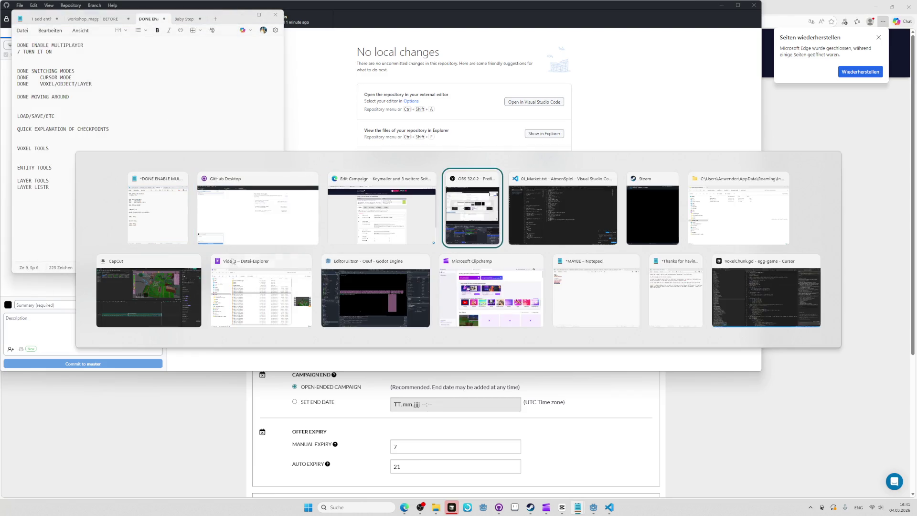
left_click(162, 297)
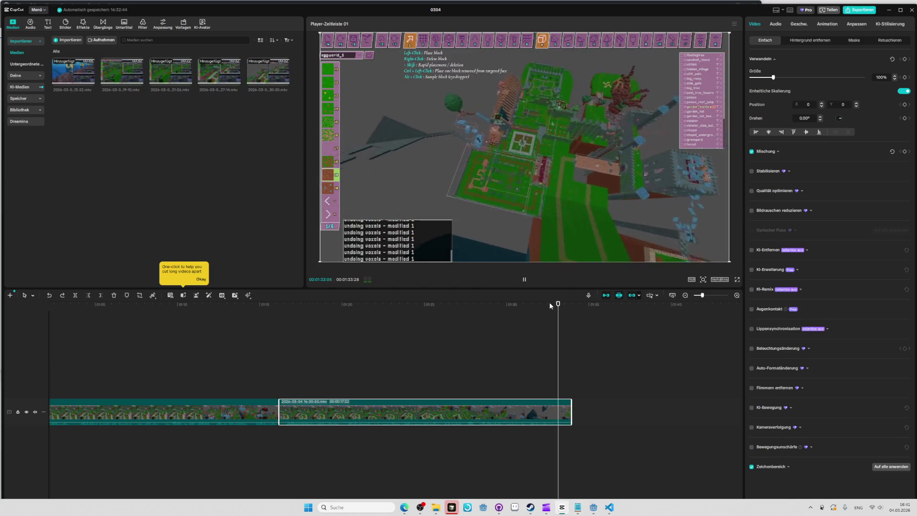
- Place the cursor on the LOAD/SAVE/ETC line of the Notepad checklist
key("alt+Tab")
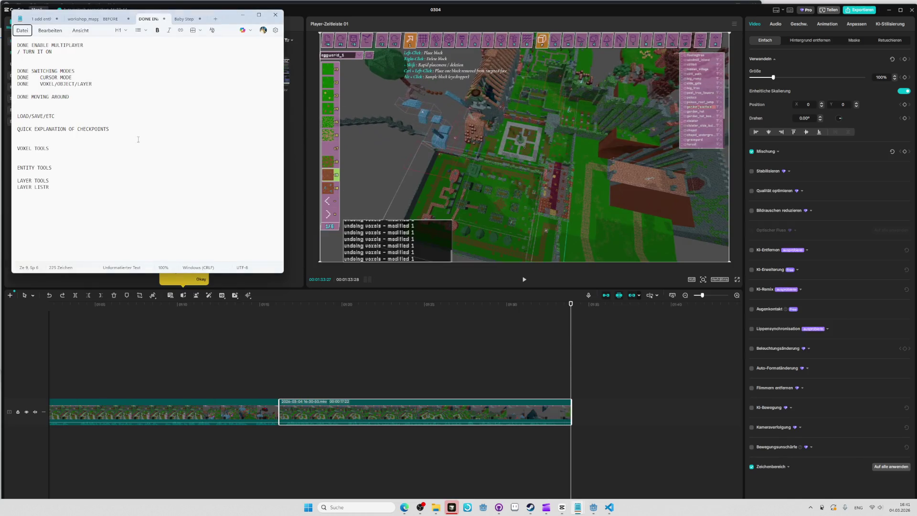
left_click(96, 116)
key("alt+Tab")
key("Tab")
key("Tab")
key("Tab")
left_click(267, 291)
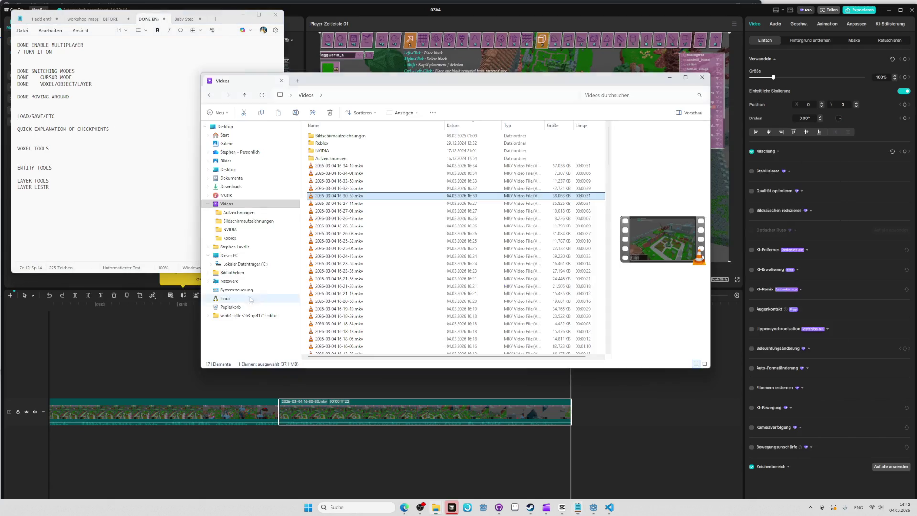
mouse_move(367, 188)
left_mouse_down()
mouse_move(382, 162)
mouse_move(587, 420)
left_mouse_up()
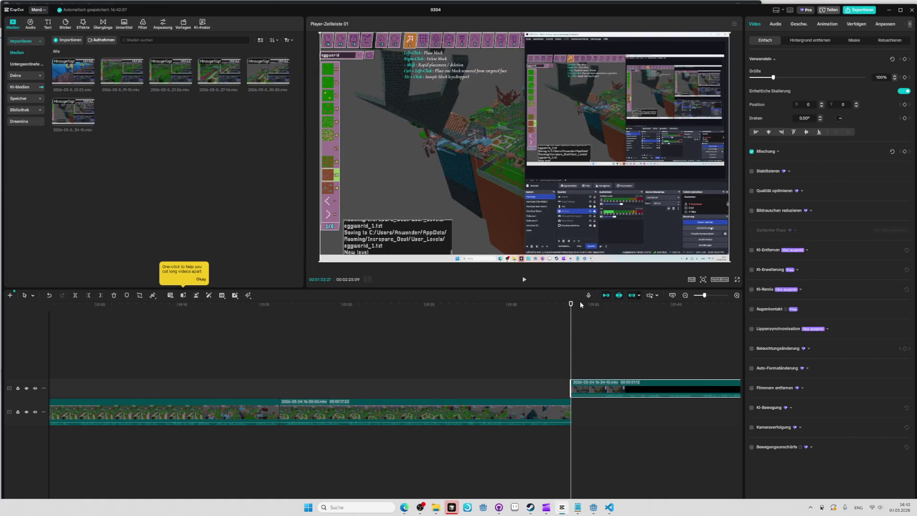
left_click(577, 303)
key("space")
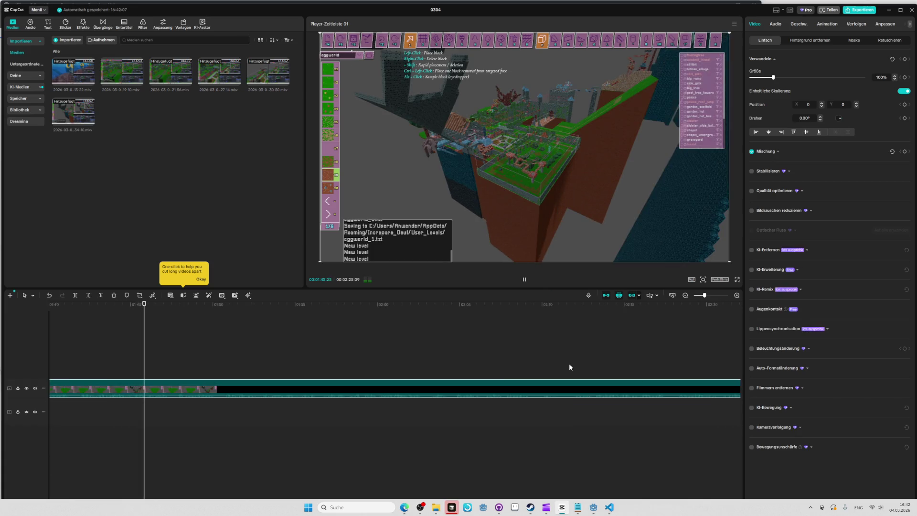
key("space")
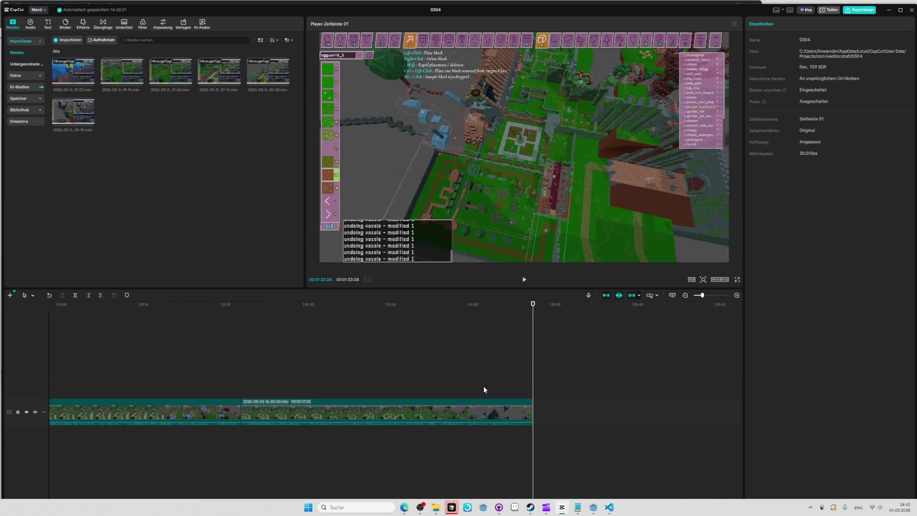
key("alt+Tab")
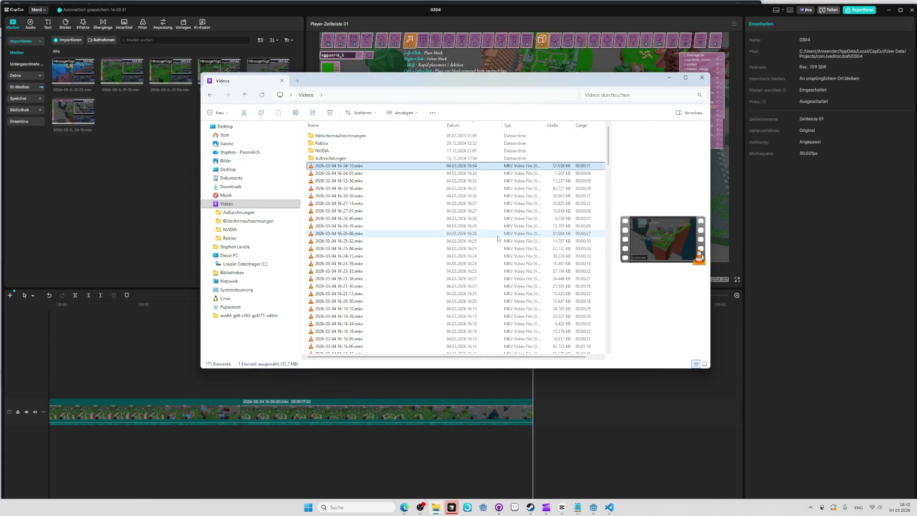
key("Delete")
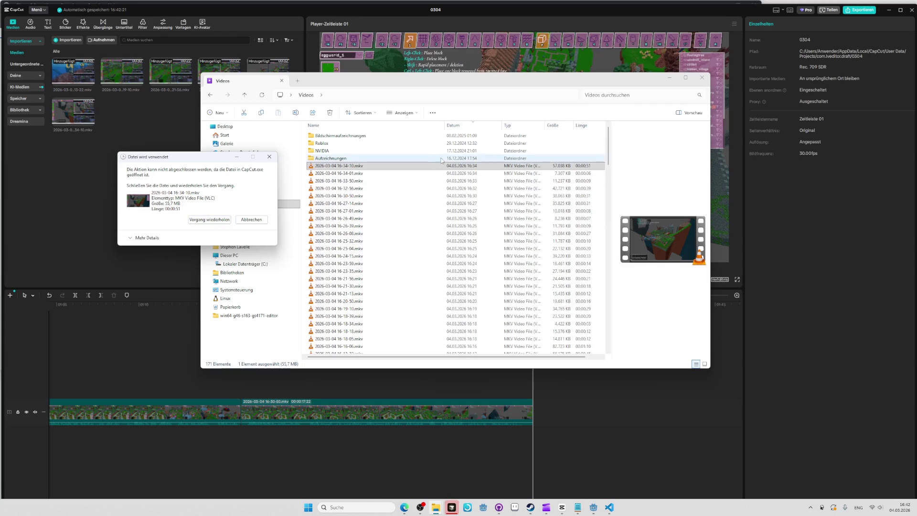
left_click(251, 219)
key("Down")
key("alt+Tab")
key("alt+Tab")
key("alt+Tab")
key("alt+Tab")
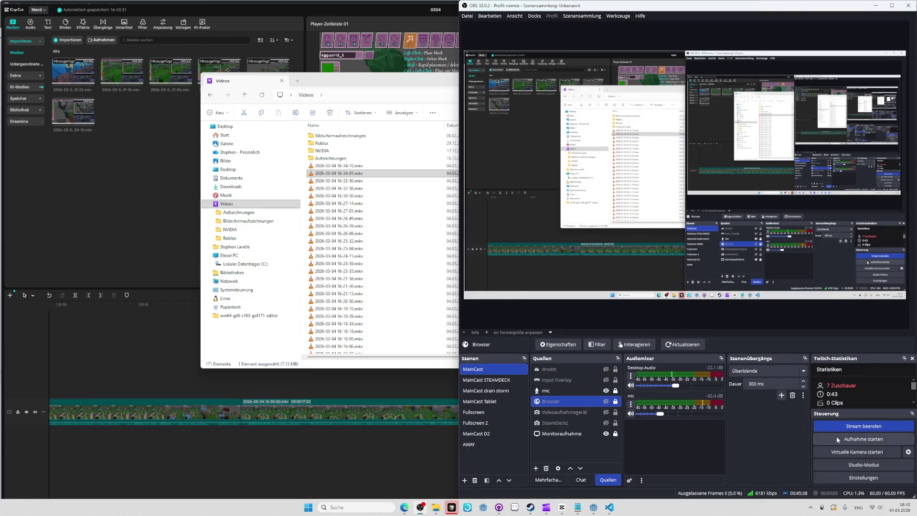
left_click(837, 439)
key("alt+Tab")
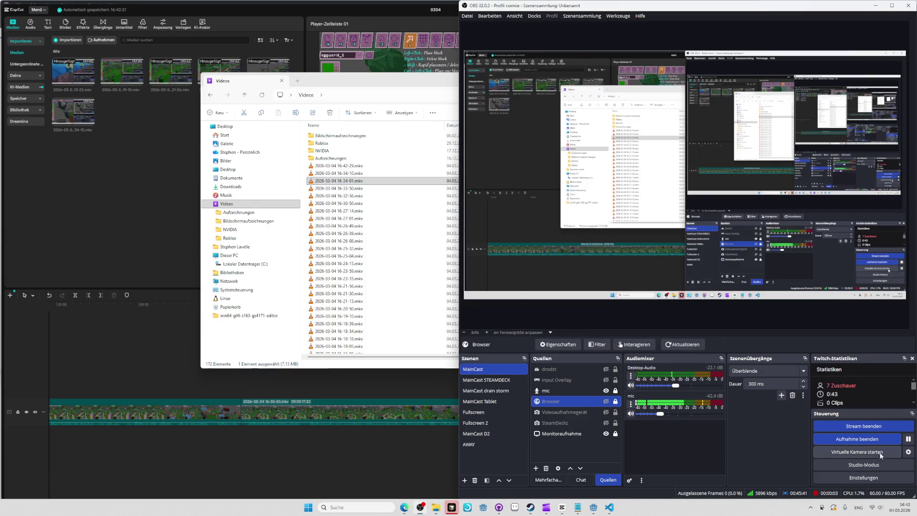
left_click(857, 439)
- Bring Godot Engine with Oeuf's EditorUI scene to the front
key("alt+Tab")
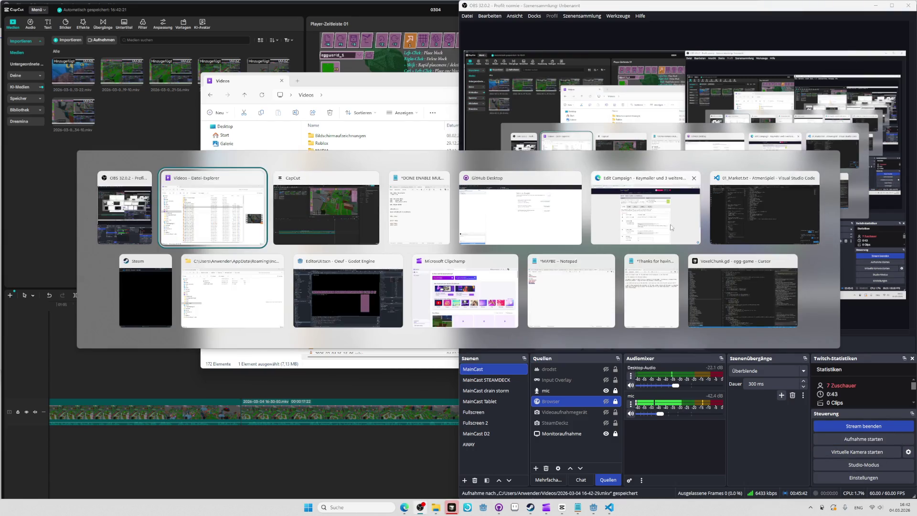
key("Tab")
key("alt+Tab")
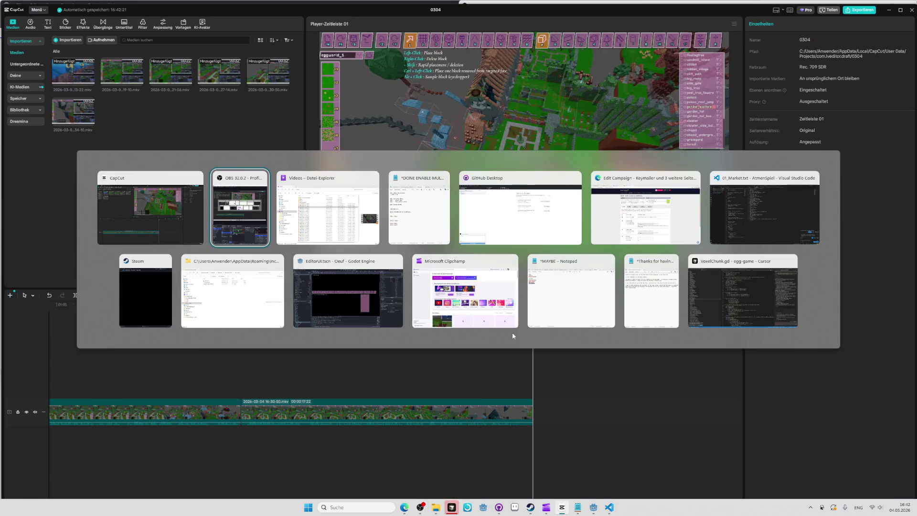
left_click(448, 302)
key("alt+Tab")
left_click(434, 296)
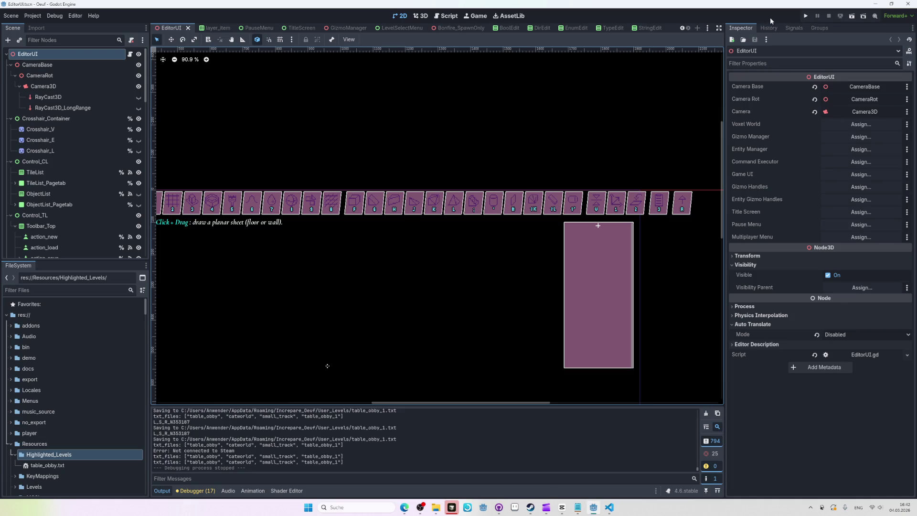
- Run Oeuf from Godot, choose Singleplayer and a save slot to load eggworld in the Eggitor
left_click(804, 17)
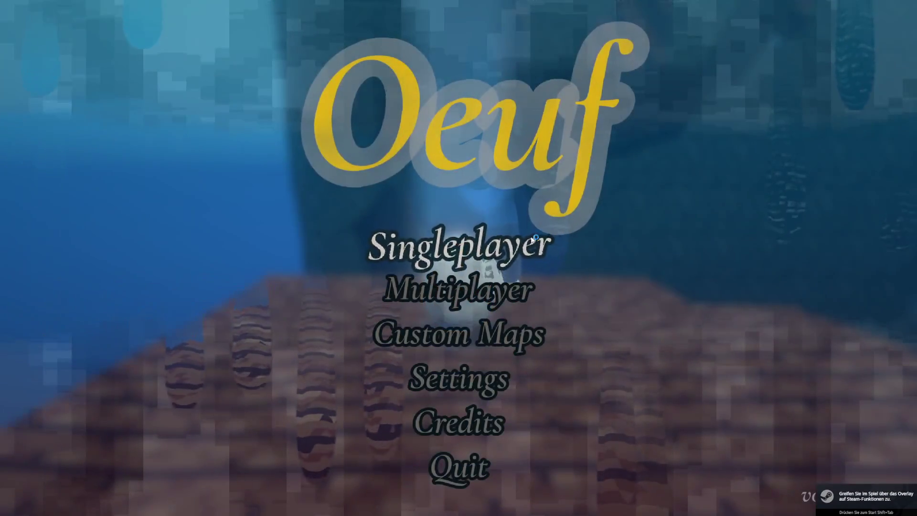
left_click(520, 241)
left_click(520, 242)
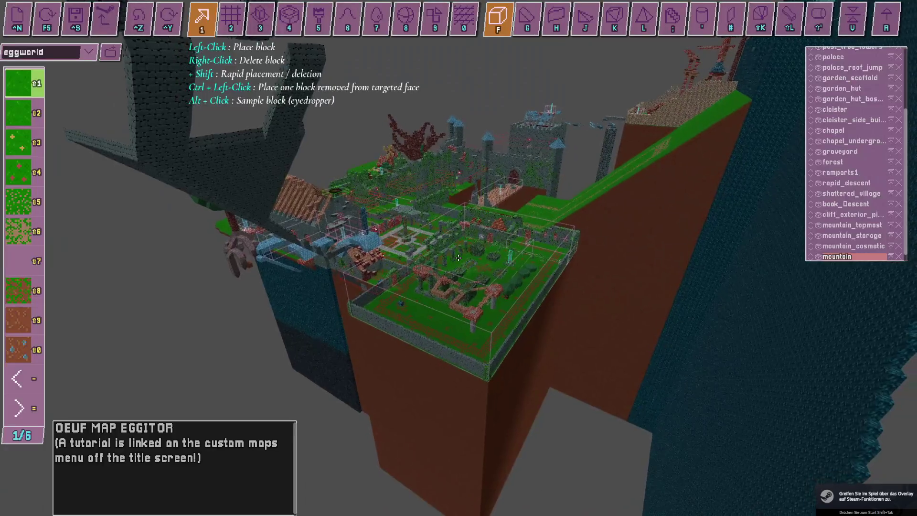
- Start a new empty level in the Map Eggitor
key("w")
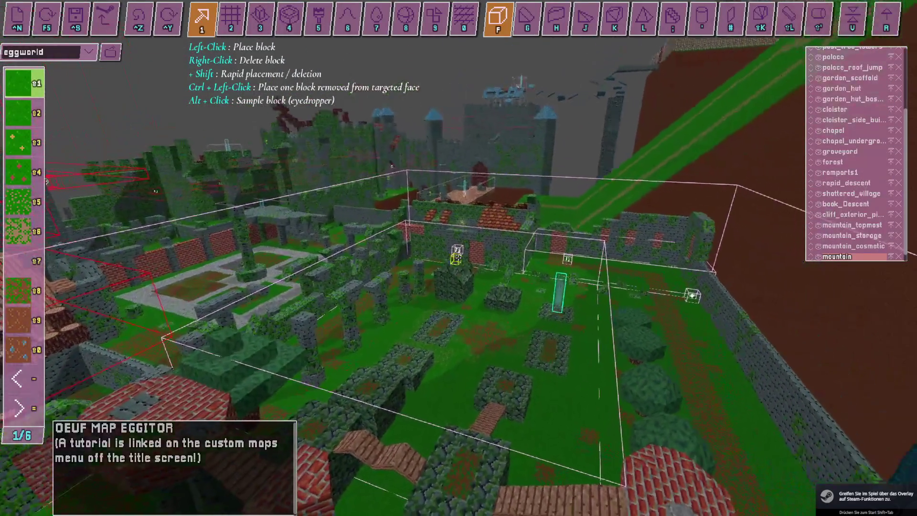
key("alt+Tab")
key("alt+Tab")
key("alt+Tab")
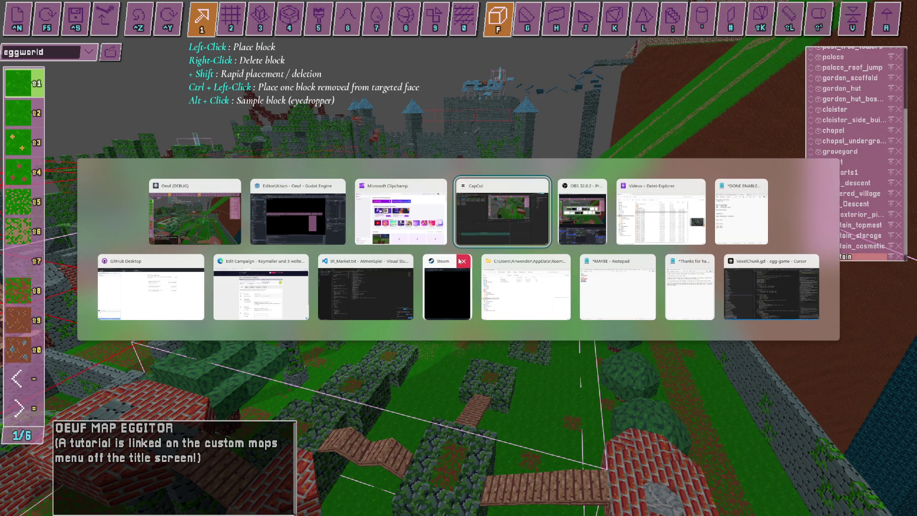
key("alt+Tab")
key("alt+Tab")
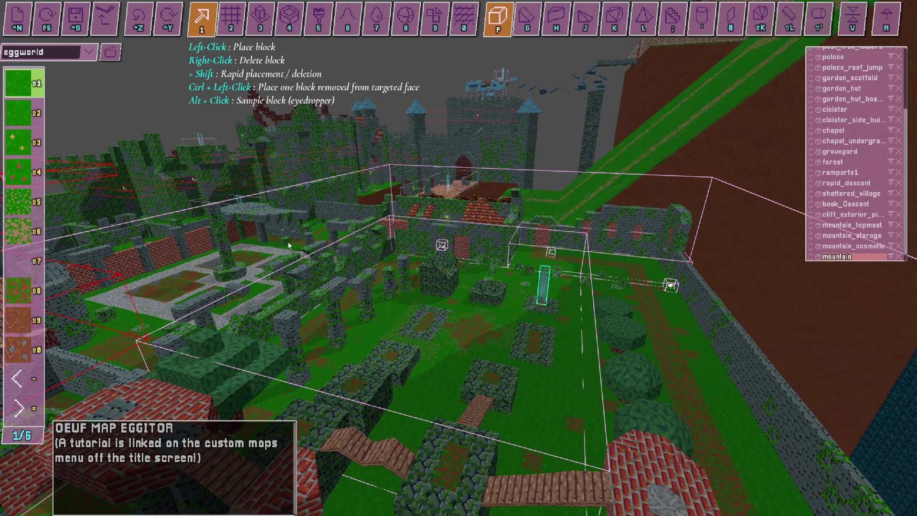
left_click(18, 19)
- Reload eggworld and save it, which writes eggworld_1.txt to User_Levels
key("s")
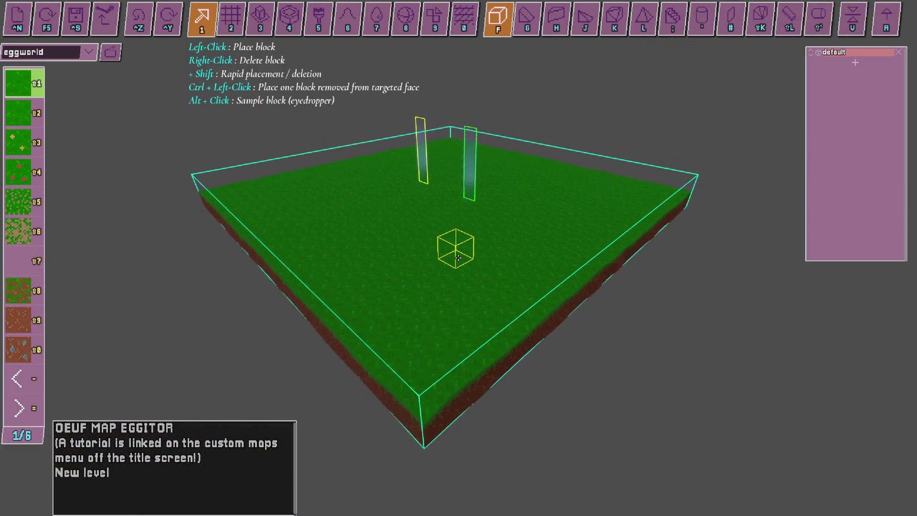
key("a")
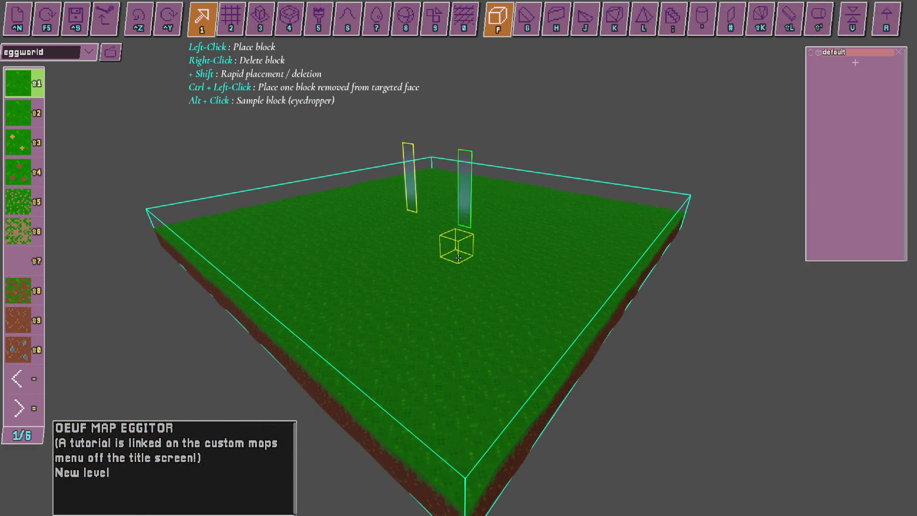
left_click(46, 22)
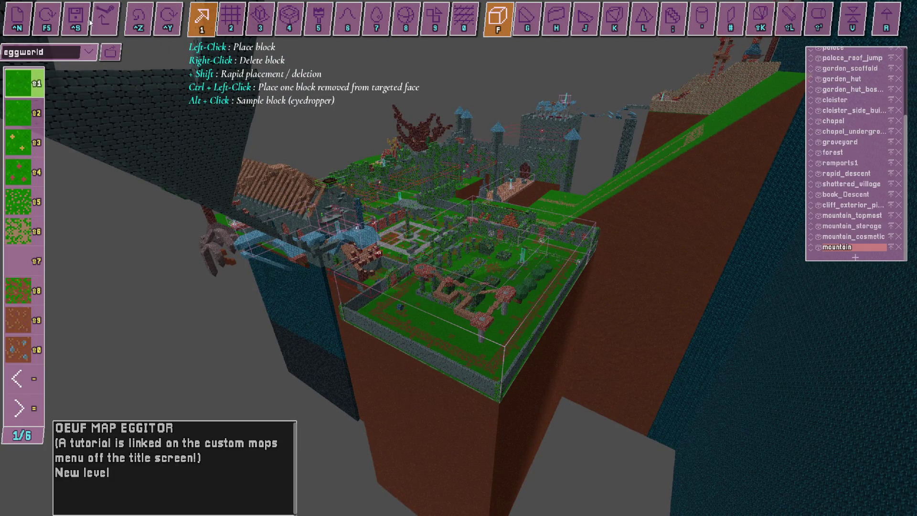
scroll(458, 258, "up", 5)
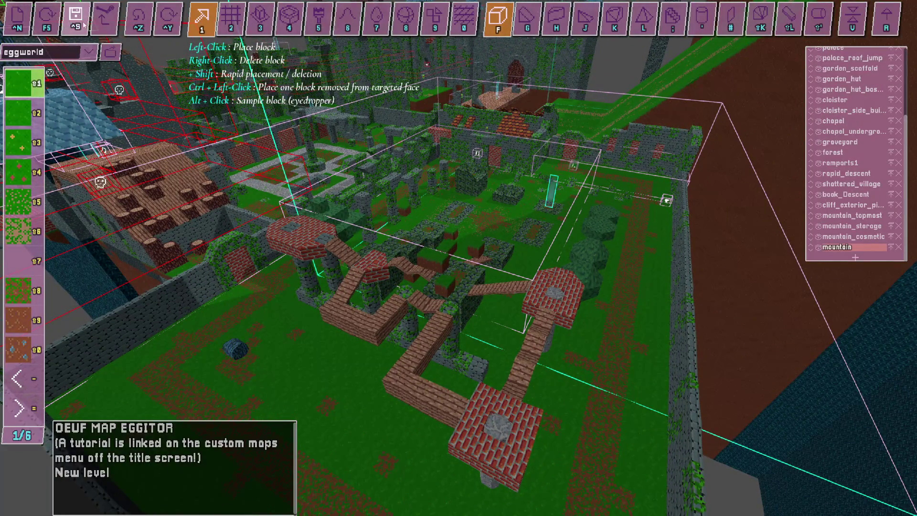
left_click(82, 22)
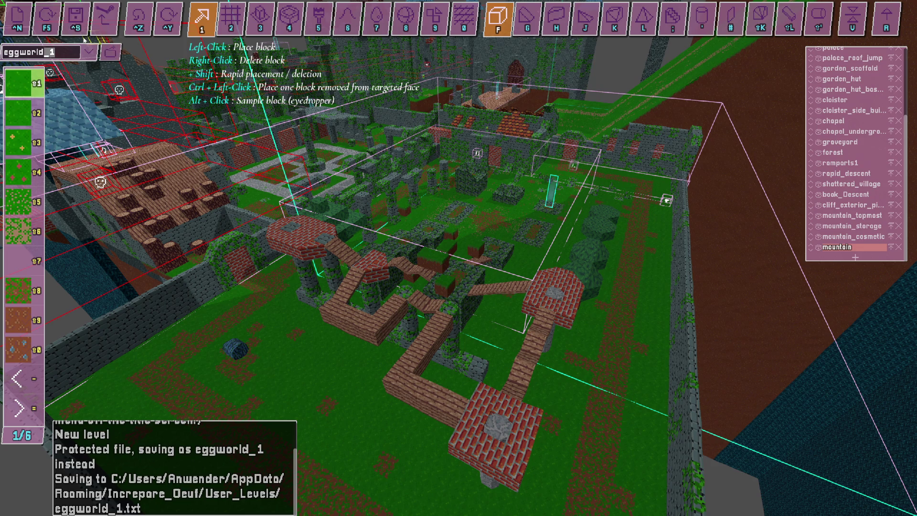
- Delete eggworld_1.txt from the User_Levels folder in Explorer
key("alt+Tab")
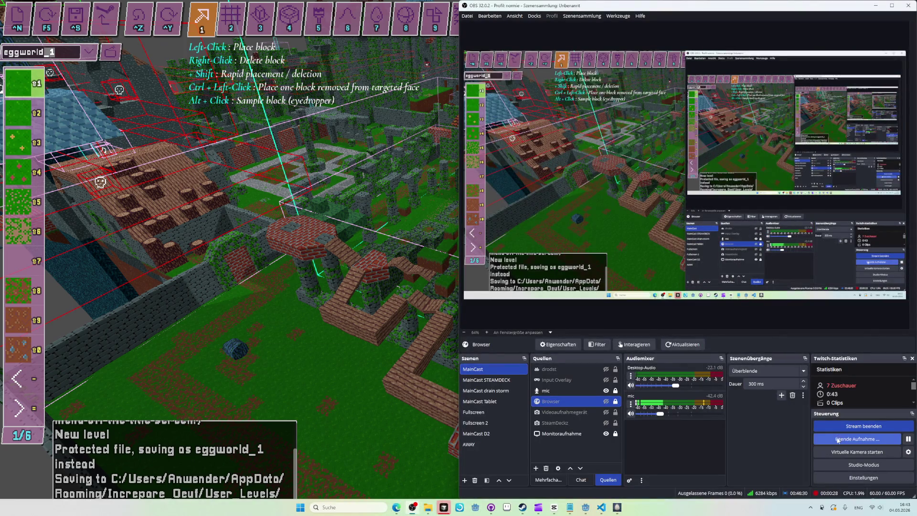
key("alt+Tab")
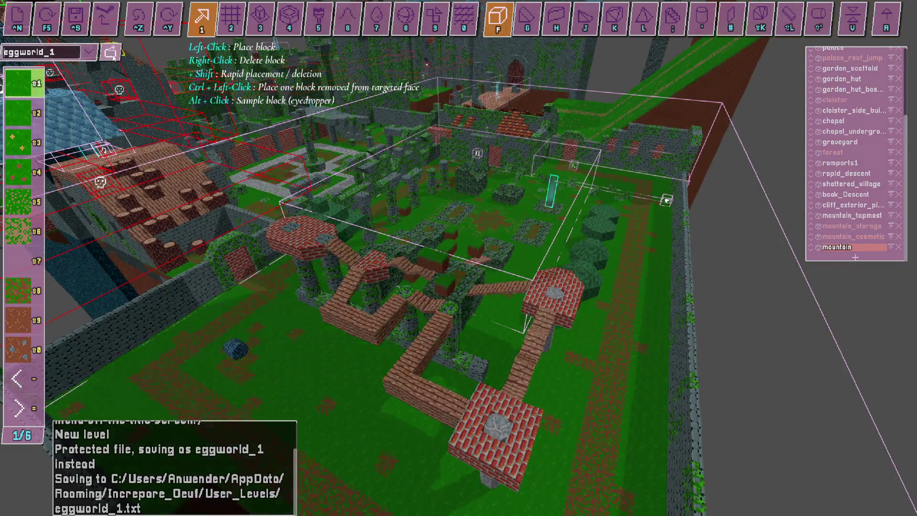
left_click(110, 51)
left_click(338, 168)
key("Delete")
- Load the original eggworld level again from the level list
left_click(90, 52)
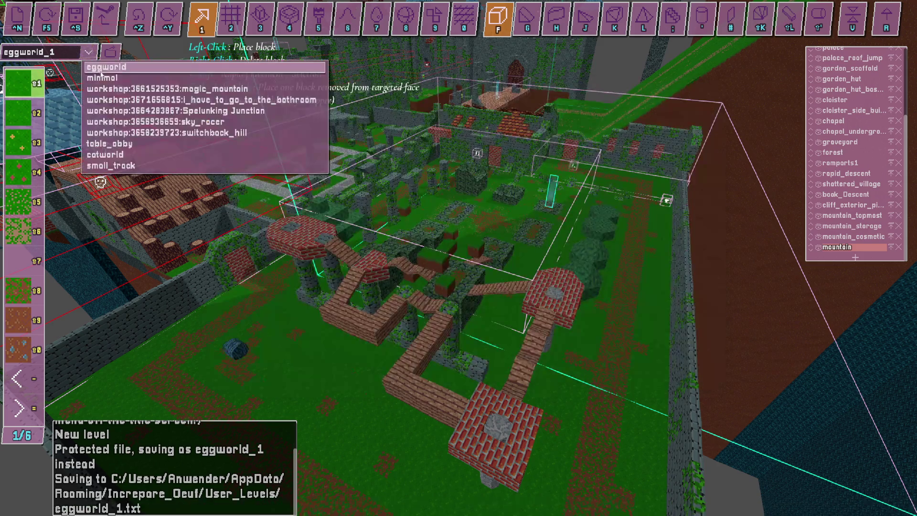
left_click(29, 62)
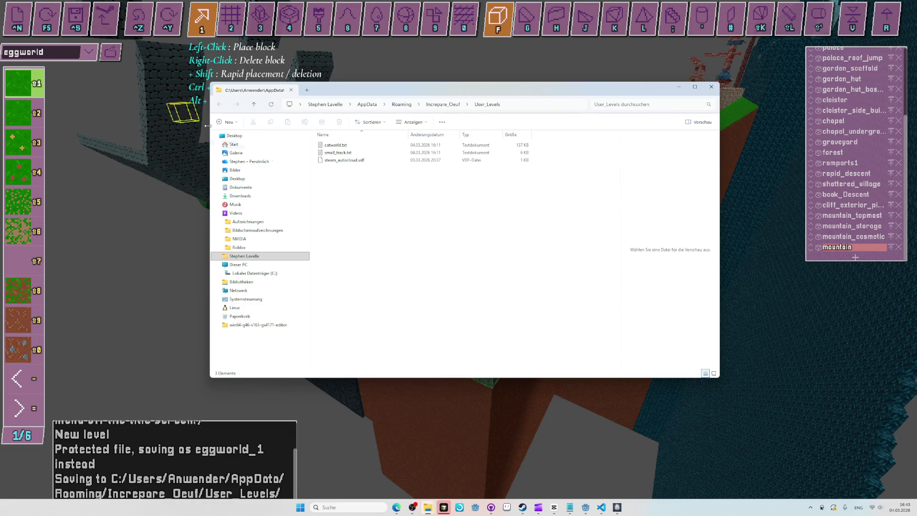
key("alt+Tab")
key("alt+Tab")
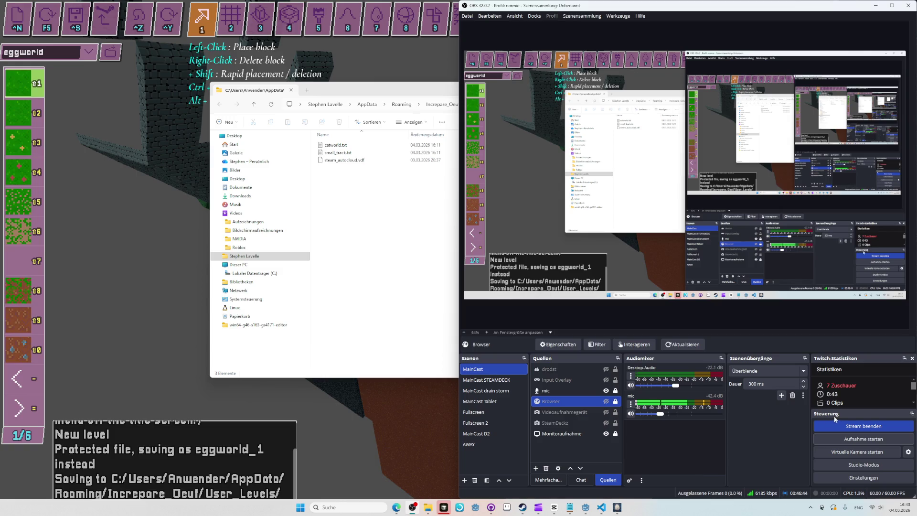
left_click(121, 285)
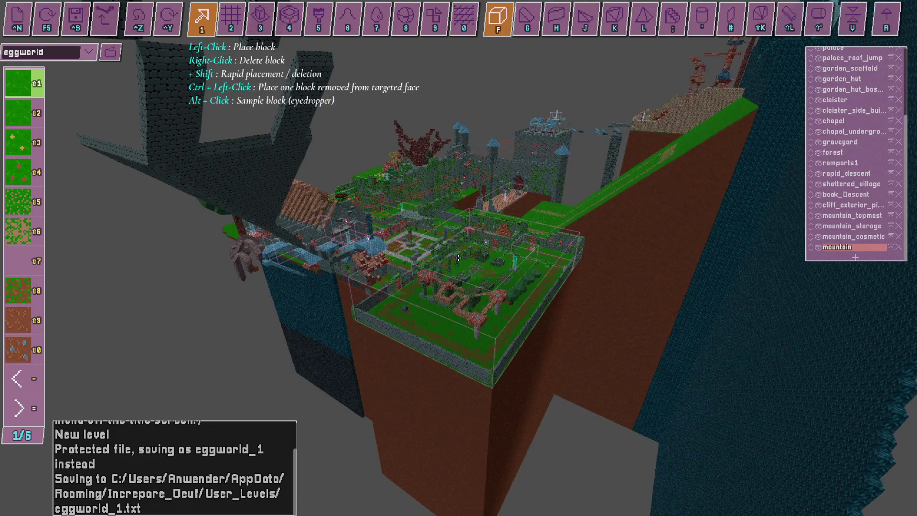
- Start a new level, reload eggworld and save the garden as eggworld_1
scroll(457, 257, "up", 5)
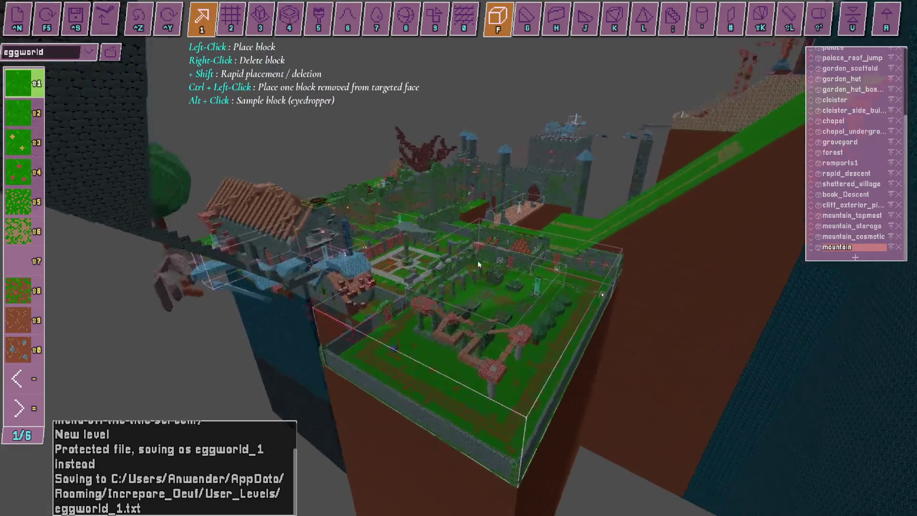
scroll(472, 259, "up", 3)
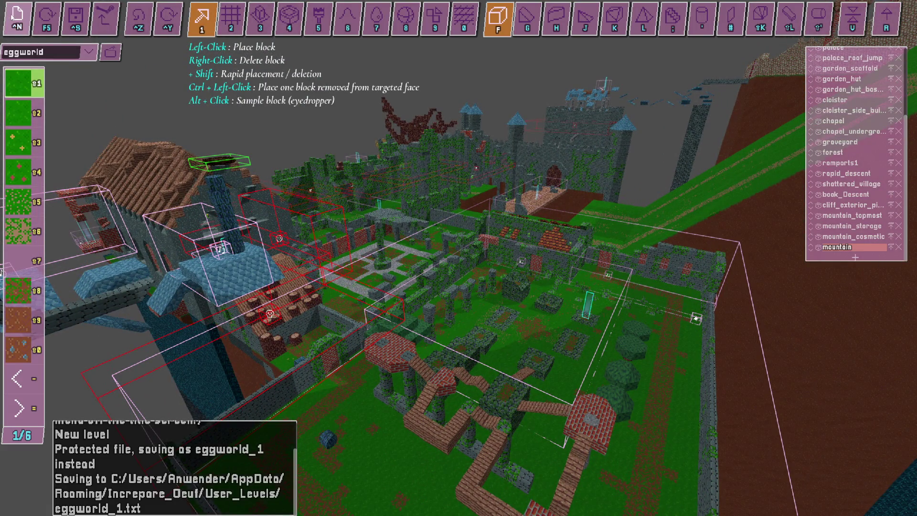
left_click(15, 14)
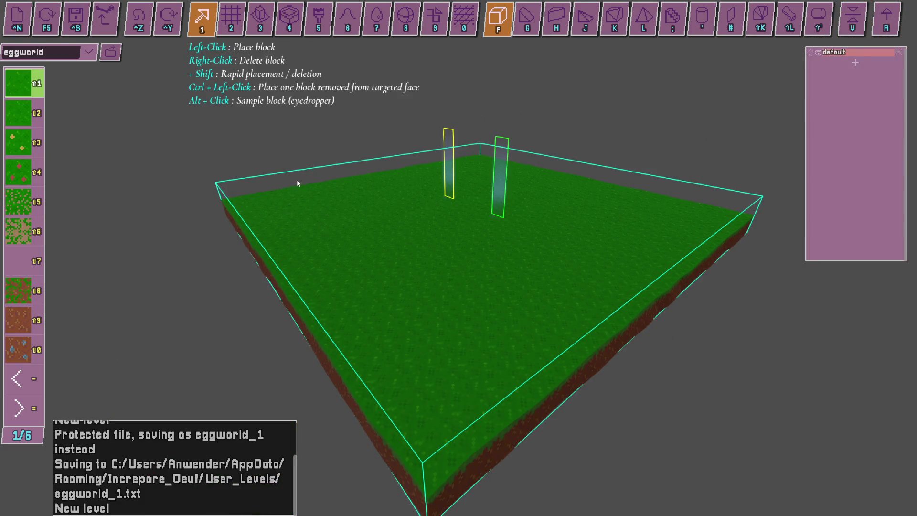
left_click(52, 23)
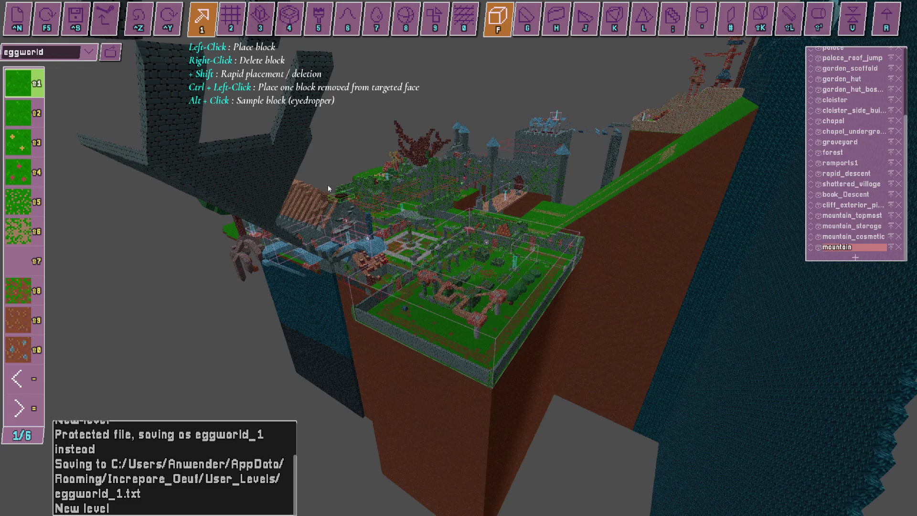
key("w")
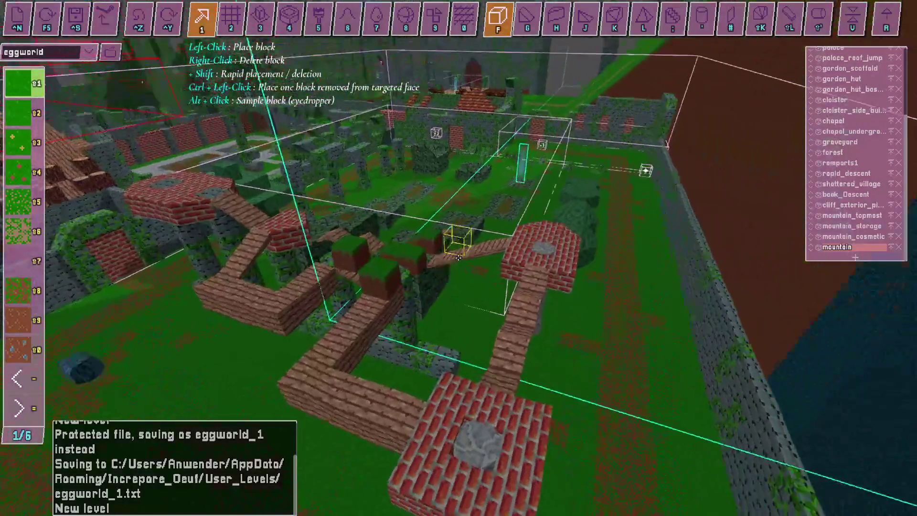
left_click(74, 23)
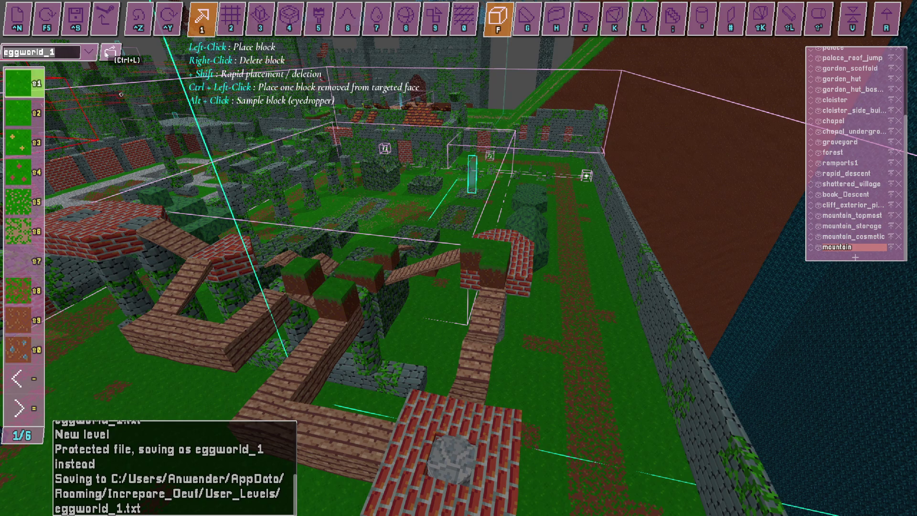
- Check eggworld_1.txt in the User_Levels folder, then bring up the level list
left_click(109, 53)
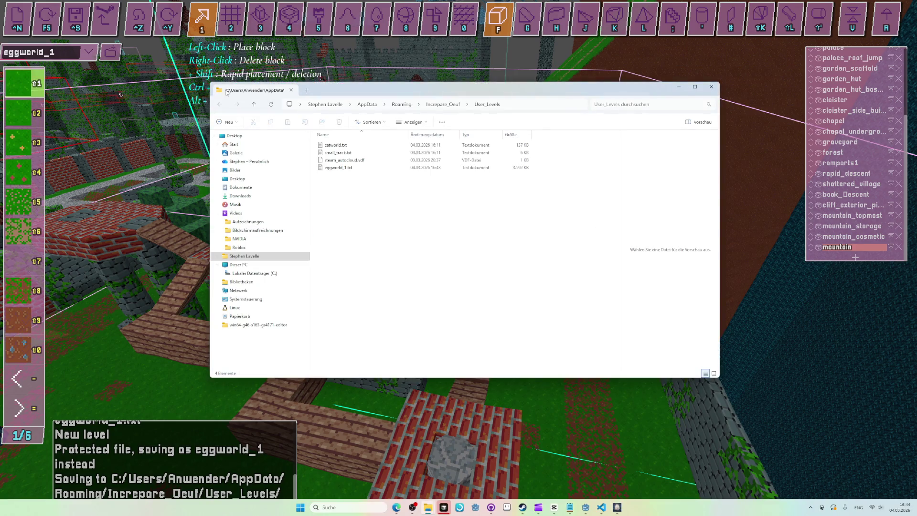
left_click(344, 161)
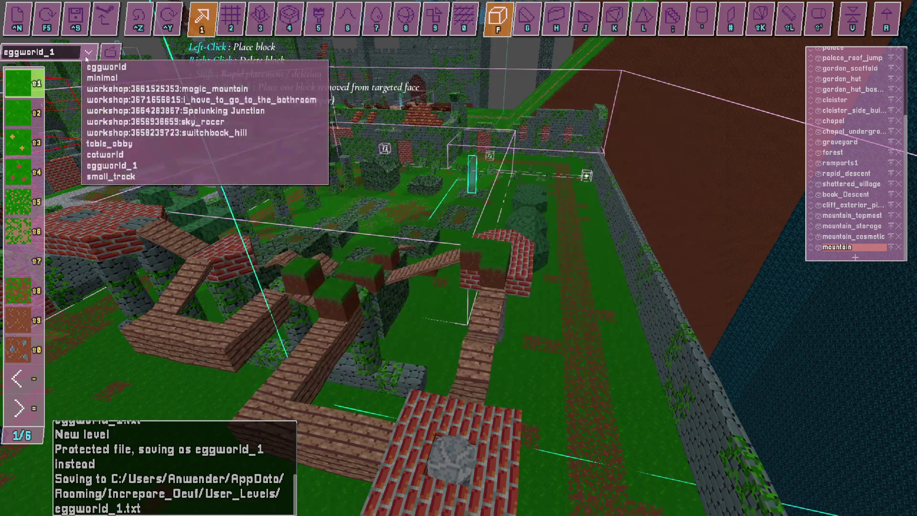
left_click(89, 51)
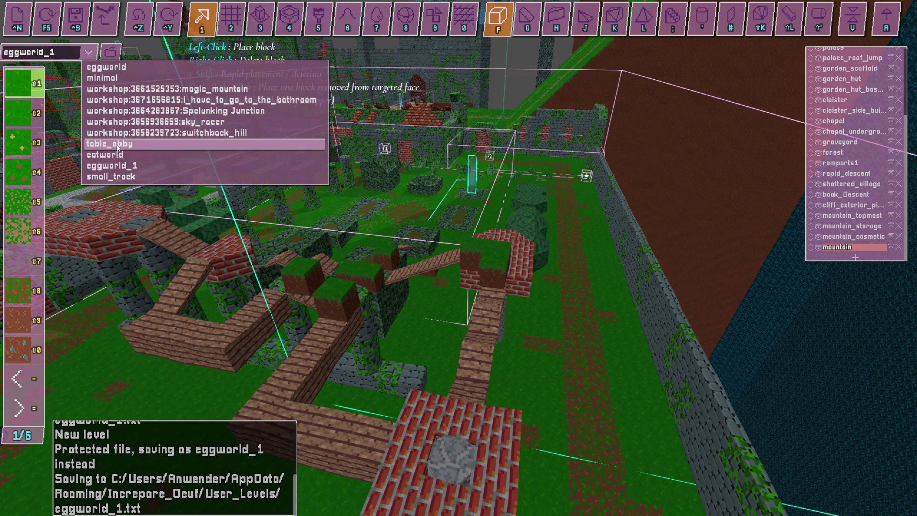
- Load the table_obby level after briefly loading eggworld and minimal
left_click(107, 66)
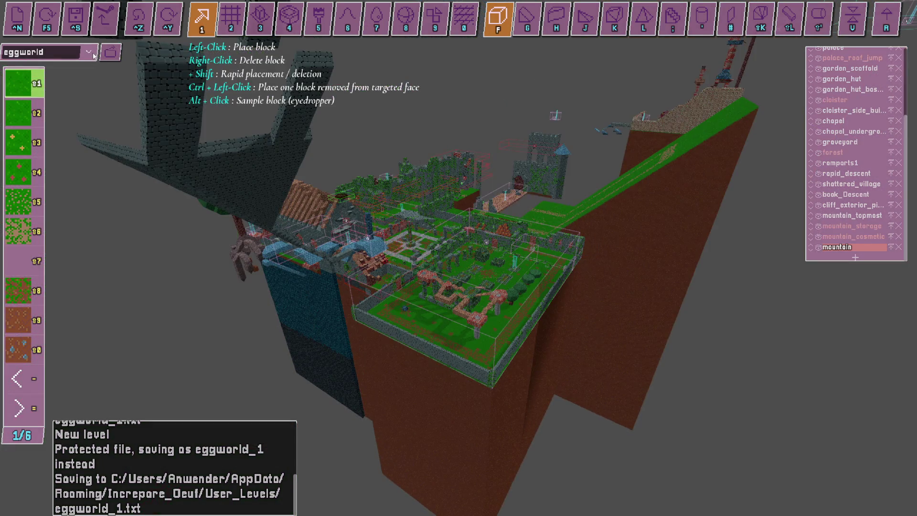
left_click(89, 52)
left_click(116, 78)
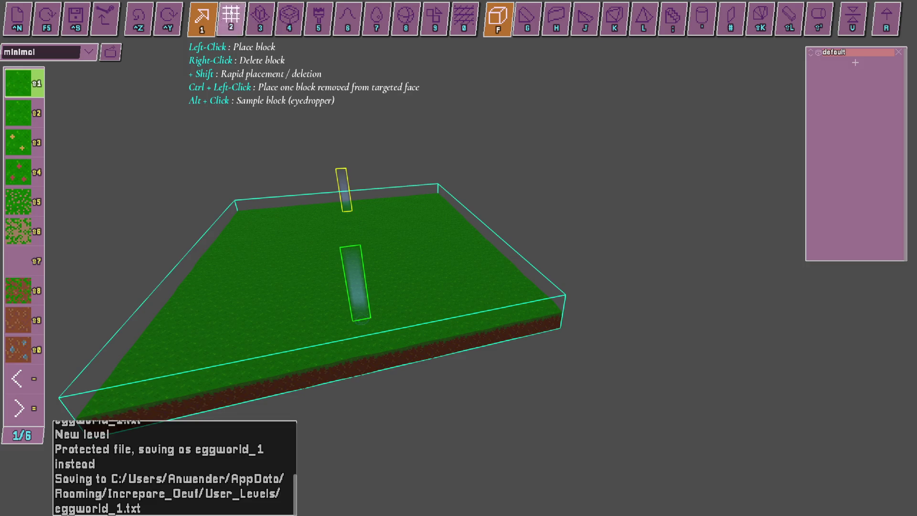
left_click(88, 51)
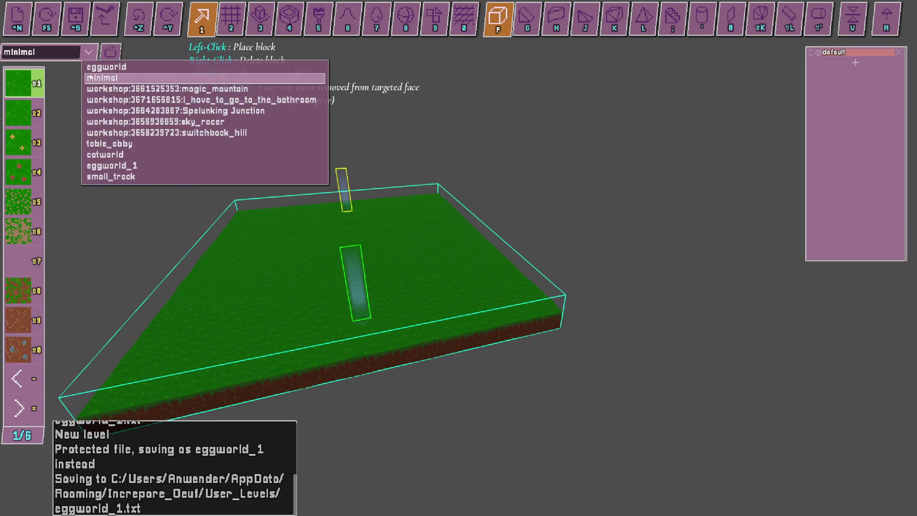
left_click(128, 145)
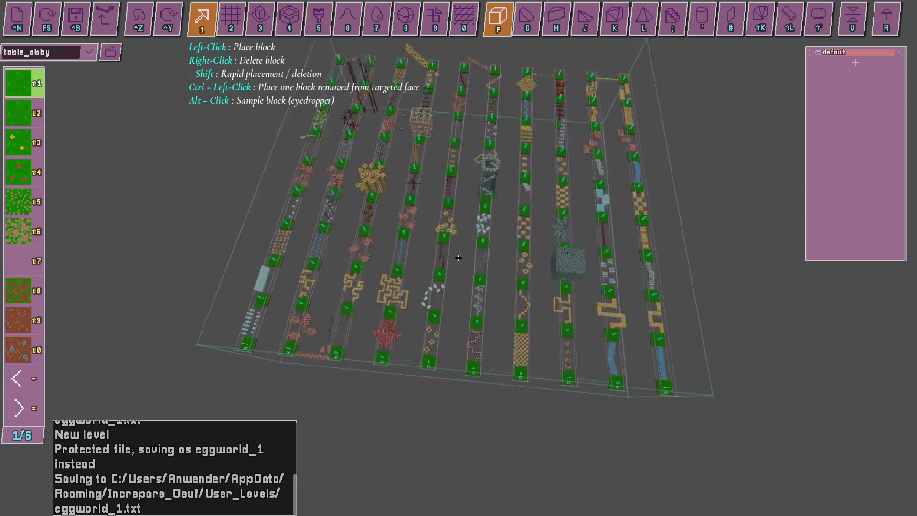
- Stack four grass blocks on the stone block and save as table_obby_1
scroll(457, 258, "up", 5)
left_click(458, 257)
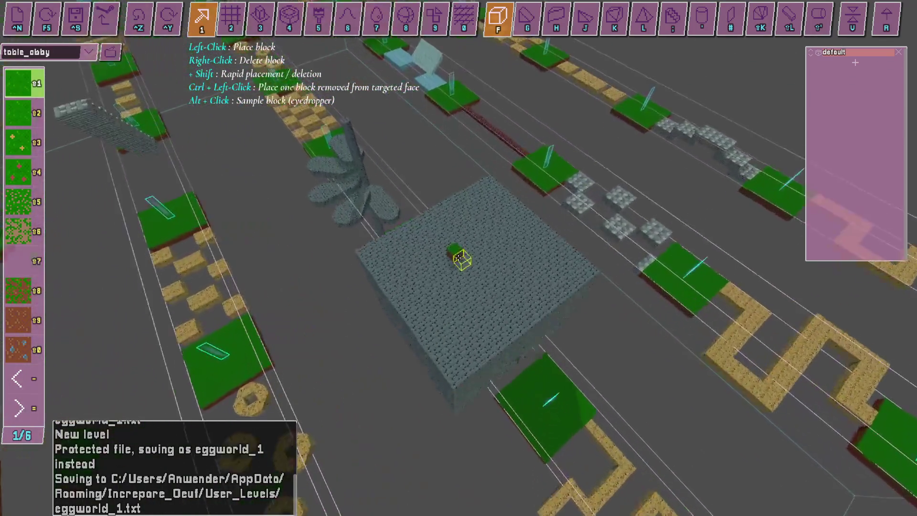
left_click(458, 258)
left_click(458, 258)
left_click(458, 257)
left_click(458, 258)
left_click(457, 258)
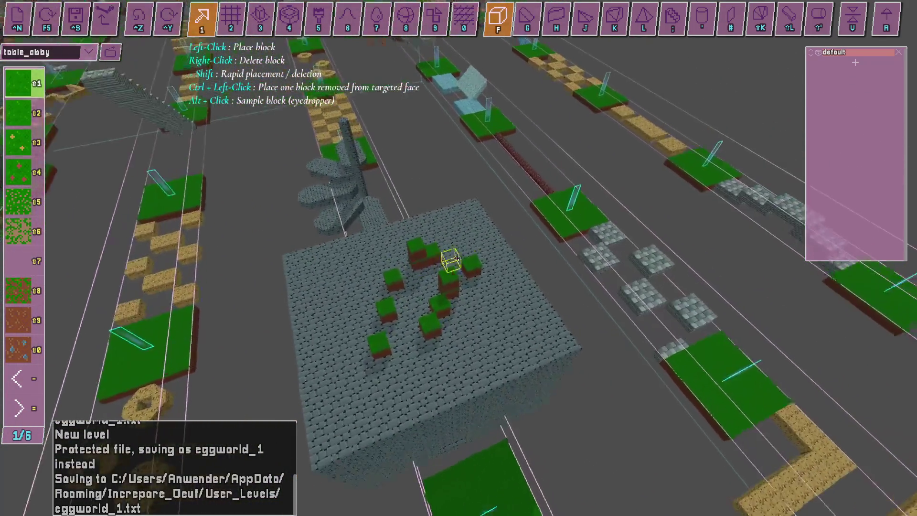
left_click(444, 260)
key("ctrl+s")
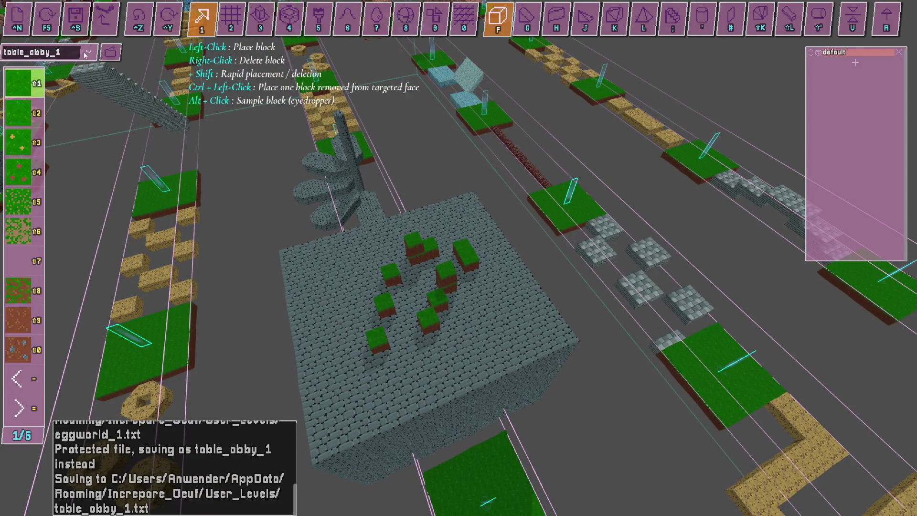
- Load catworld, add a grass block beside the right-hand block, and save it
left_click(88, 52)
left_click(127, 154)
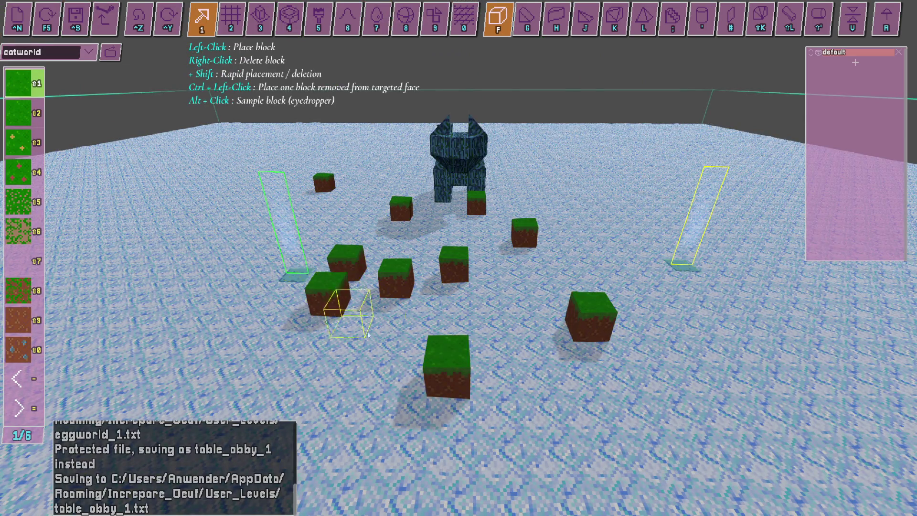
left_click(648, 319)
key("ctrl+s")
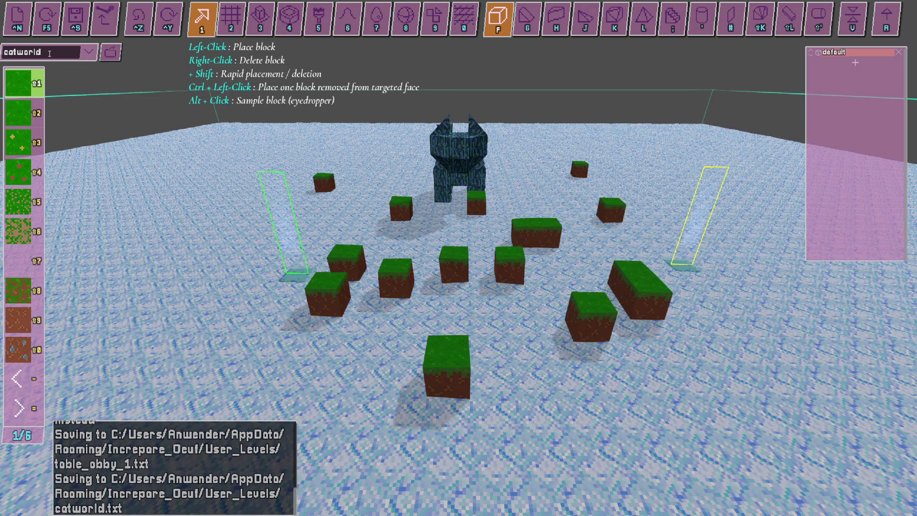
- Rename the catworld level to catworld_plus_plus and save it
left_click(88, 52)
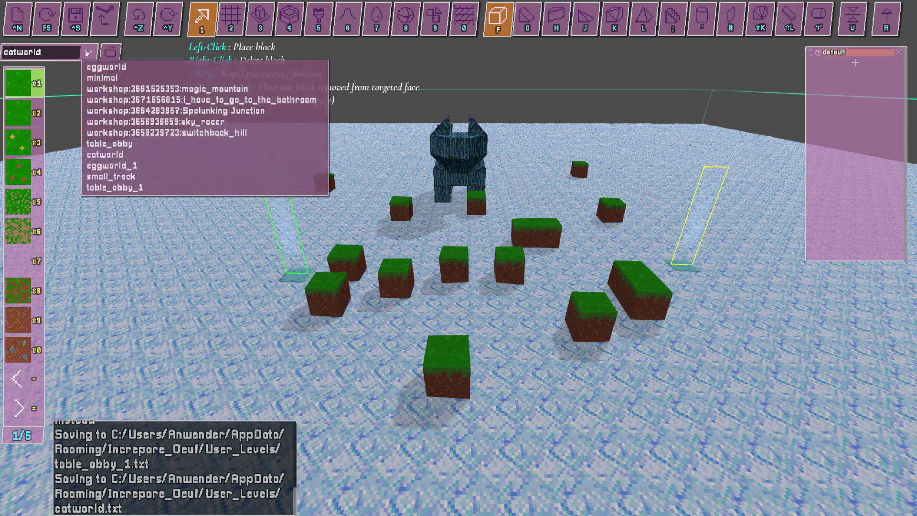
left_click(67, 48)
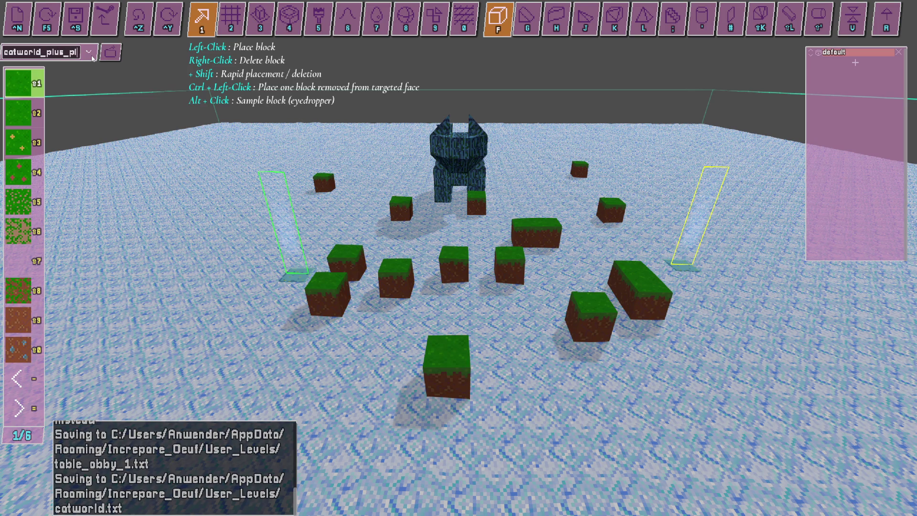
type("us")
left_click(75, 18)
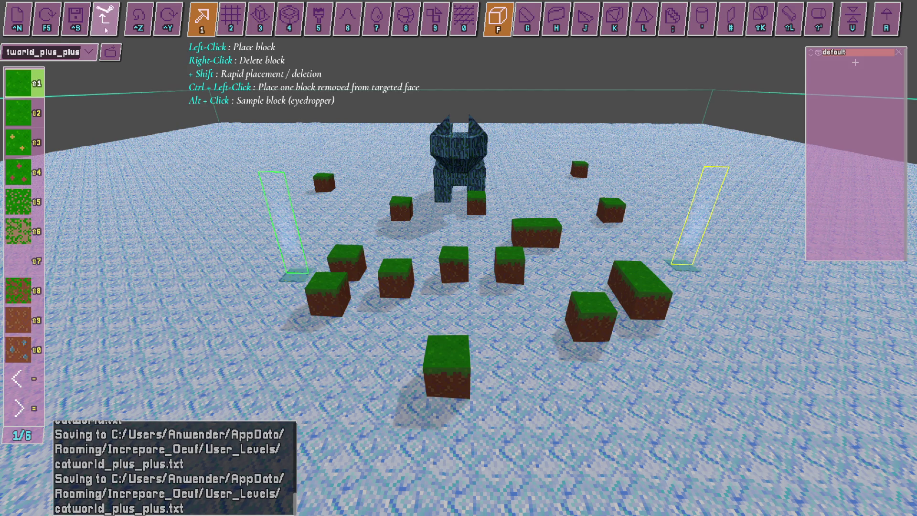
- Upload catworld_plus_plus to the Steam Workshop
left_click(105, 26)
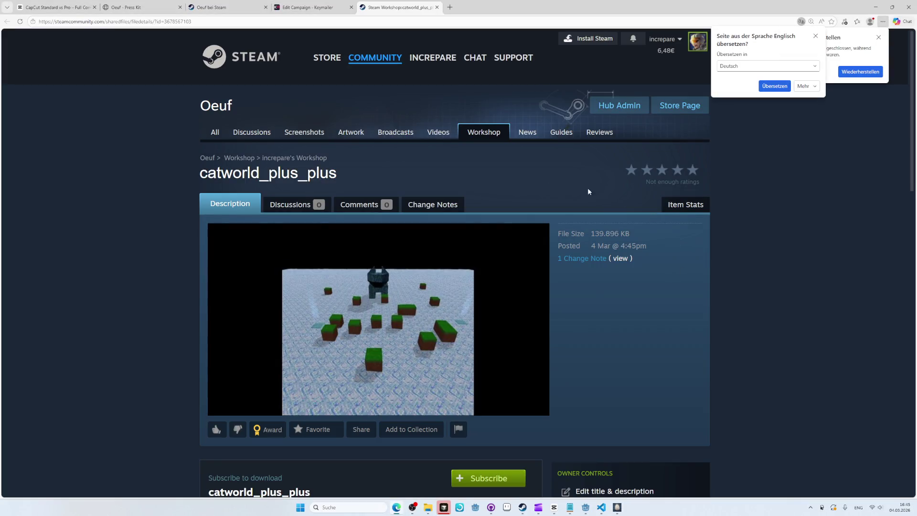
scroll(264, 321, "down", 3)
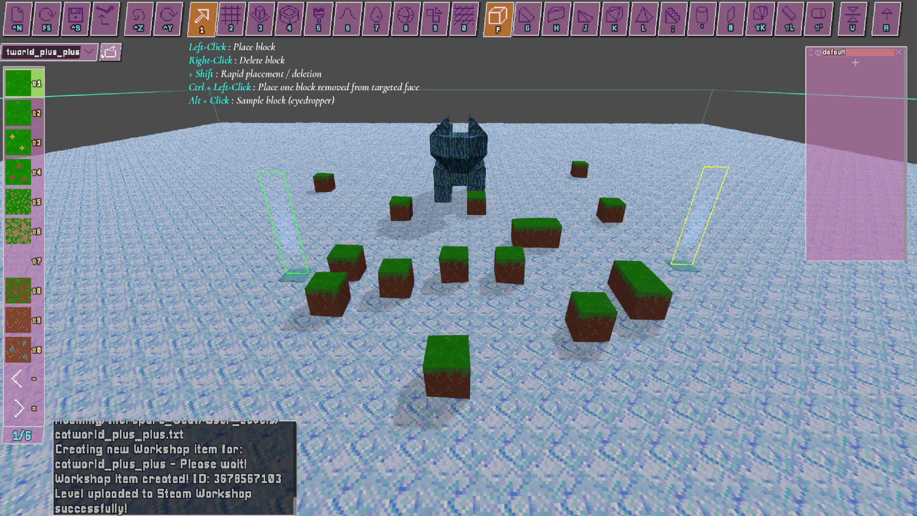
left_click(89, 52)
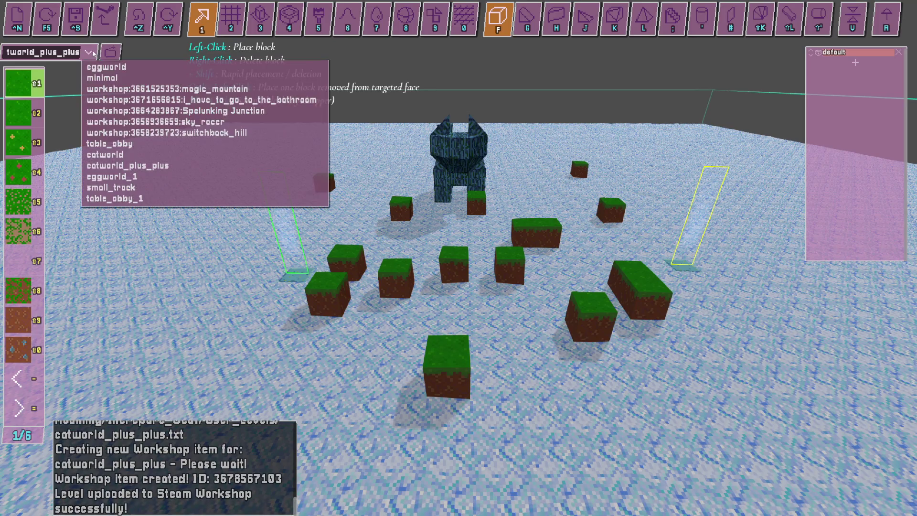
- Load i_have_to_go_to_the_bathroom, place grass blocks on the wall and by the doorway, and save
left_click(191, 100)
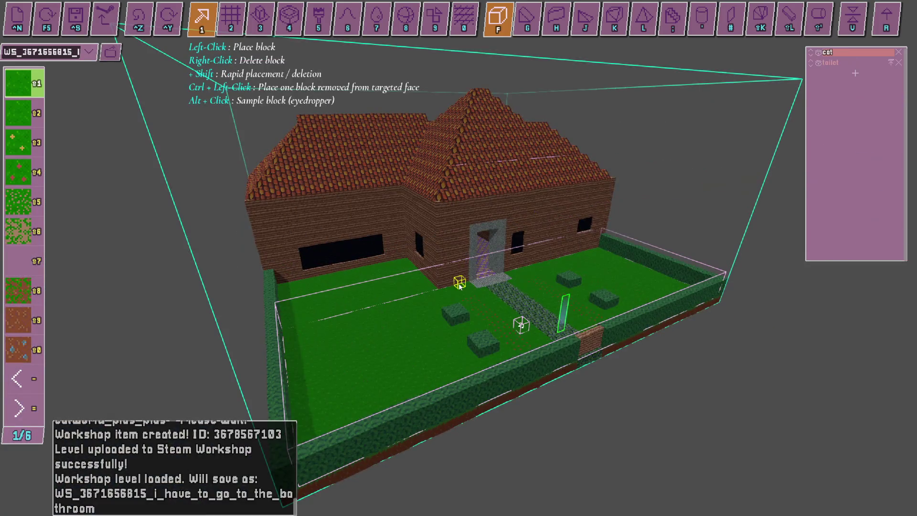
scroll(459, 283, "up", 5)
left_click(450, 258)
left_click(460, 205)
left_click(542, 323)
left_click(594, 352)
left_click(458, 406)
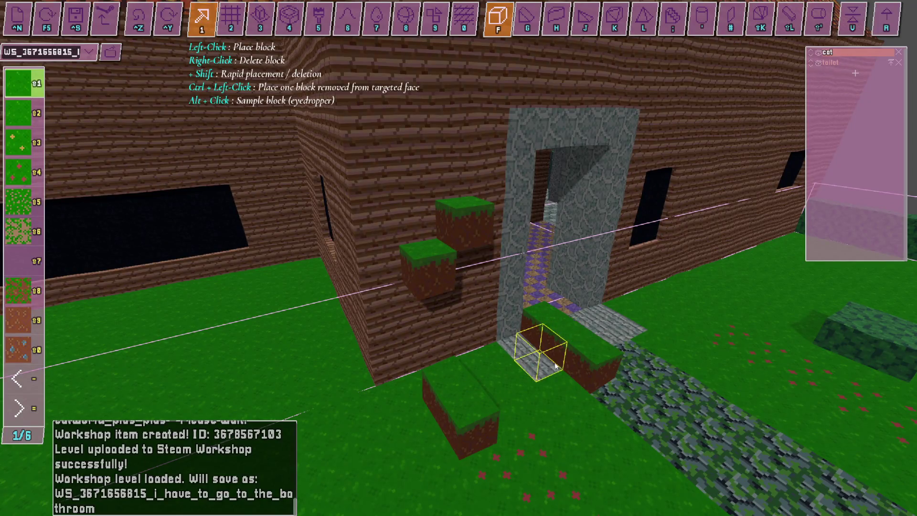
left_click(620, 353)
scroll(701, 316, "down", 5)
left_click(666, 348)
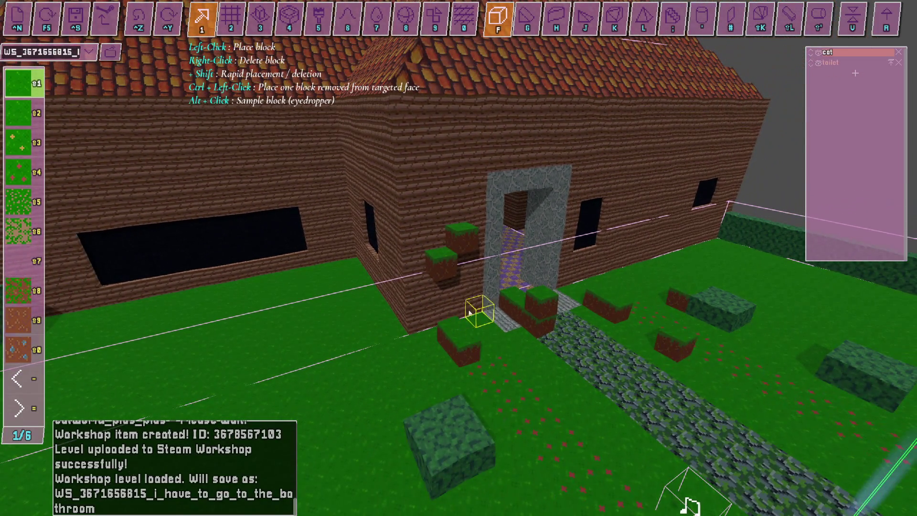
left_click(469, 312)
key("ctrl+s")
- Close the level list and return to catworld_plus_plus's Workshop page in Edge
left_click(90, 54)
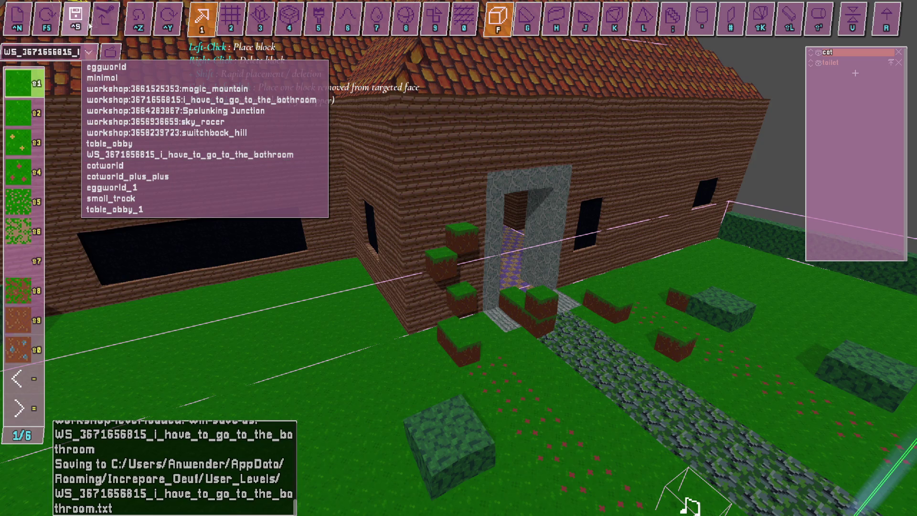
left_click(90, 53)
key("alt+Tab")
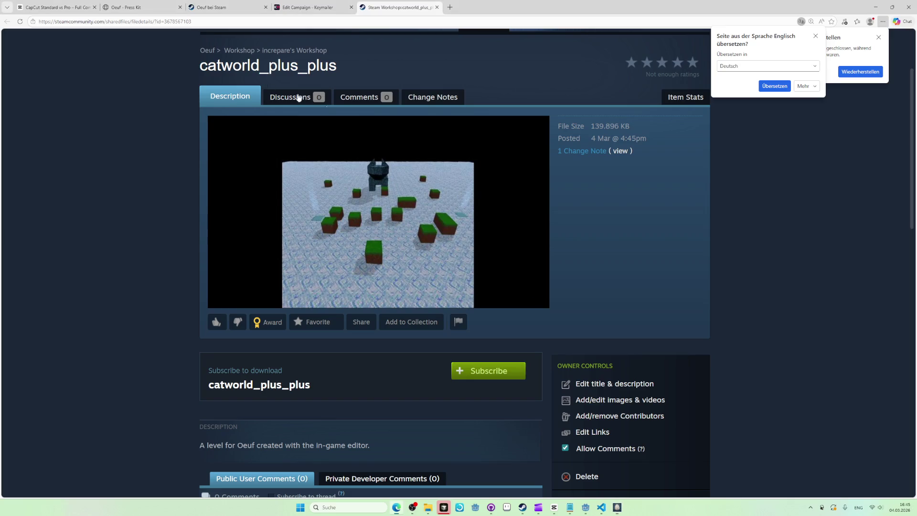
- Stop the OBS recording (16-43-36.mkv) and return to the full-screen Oeuf house level
key("alt+Tab")
key("Tab")
key("Tab")
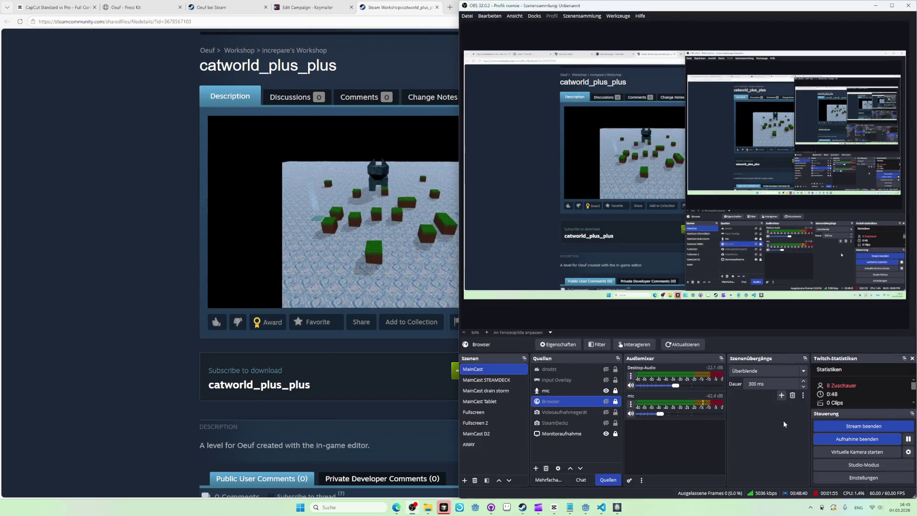
key("alt+Tab")
key("Tab")
key("Tab")
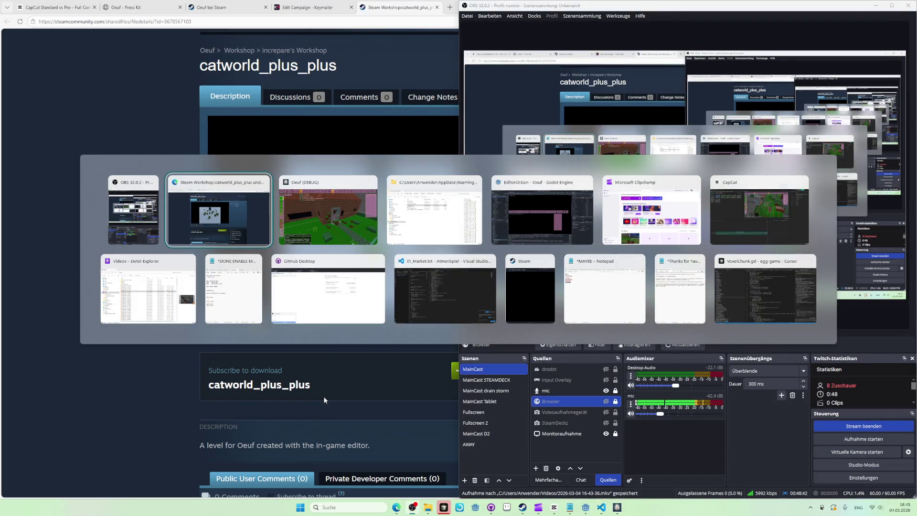
key("shift+Tab")
key("shift+Tab")
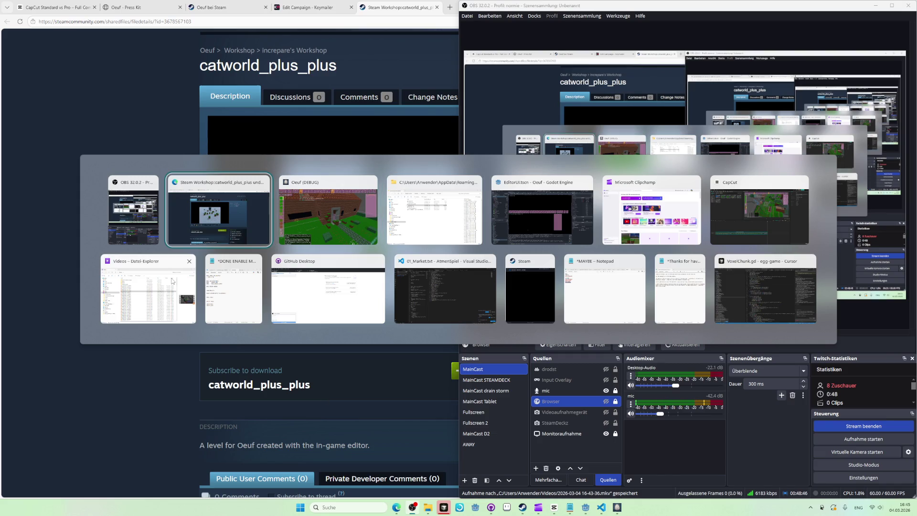
left_click(327, 212)
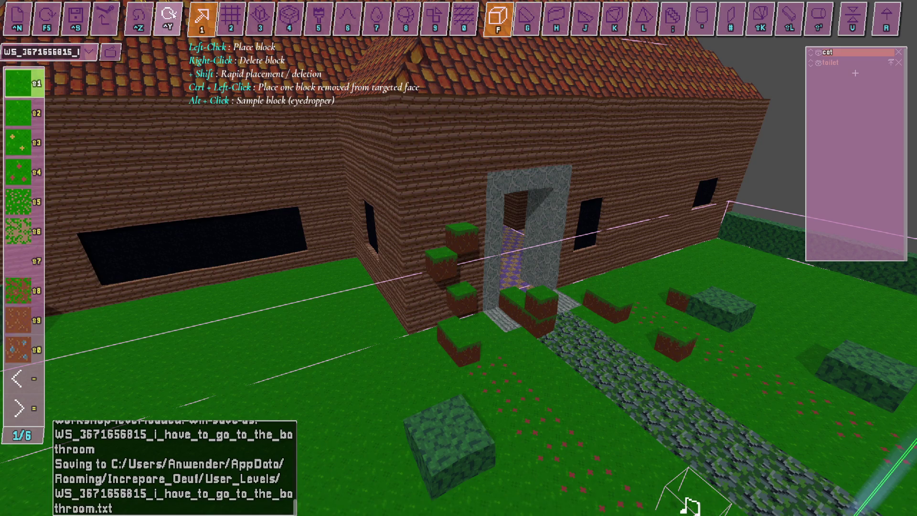
key("alt+Tab")
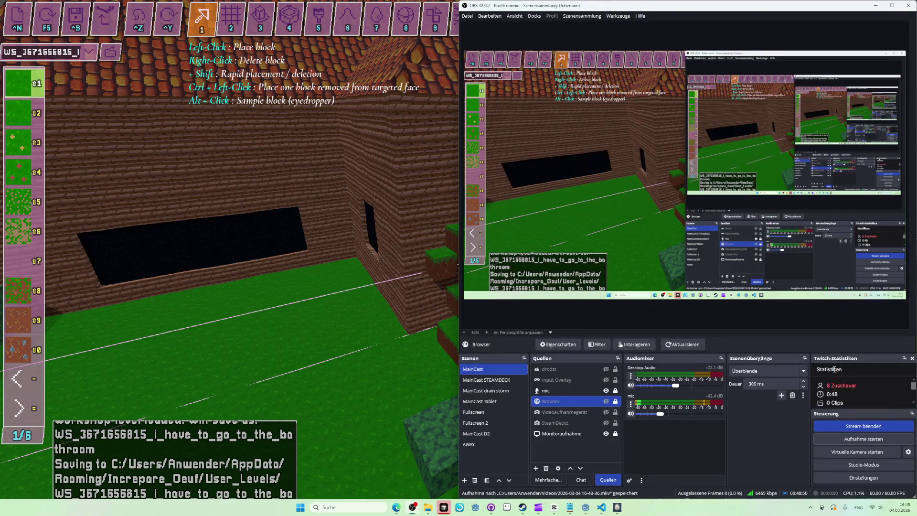
key("alt+Tab")
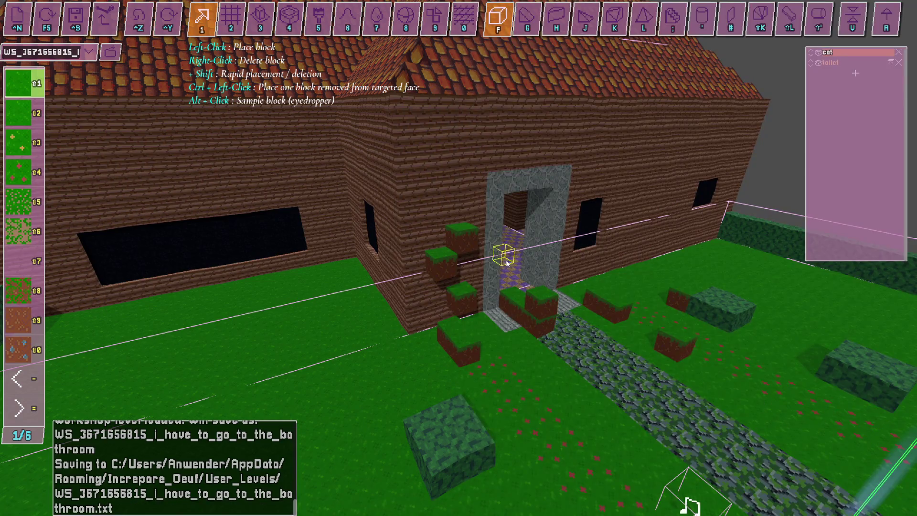
- Place a grass block beside the doorway, then undo and redo the wall grass blocks
left_click(457, 196)
left_click(415, 196)
left_click(138, 21)
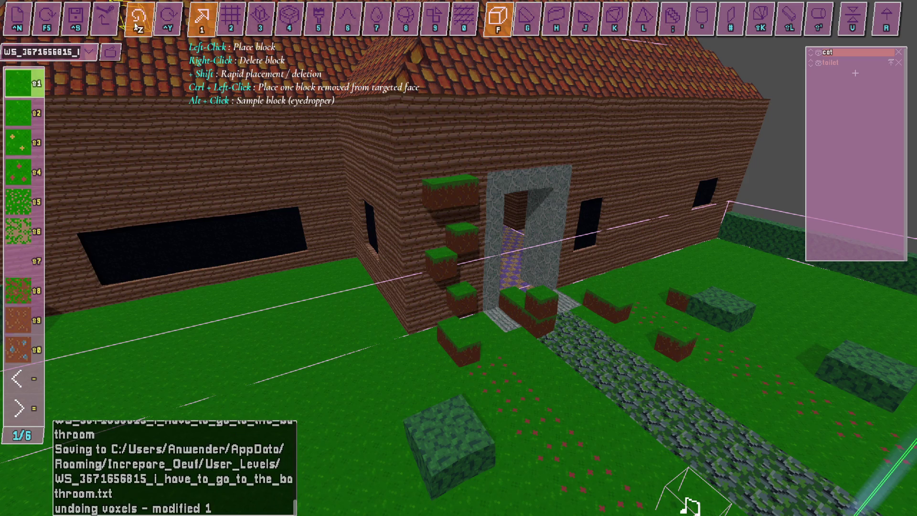
left_click(138, 22)
left_click(137, 21)
left_click(137, 21)
left_click(138, 22)
left_click(167, 21)
left_click(167, 21)
left_click(168, 22)
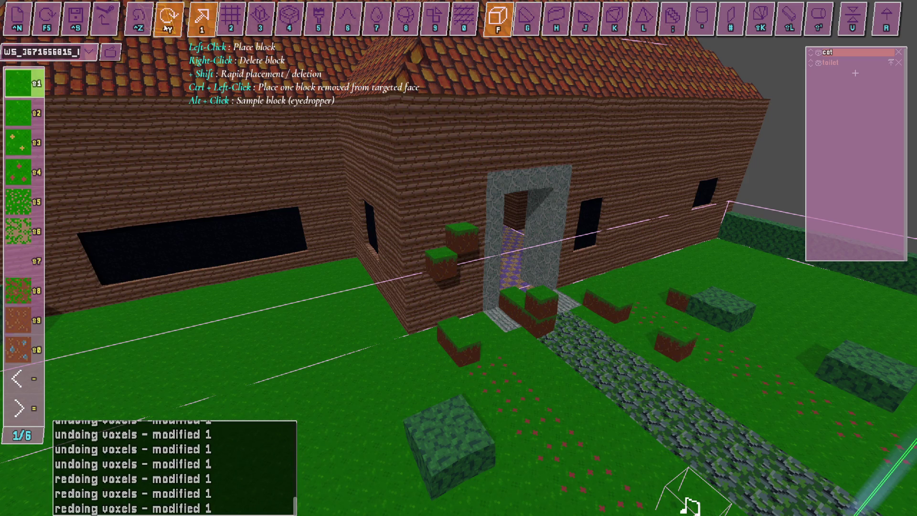
left_click(166, 26)
left_click(166, 26)
left_click(166, 26)
- Stop the OBS recording and return to the level editor
key("alt+Tab")
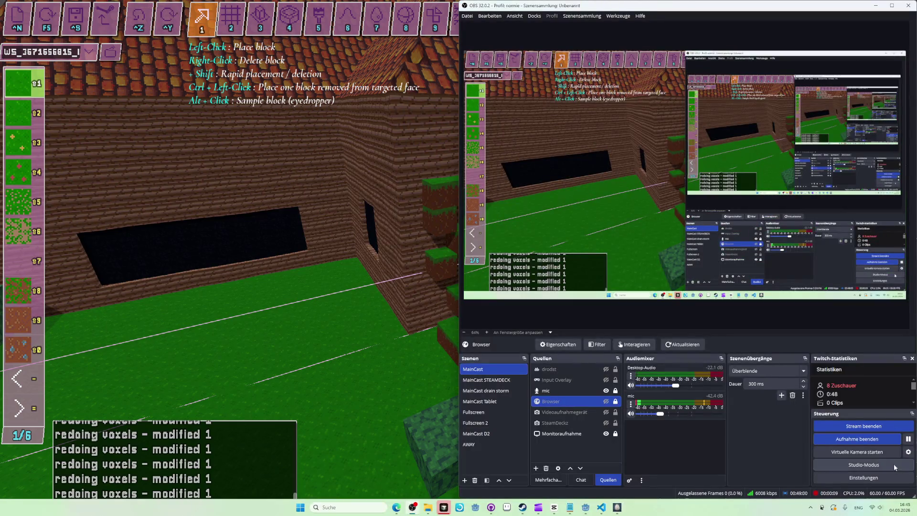
left_click(873, 441)
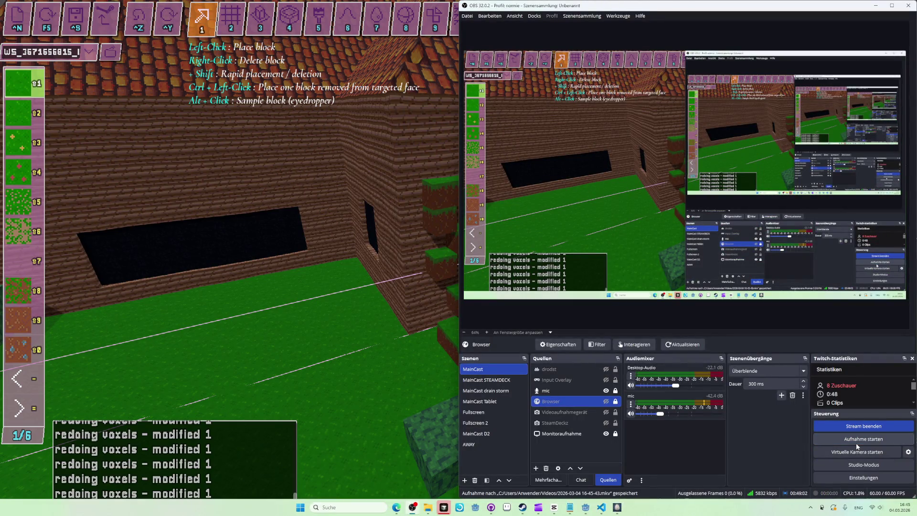
key("alt+Tab")
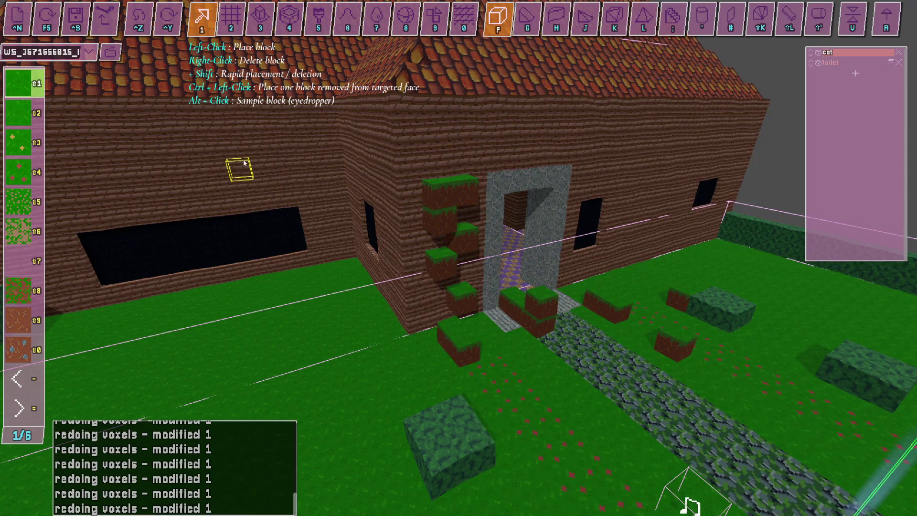
- Undo three grass block placements, then redo all of them
left_click(143, 30)
left_click(142, 30)
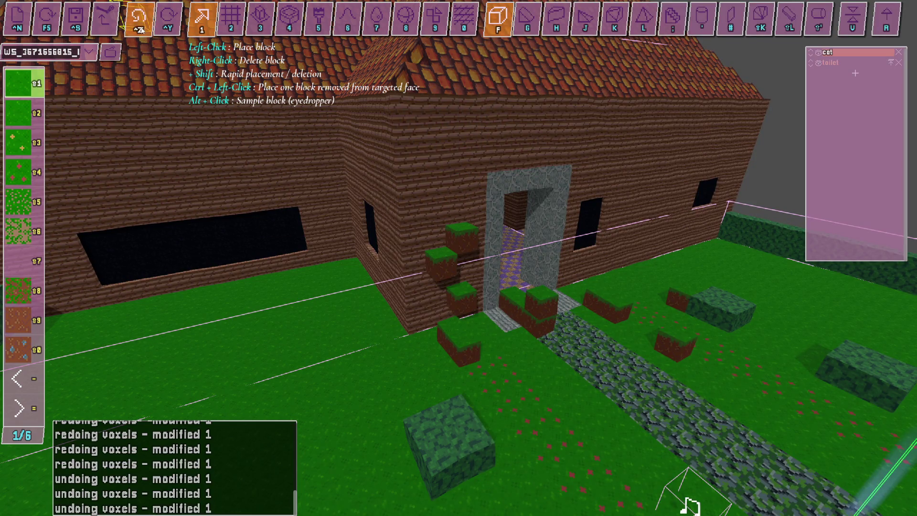
left_click(142, 30)
left_click(142, 30)
left_click(142, 29)
left_click(143, 29)
left_click(167, 29)
left_click(167, 29)
left_click(167, 29)
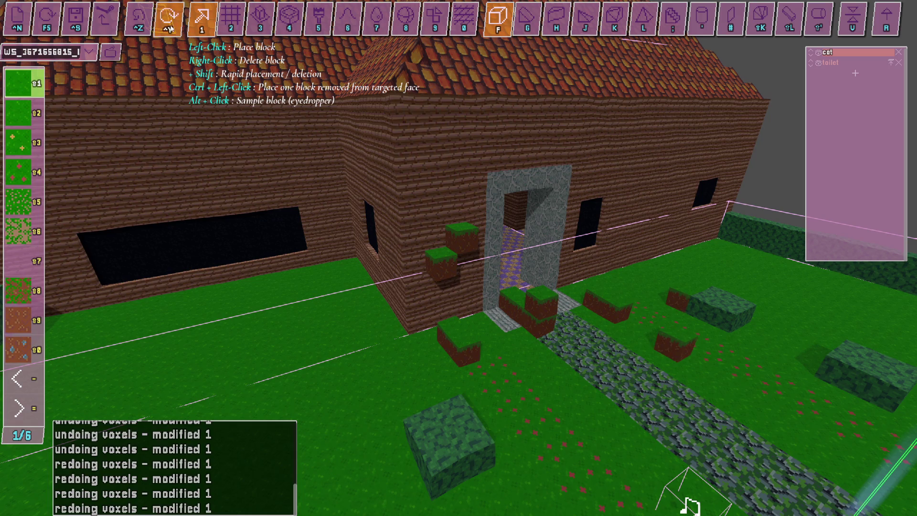
left_click(167, 29)
left_click(168, 27)
left_click(170, 27)
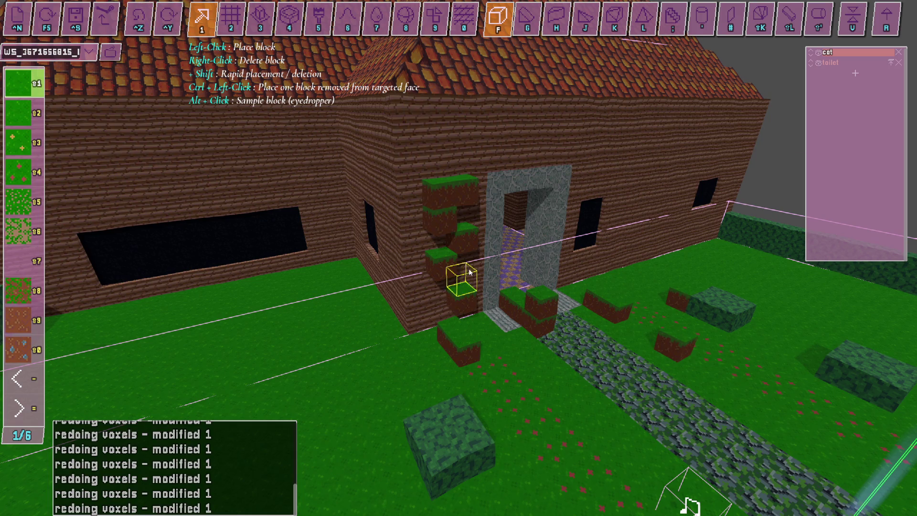
key("alt+Tab")
left_click(835, 444)
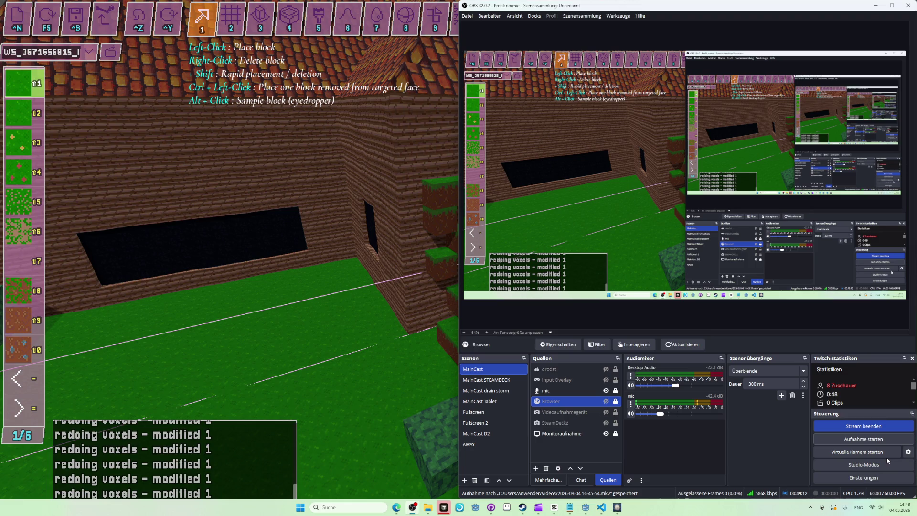
key("alt+Tab")
key("alt+Tab")
key("alt+Tab")
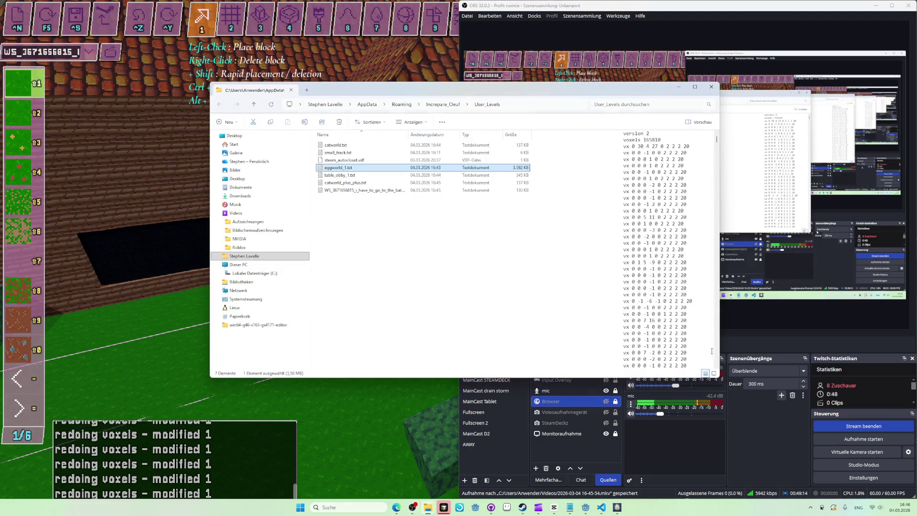
- Drag the 16-43-36.mkv and 16-45-54.mkv recordings from Videos into CapCut's media library
key("alt+Tab")
left_click(148, 288)
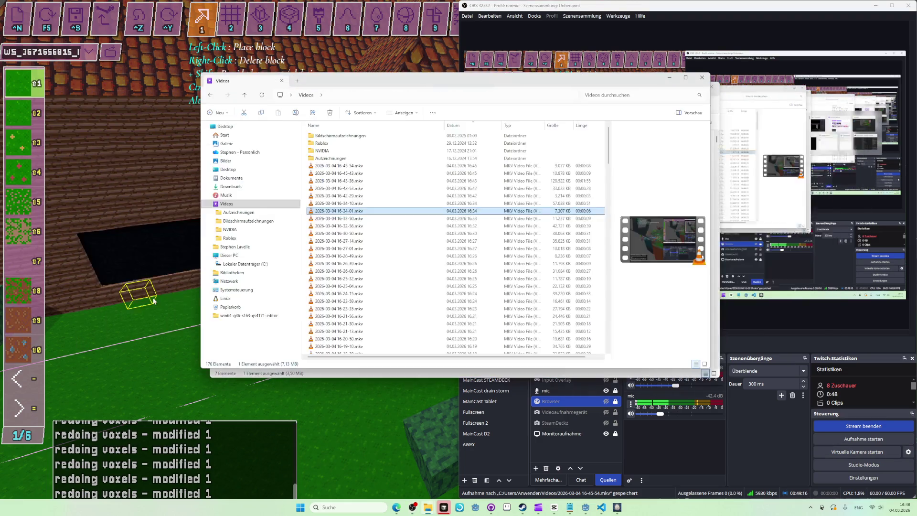
left_click(356, 165, "ctrl")
mouse_move(355, 165)
left_mouse_down()
mouse_move(380, 162)
mouse_move(383, 178)
mouse_move(147, 203)
left_mouse_up()
key("alt+Tab")
key("alt+Tab")
key("alt+Tab")
key("alt+Tab")
key("alt+shift+Tab")
key("alt+shift+Tab")
key("alt+Tab")
key("alt+Tab")
key("alt+Tab")
key("alt+Tab")
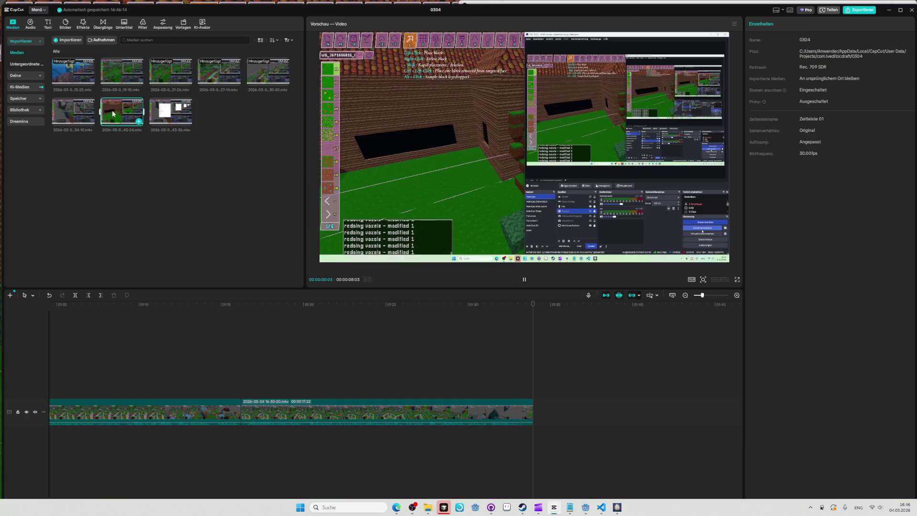
- Place 16-43-36.mkv after the first clip on the main track and trim its beginning
mouse_move(130, 125)
left_mouse_down()
mouse_move(358, 262)
mouse_move(274, 241)
left_mouse_up()
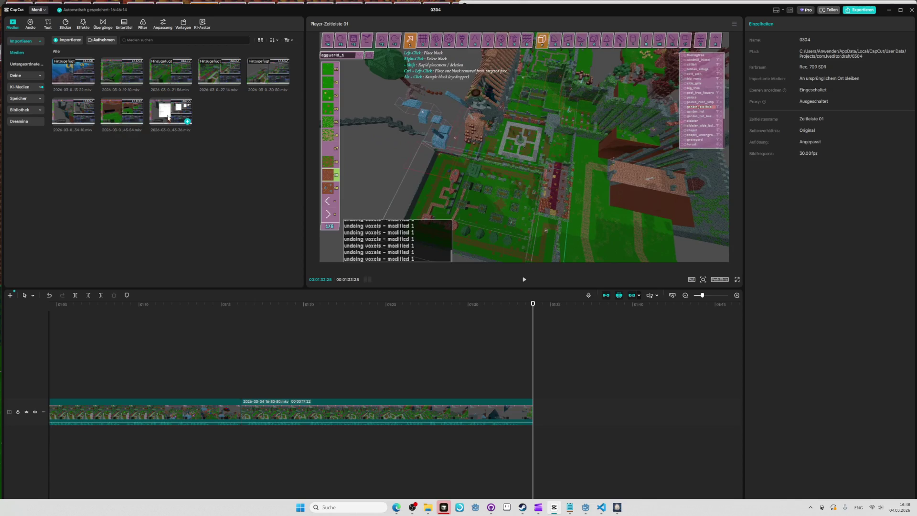
left_click_drag(312, 201, 538, 415)
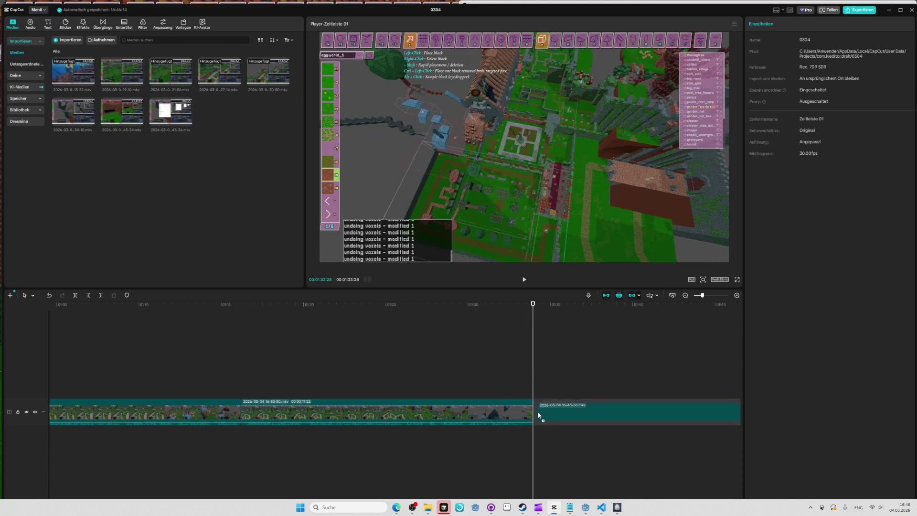
key("space")
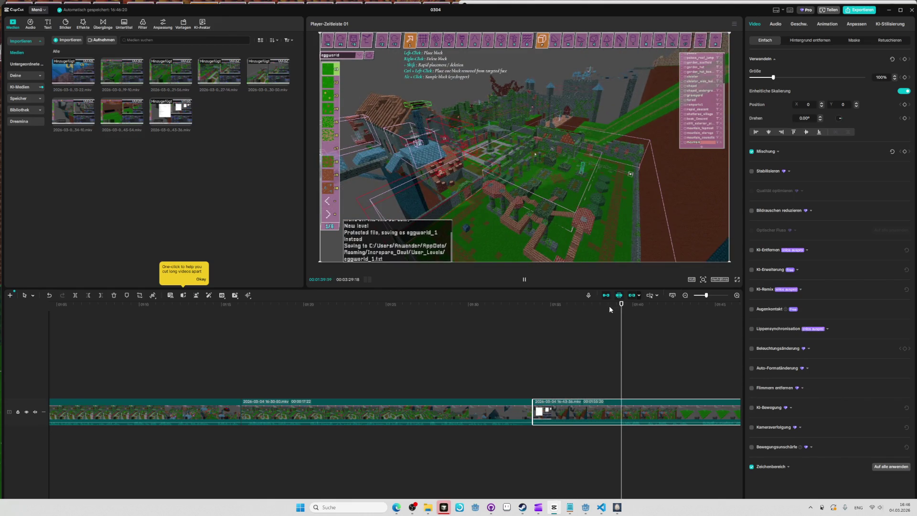
left_click(610, 305)
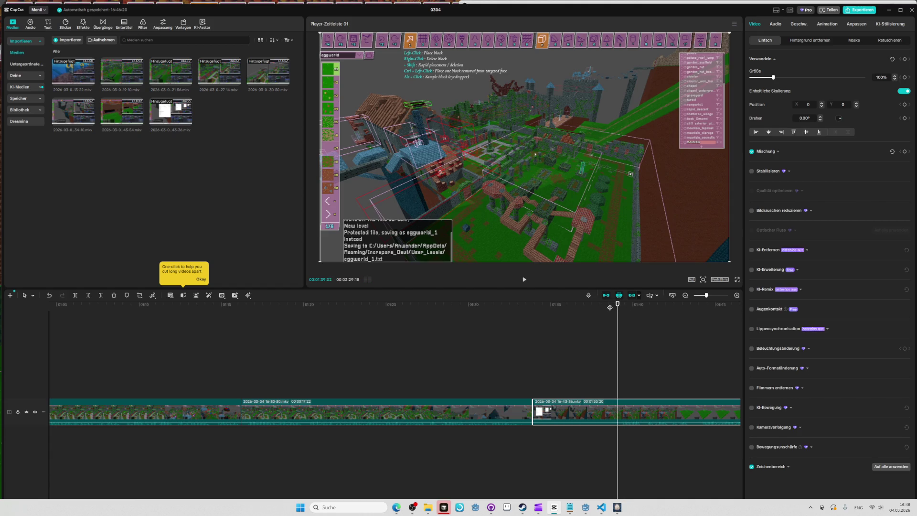
left_click(88, 295)
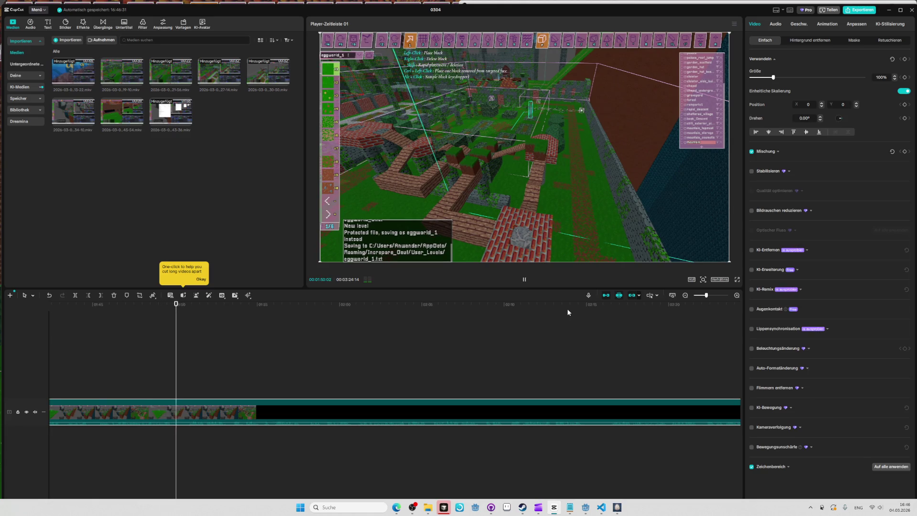
- Stop playback and split the 16-43-36.mkv clip twice at about 01:49:27
key("space")
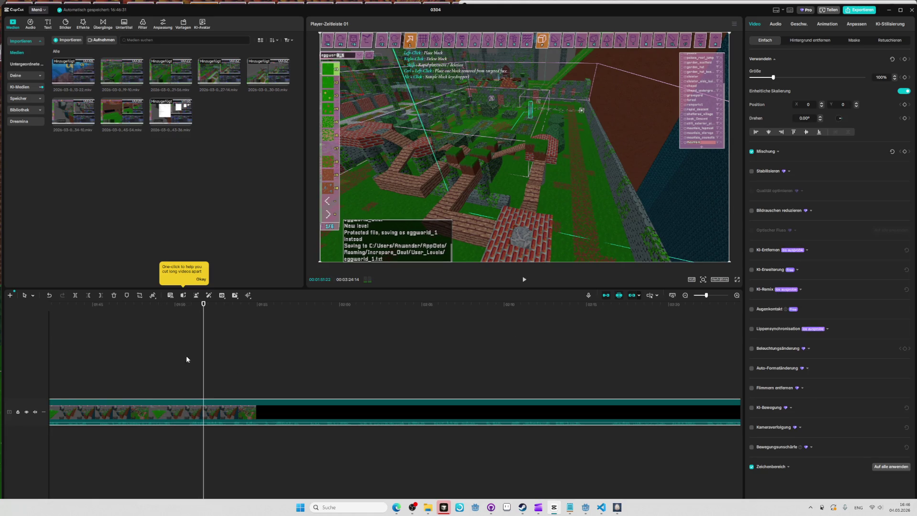
left_click_drag(178, 307, 188, 307)
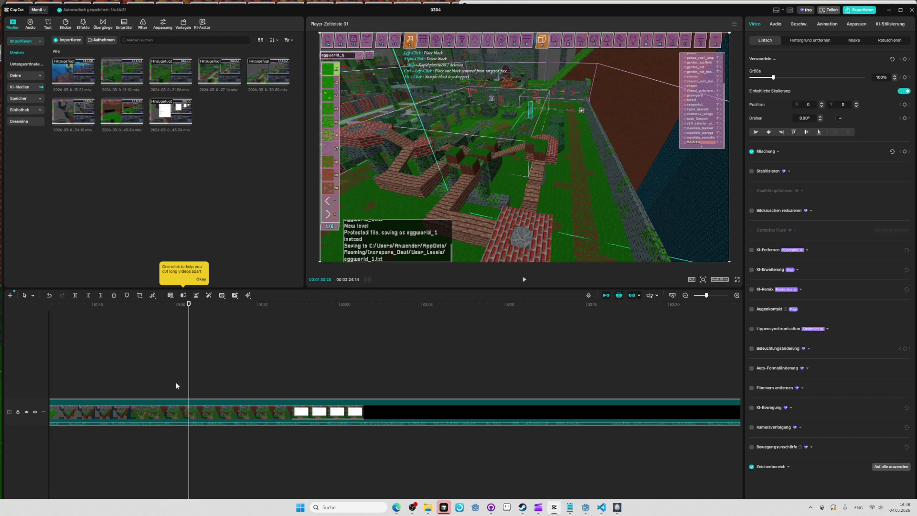
left_click(184, 304)
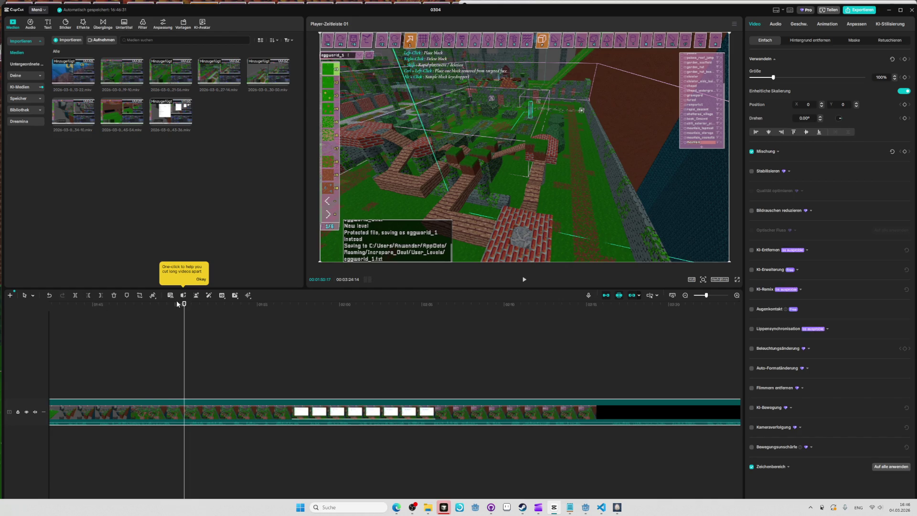
left_click_drag(160, 303, 174, 304)
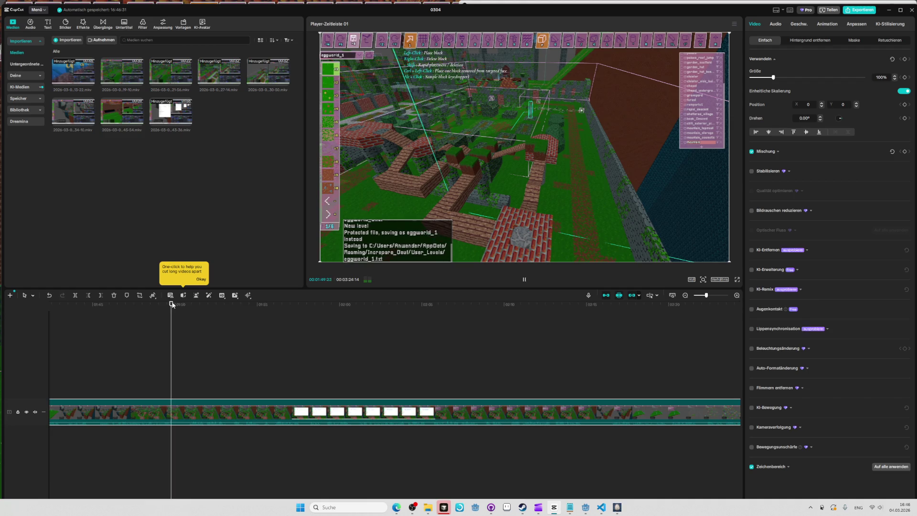
left_click(76, 296)
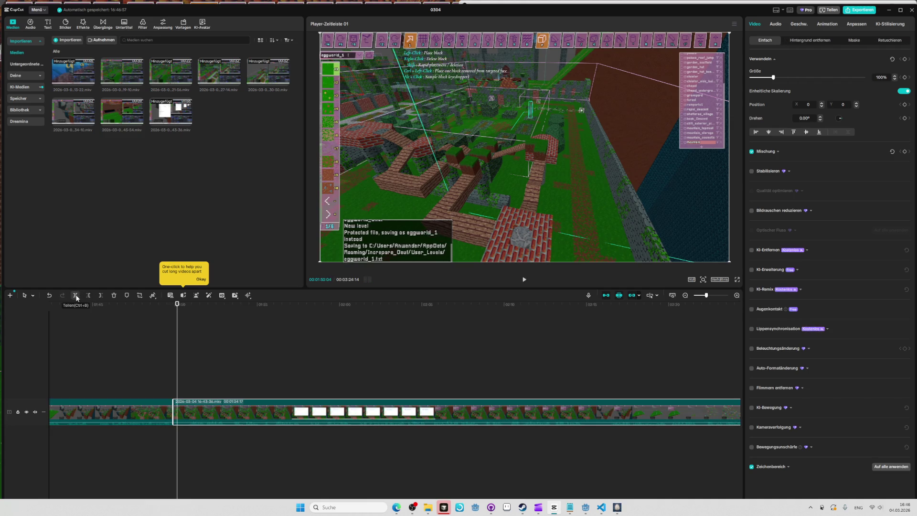
left_click(75, 296)
- Review the split, then delete the clip part before the playhead near 01:50:02
left_click(165, 353)
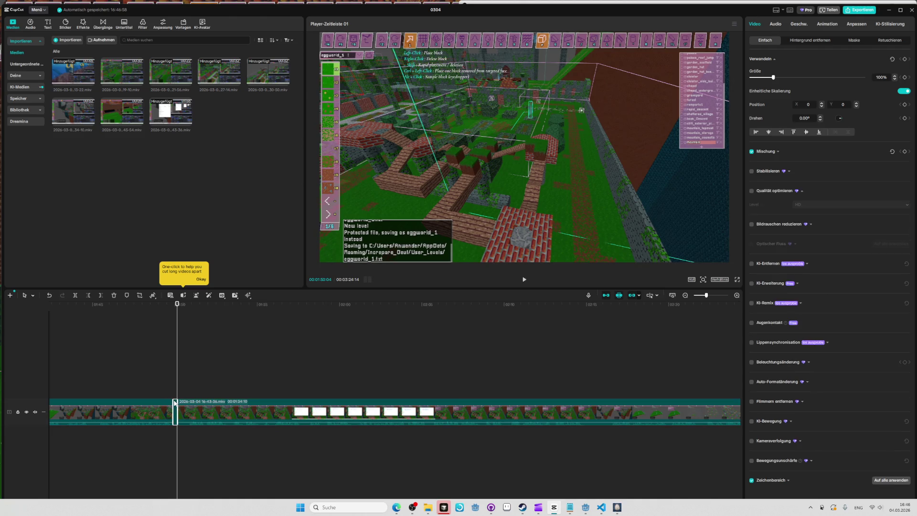
left_click(164, 304)
key("space")
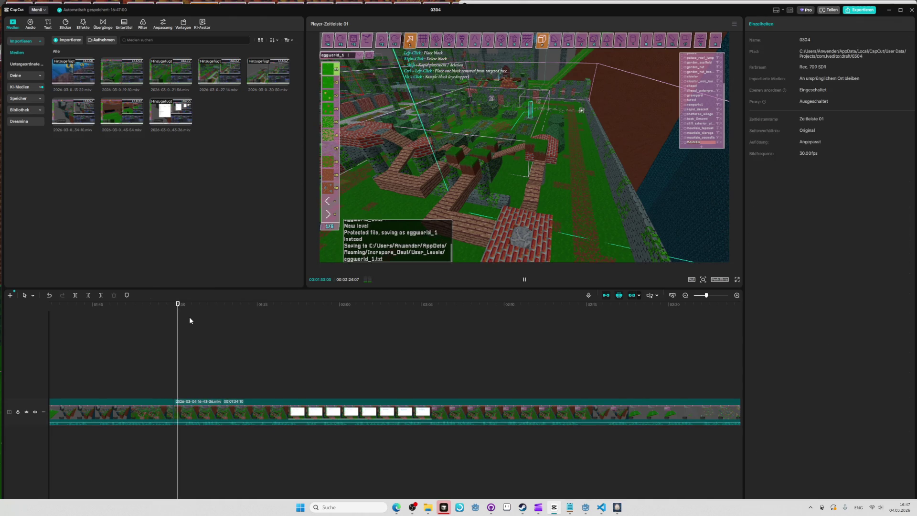
scroll(150, 408, "up", 2, "ctrl")
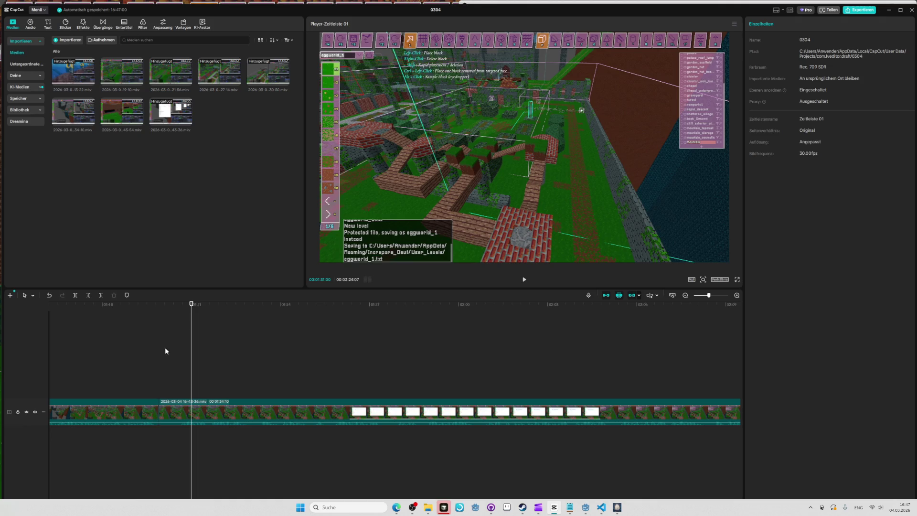
left_click_drag(166, 305, 164, 305)
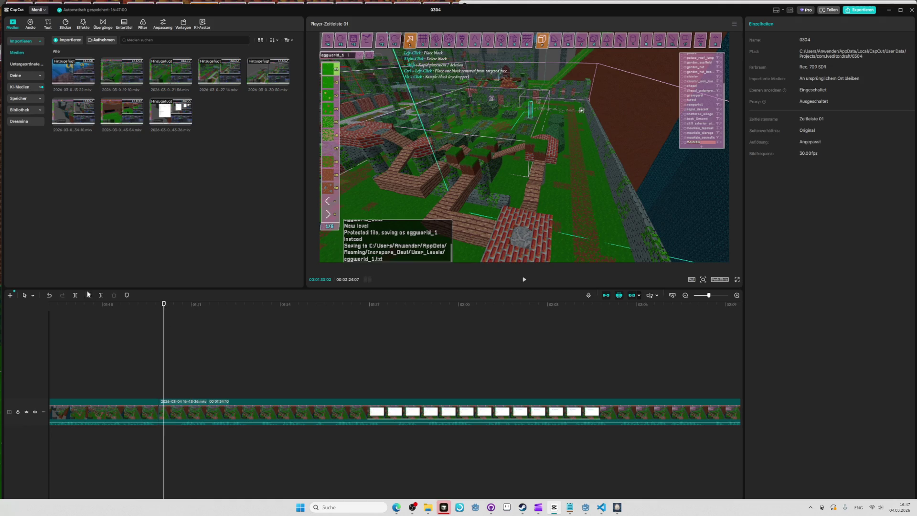
left_click(89, 296)
- Trim the clip start at 01:49:29, bringing the project to 00:03:23:16, and replay it
left_click(145, 304)
key("space")
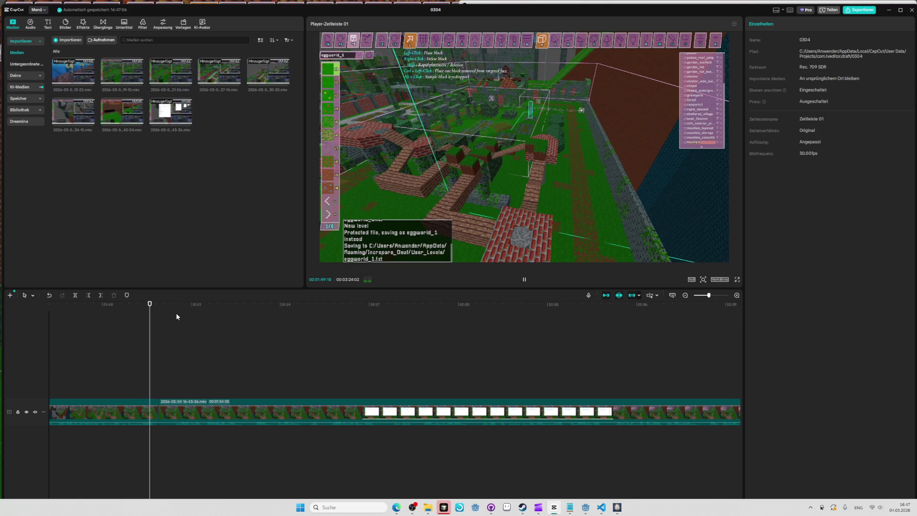
left_click_drag(155, 304, 151, 306)
key("q")
scroll(428, 305, "down", 3)
key("space")
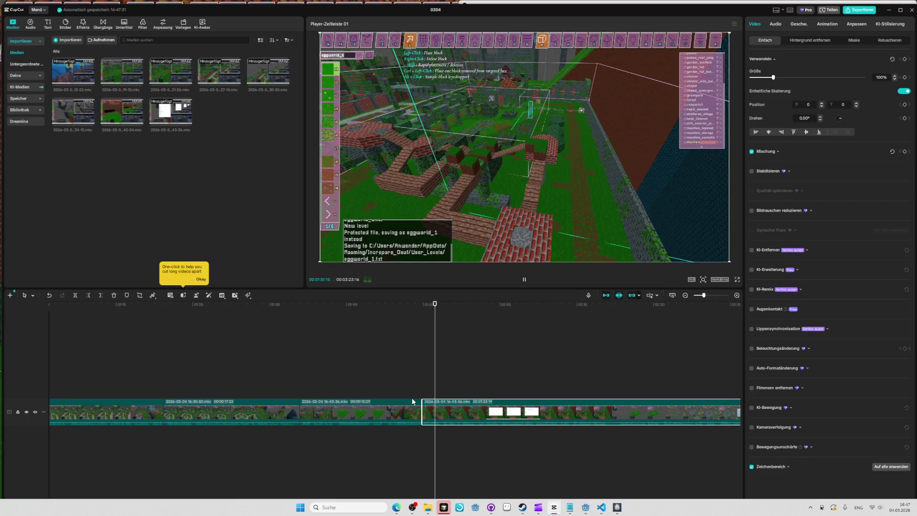
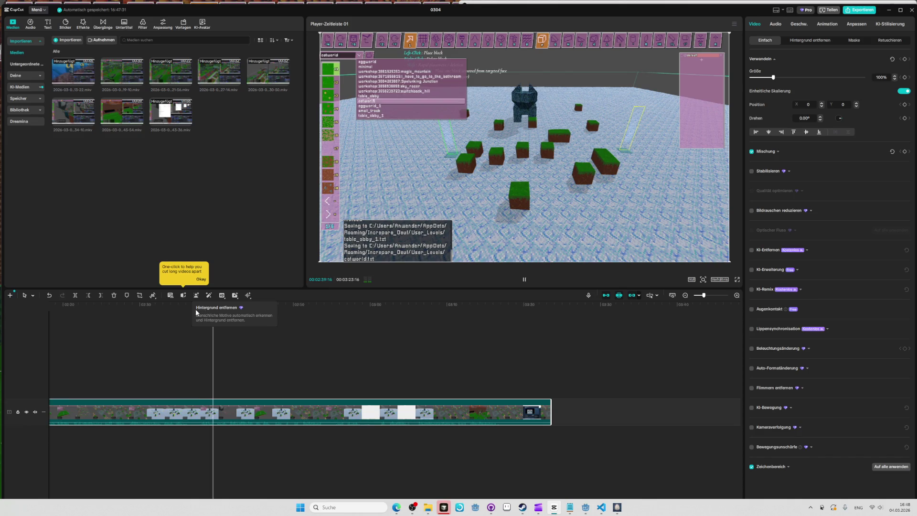
- Split the clip near 02:37 and delete the short pieces around 02:36–02:40
mouse_move(190, 309)
left_mouse_down()
mouse_move(199, 306)
mouse_move(174, 309)
left_mouse_up()
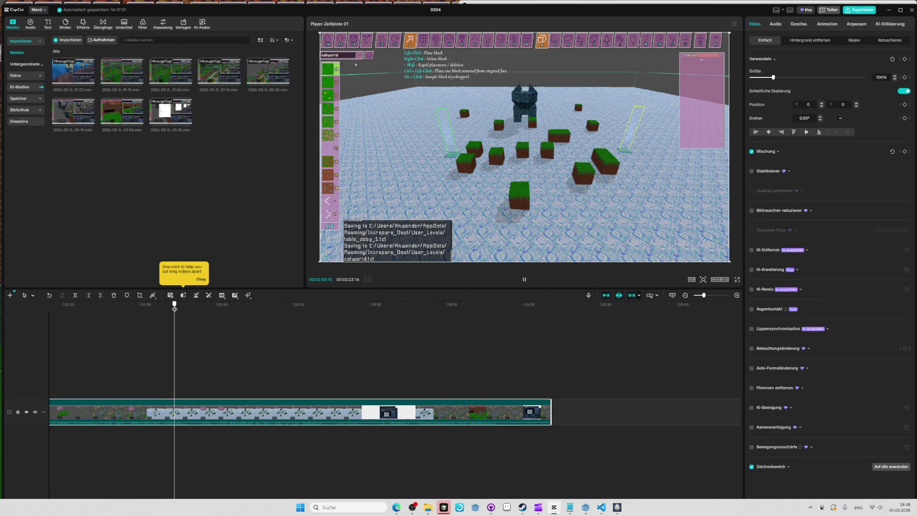
key("space")
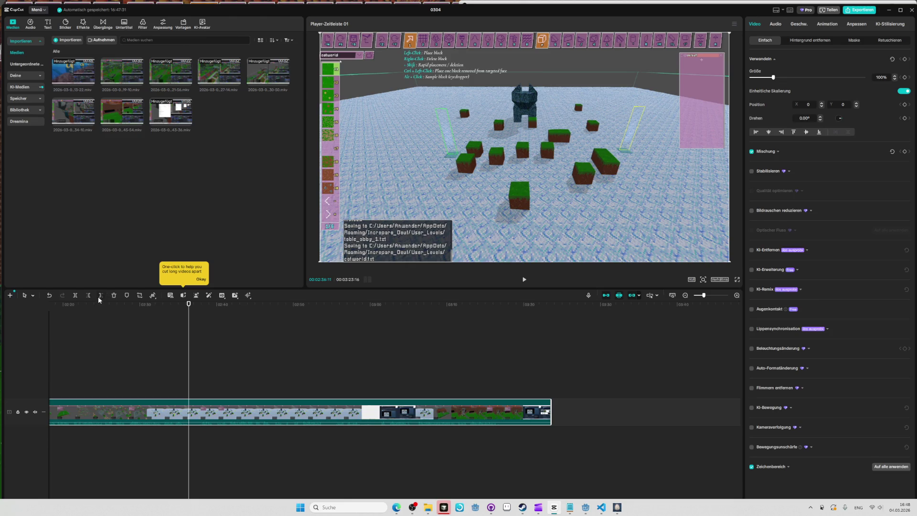
left_click(74, 296)
key("space")
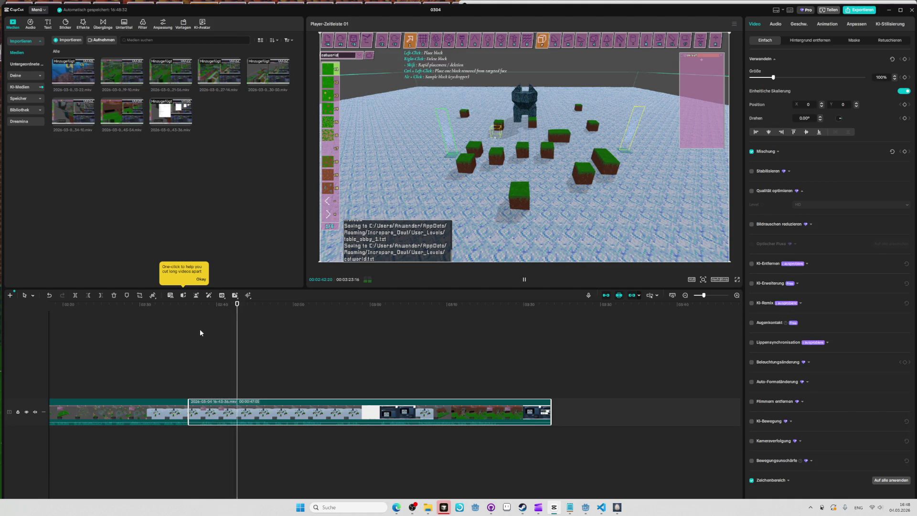
left_click(221, 306)
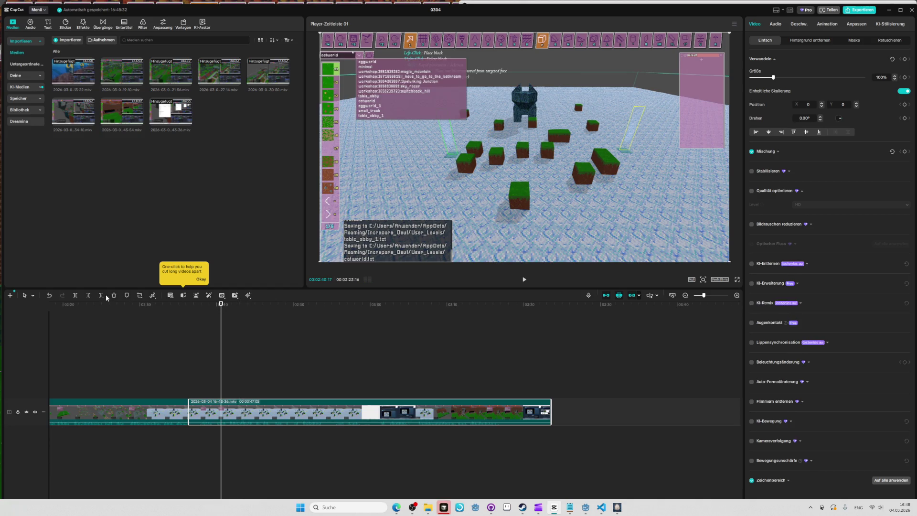
key("space")
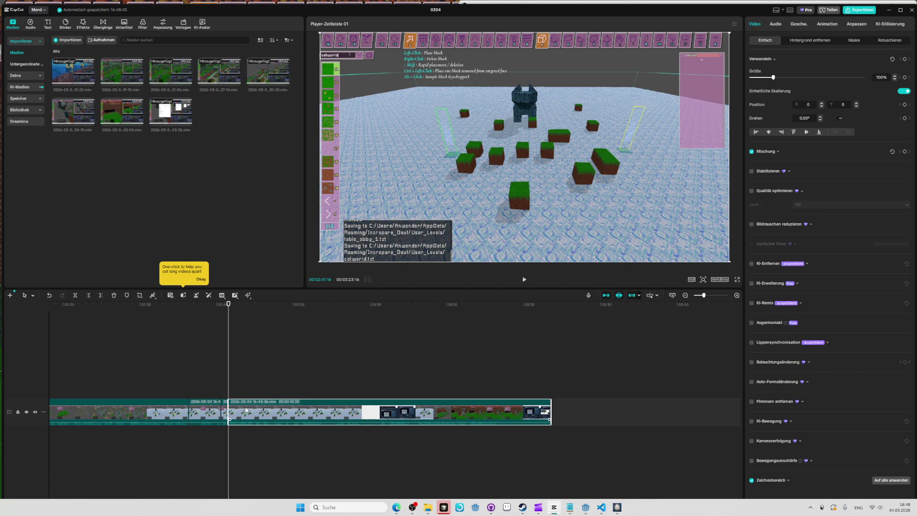
key("Delete")
left_click(187, 309)
key("space")
left_click(204, 405)
key("Delete")
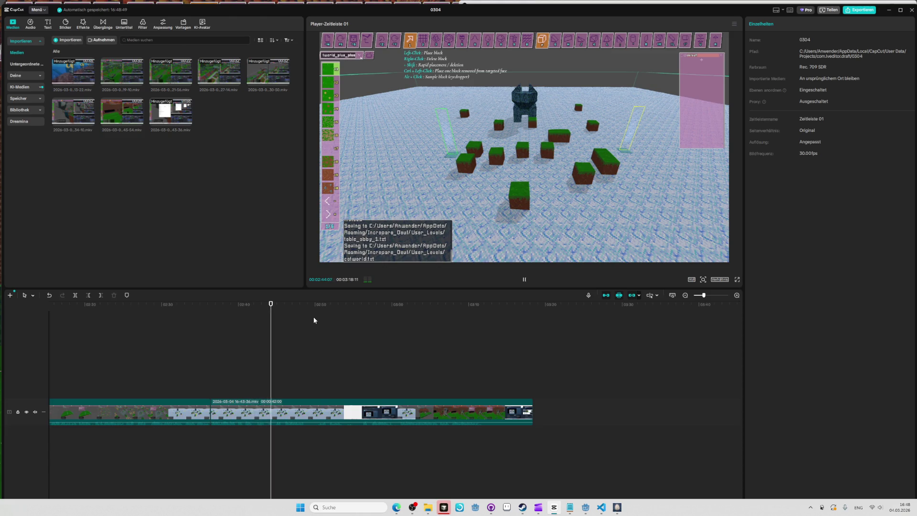
- Delete the catworld_plus_plus item from the Steam Workshop page in Edge
key("alt+Tab")
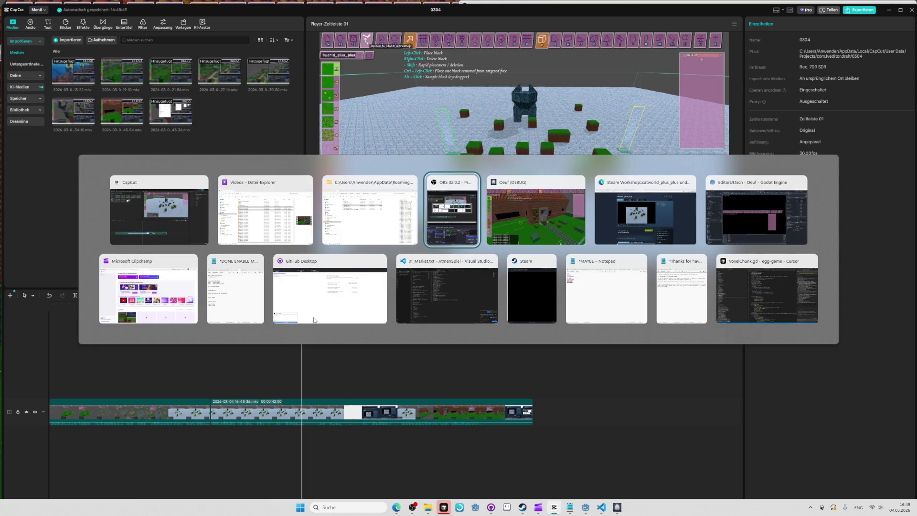
key("Tab")
key("Tab")
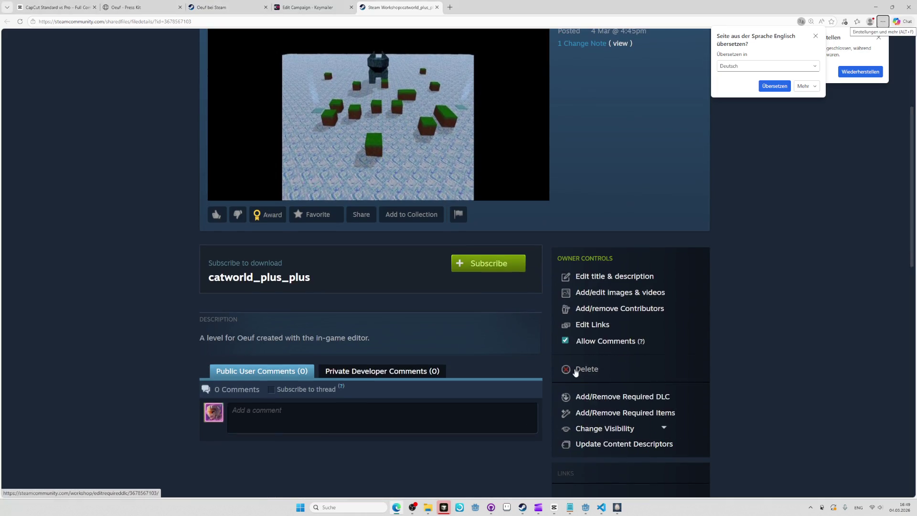
left_click(577, 373)
left_click(528, 291)
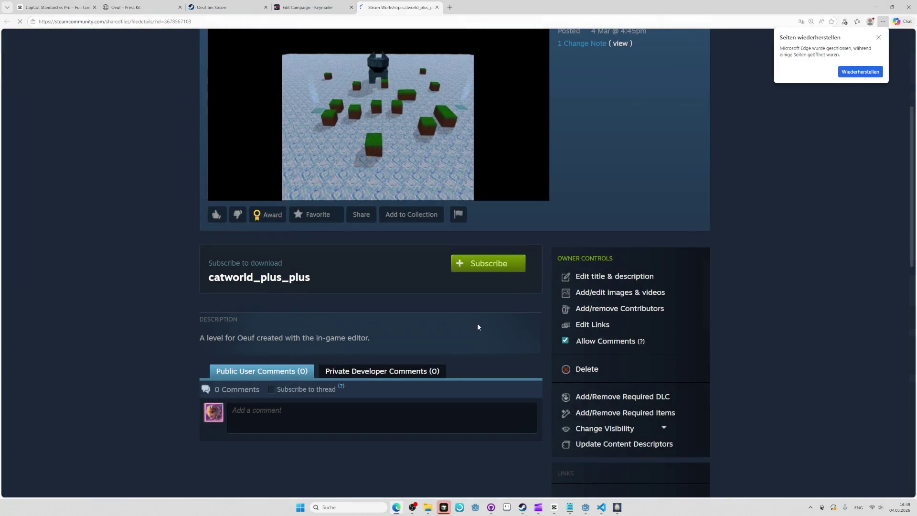
key("alt+Tab")
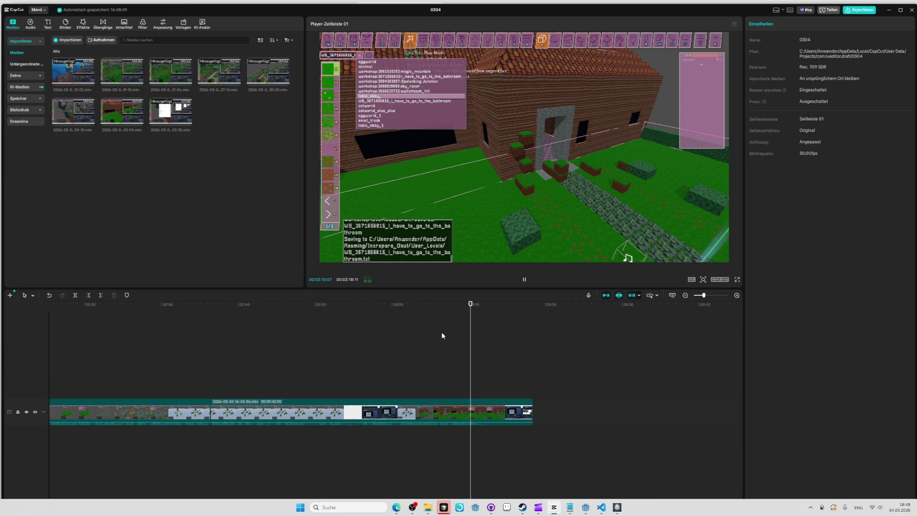
- Stop playback at 03:12 and delete the last short clip on the timeline
key("space")
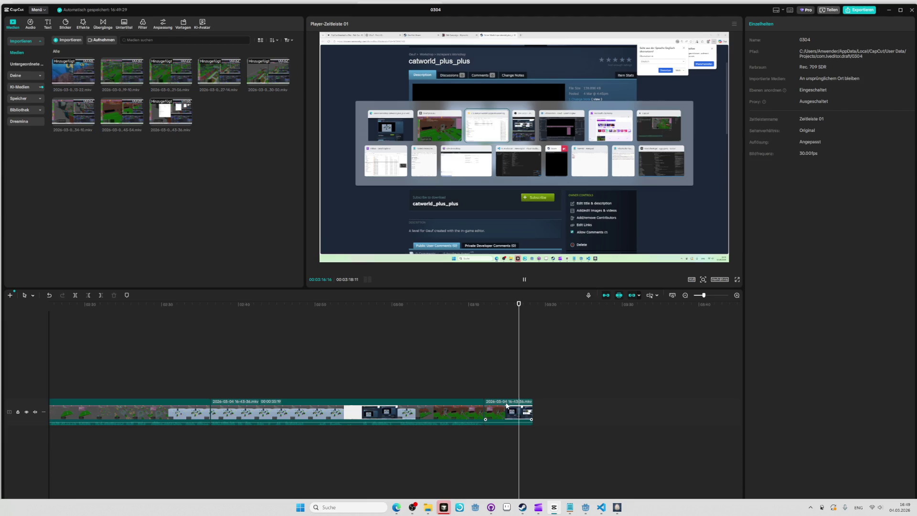
key("Delete")
- Append the brick house clip to the end of the track and play it from 03:12
mouse_move(117, 118)
left_mouse_down()
mouse_move(553, 405)
mouse_move(540, 391)
left_mouse_up()
key("Home")
key("space")
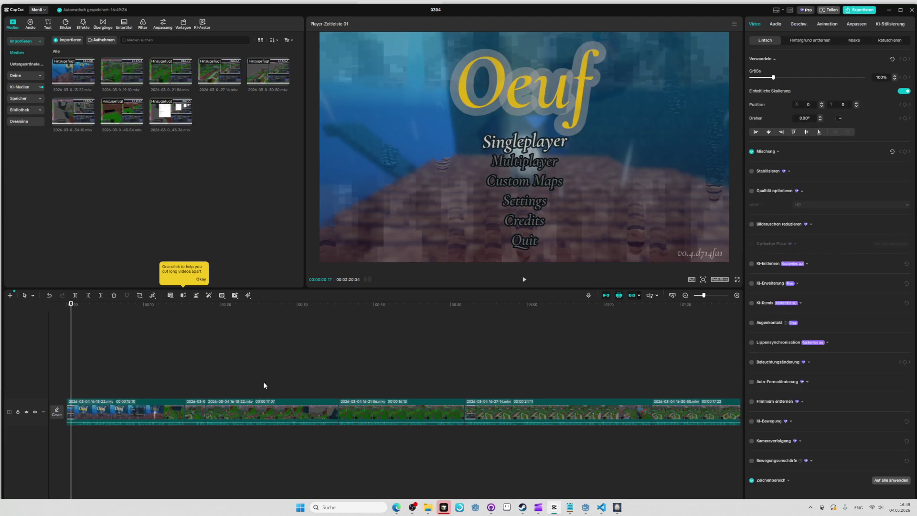
mouse_move(700, 303)
left_mouse_down()
mouse_move(590, 301)
mouse_move(544, 311)
mouse_move(549, 303)
mouse_move(553, 309)
left_mouse_up()
key("space")
key("space")
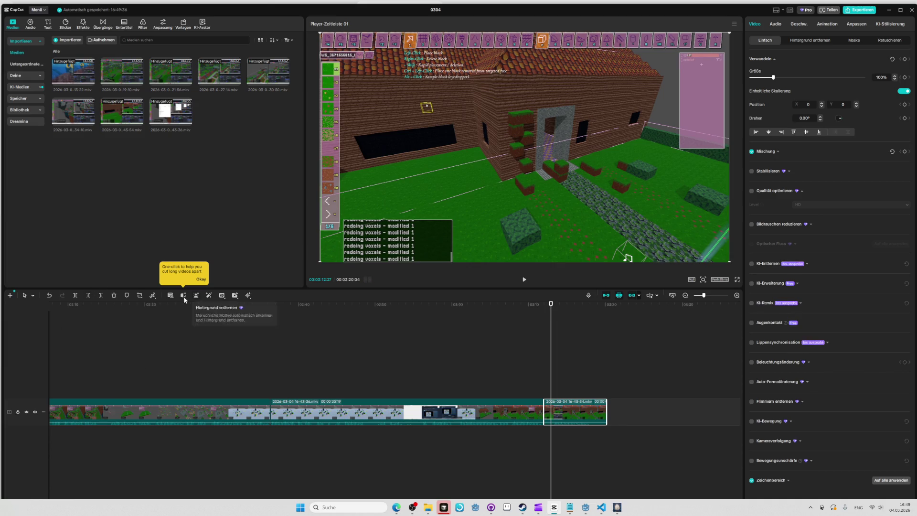
- Trim the new clip's start and end at the playhead, leaving a total of 03:17:12
left_click(88, 296)
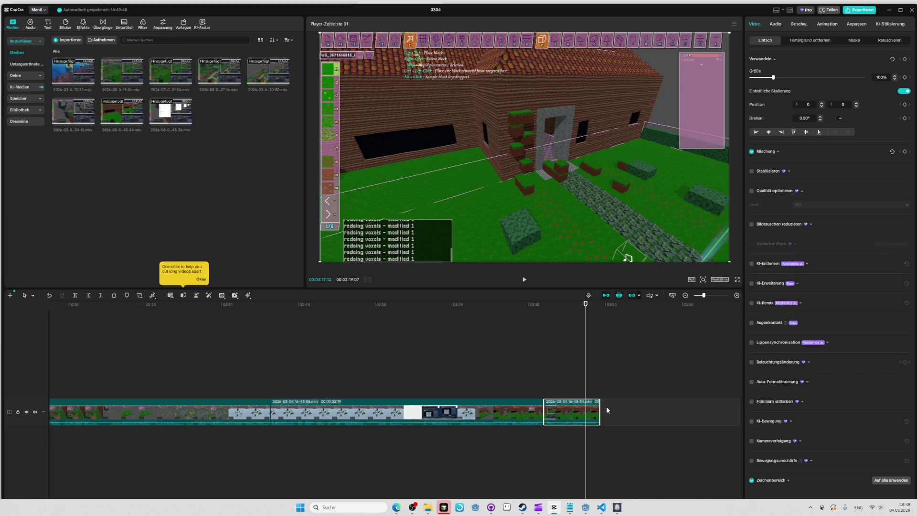
left_click_drag(600, 410, 586, 411)
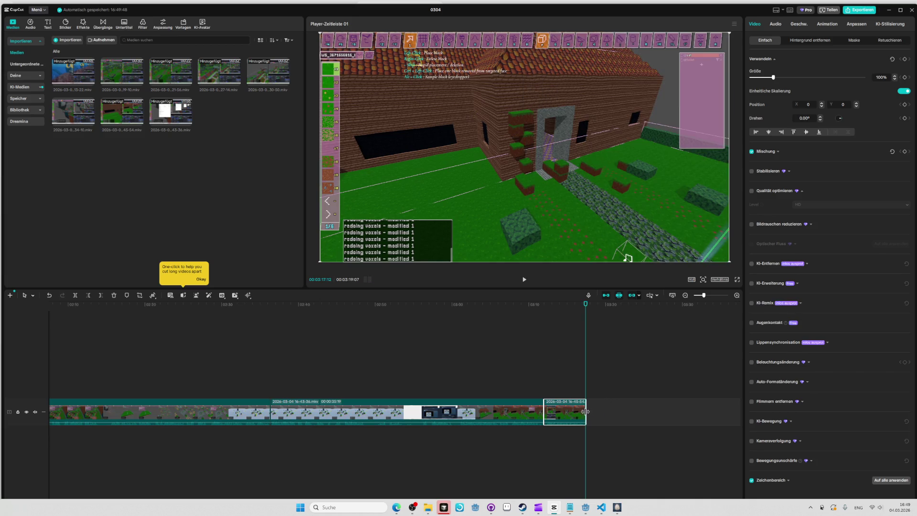
left_click(542, 305)
key("space")
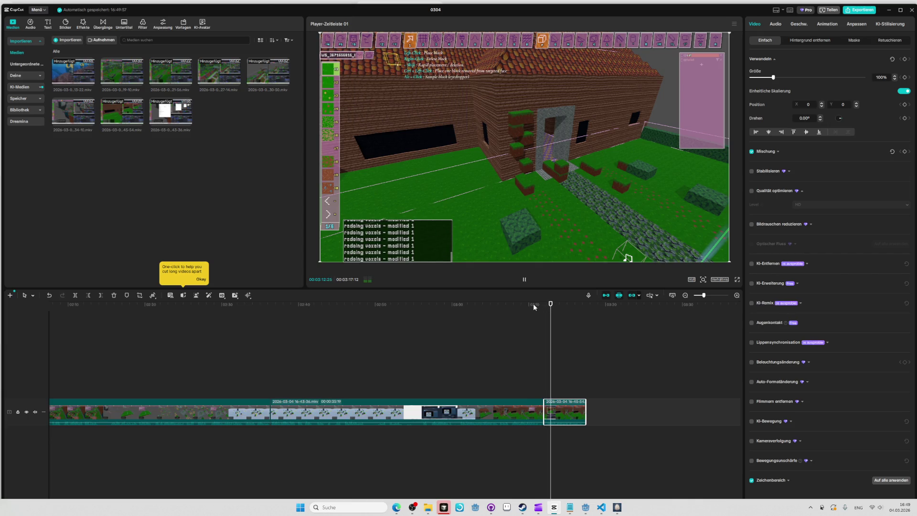
left_click(530, 306)
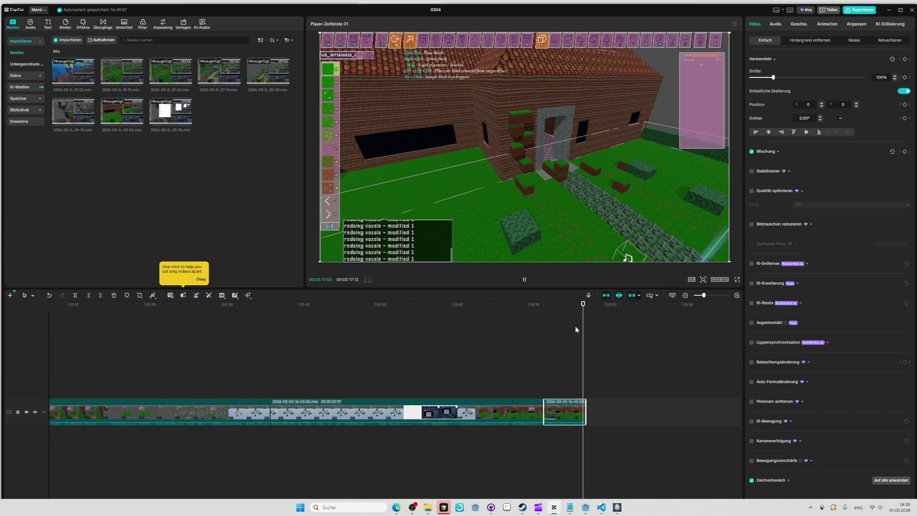
mouse_move(586, 304)
left_mouse_down()
mouse_move(881, 309)
mouse_move(571, 321)
left_mouse_up()
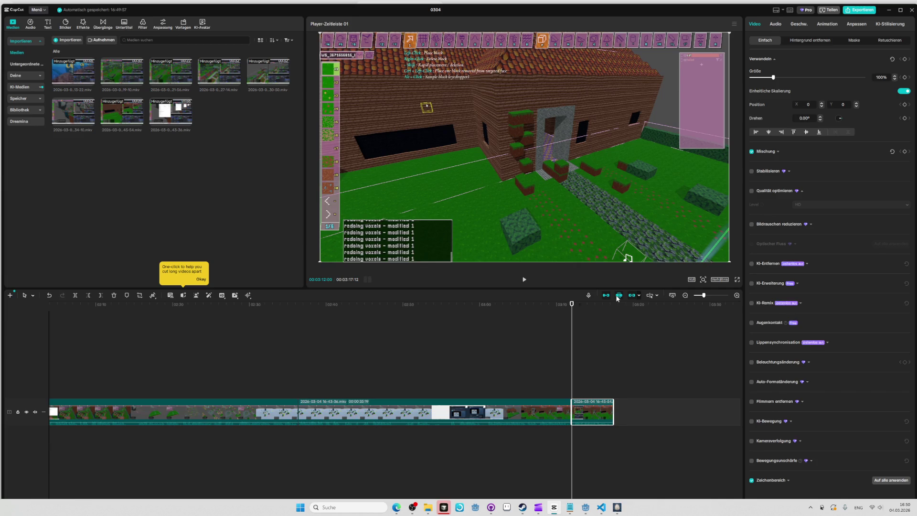
key("alt+Tab")
key("Tab")
key("Tab")
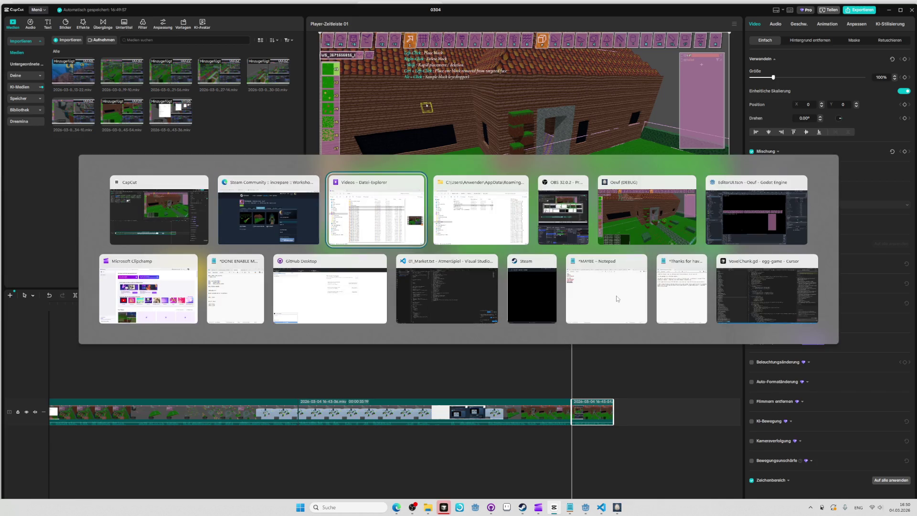
left_click(215, 268)
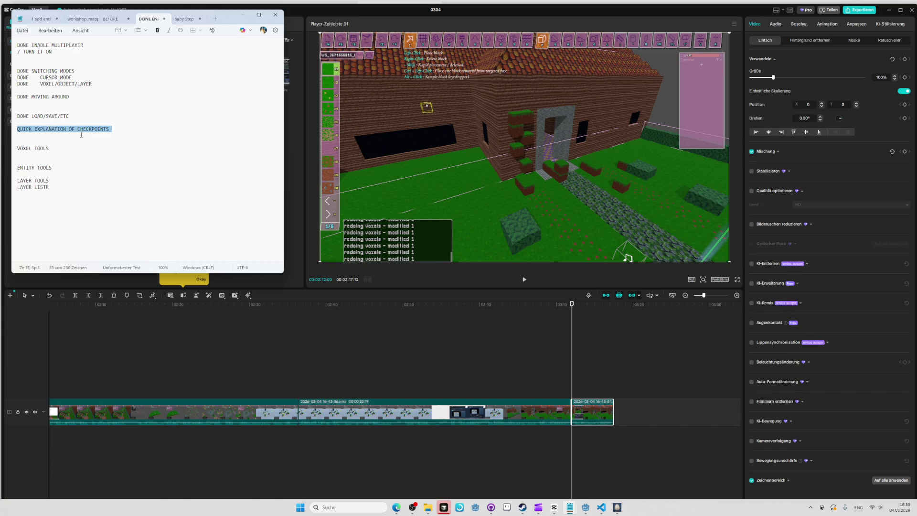
left_click(77, 137)
key("alt+Tab")
key("alt+Tab")
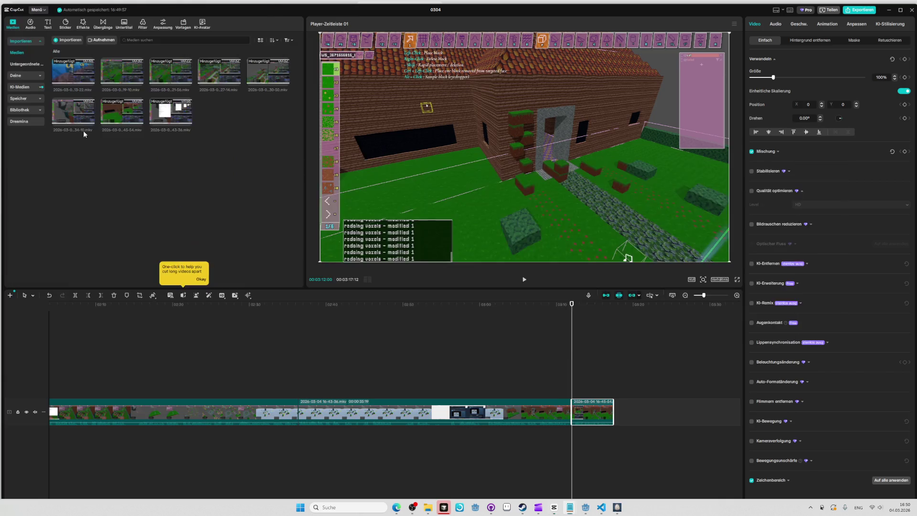
key("alt+Tab")
key("alt+Tab")
key("alt+Tab")
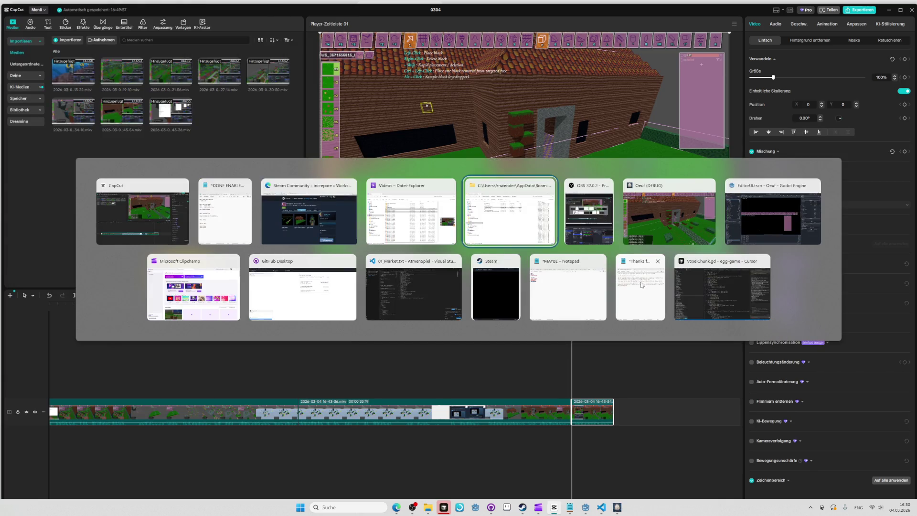
key("alt+Tab")
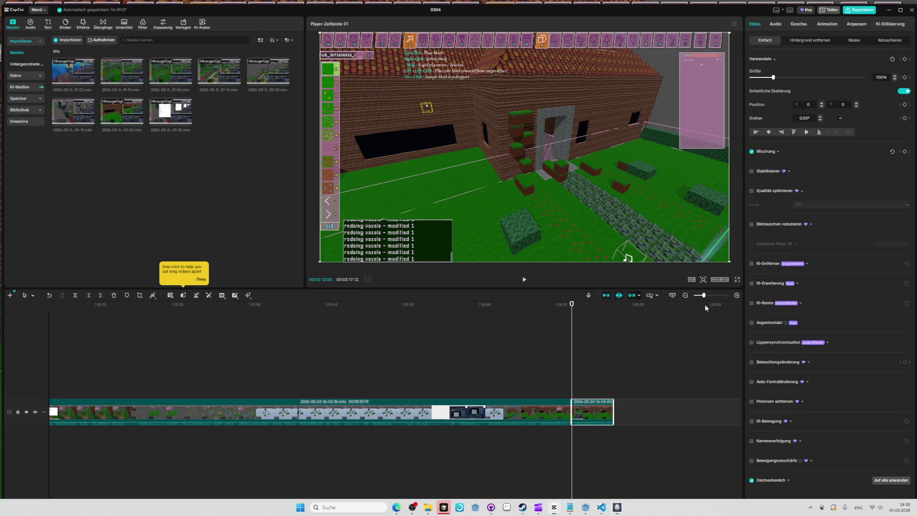
key("alt+Tab")
- Check the live stream in OBS, then load the flat grass 'minimal' level in the Oeuf editor
key("alt+Tab")
key("alt+Tab")
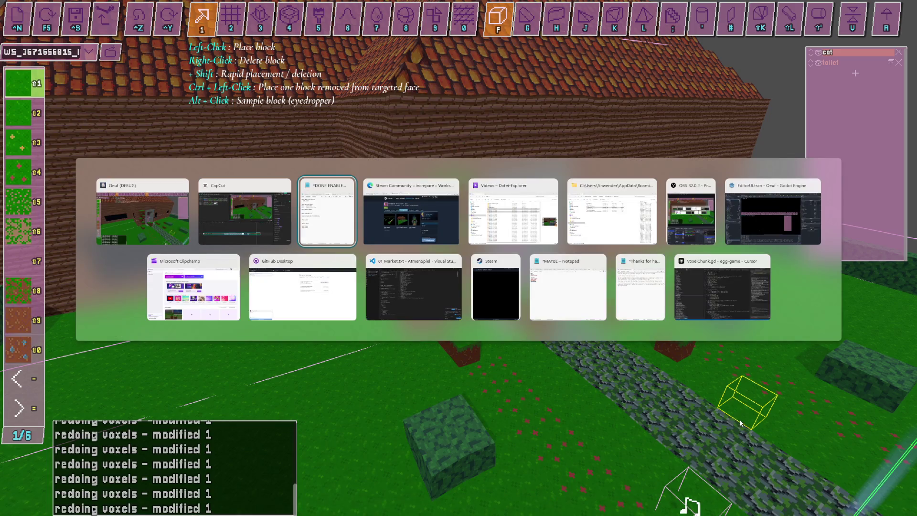
key("alt+shift+Tab")
key("alt+Tab")
key("alt+Tab")
left_click(699, 221)
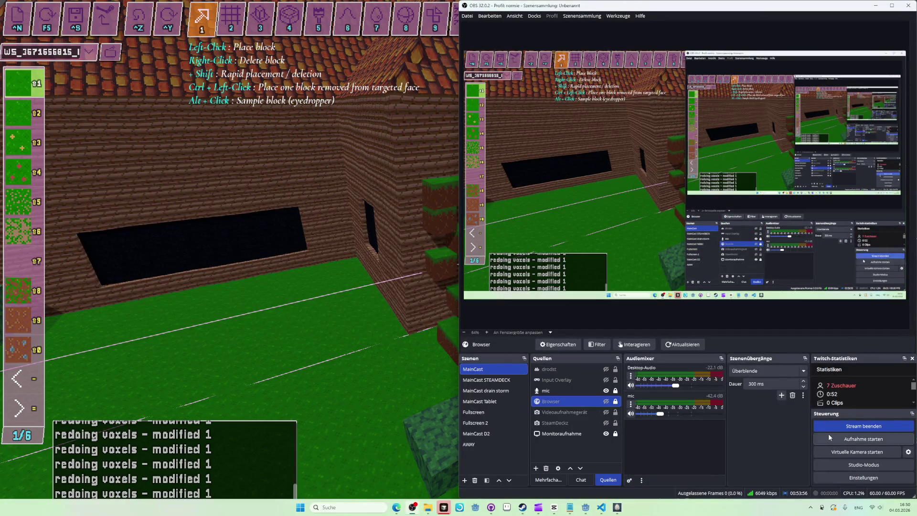
key("alt+Tab")
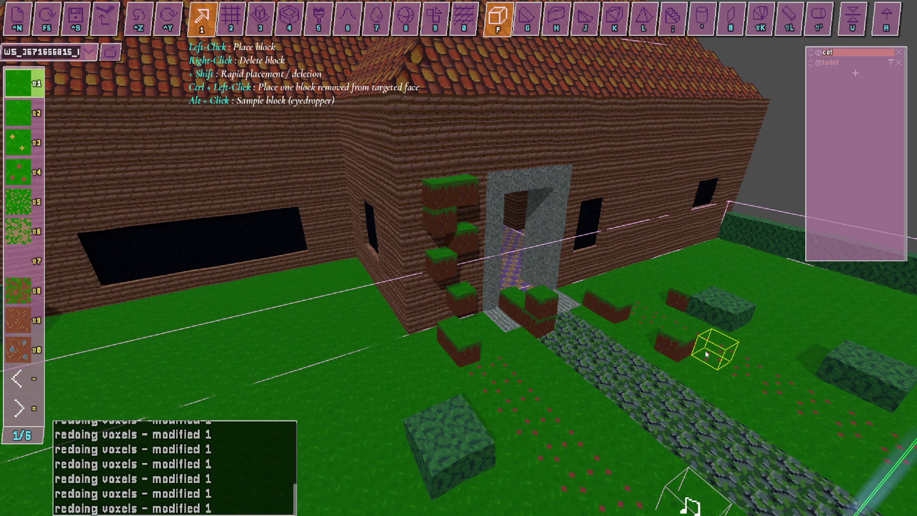
left_click(88, 52)
left_click(106, 84)
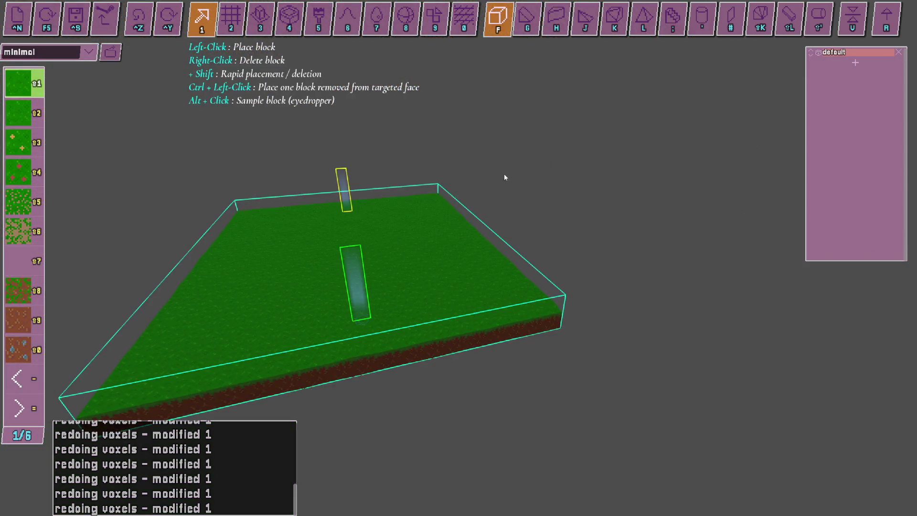
- Inspect the START, END and checkpoint entities in entity mode, then start a playtest
key("Tab")
key("Tab")
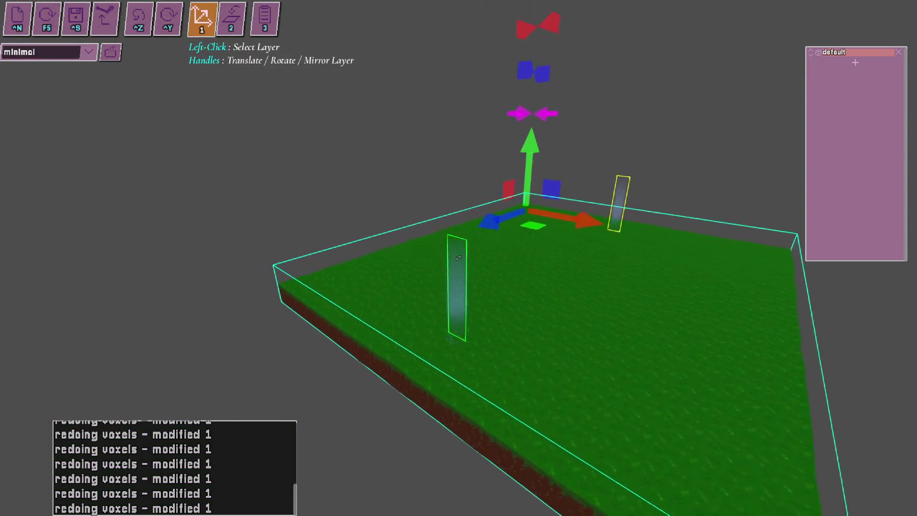
key("Tab")
key("Tab")
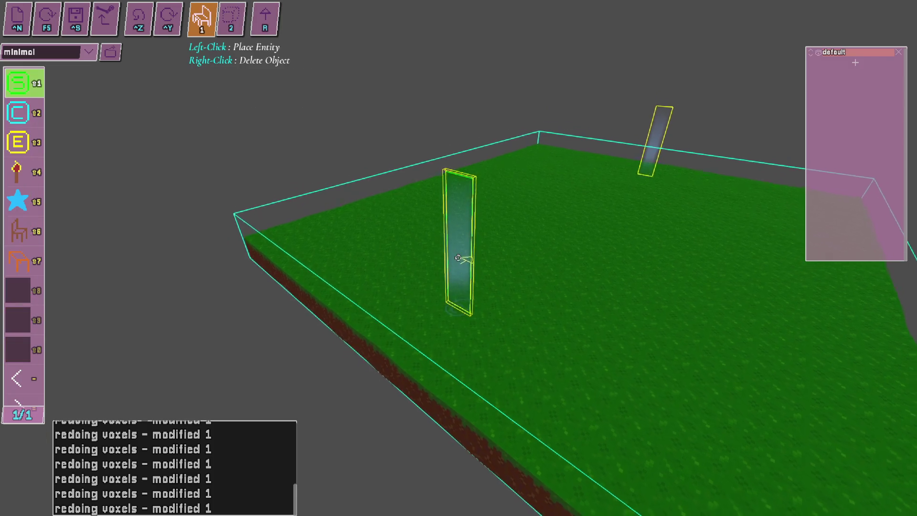
left_click(457, 258)
left_click(458, 258)
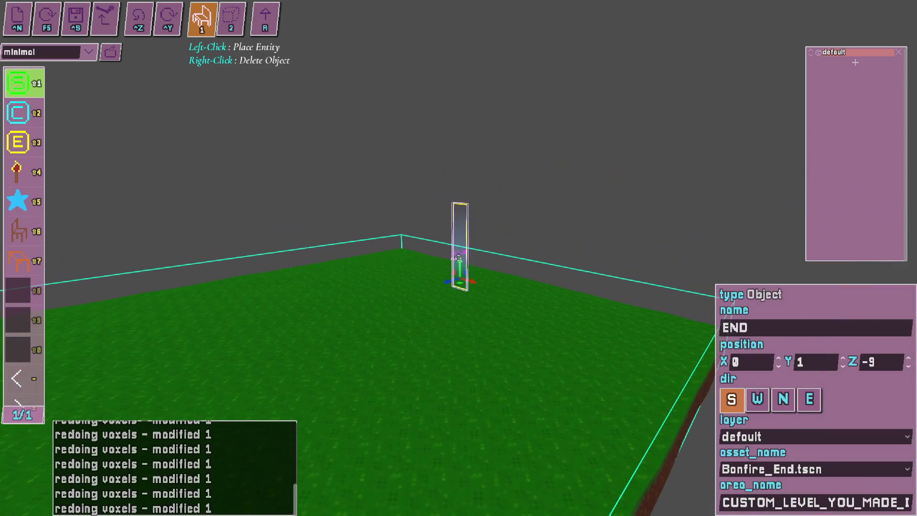
left_click(458, 258)
left_click(458, 257)
left_click(458, 258)
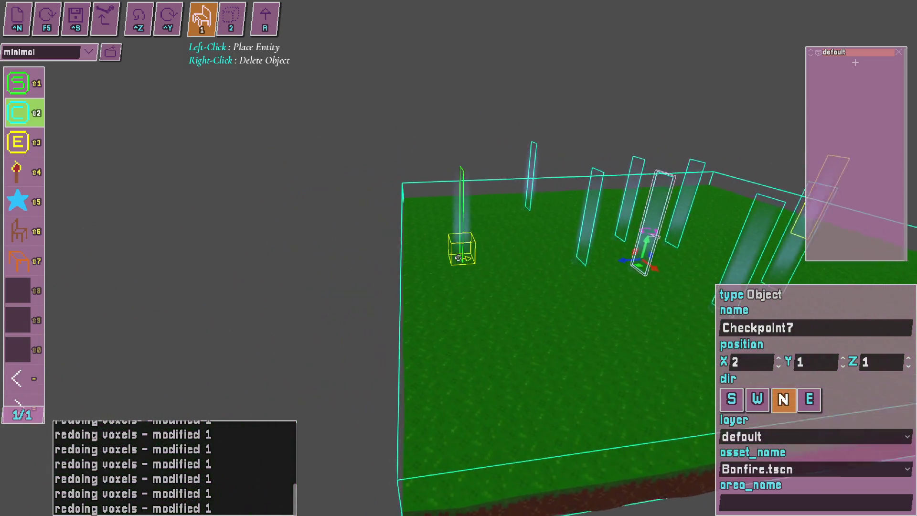
key("r")
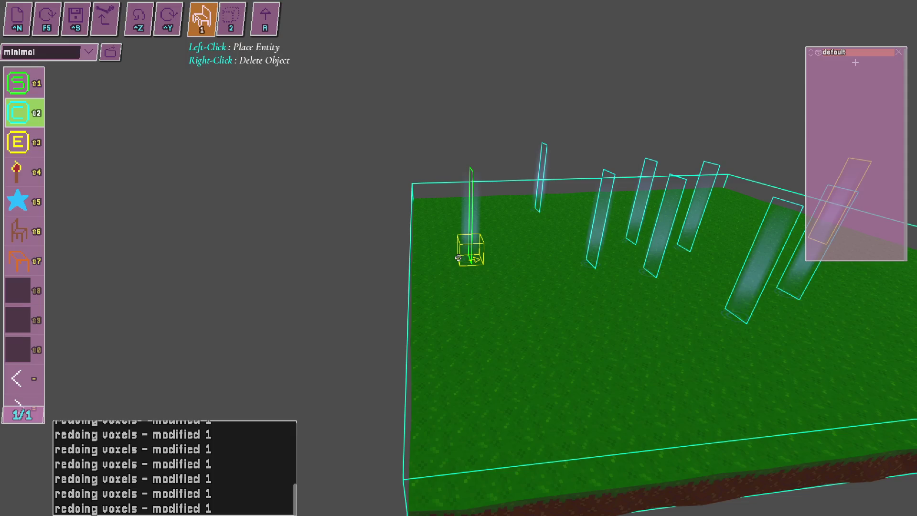
- Reload the level with F5 and restart the OBS recording
key("F5")
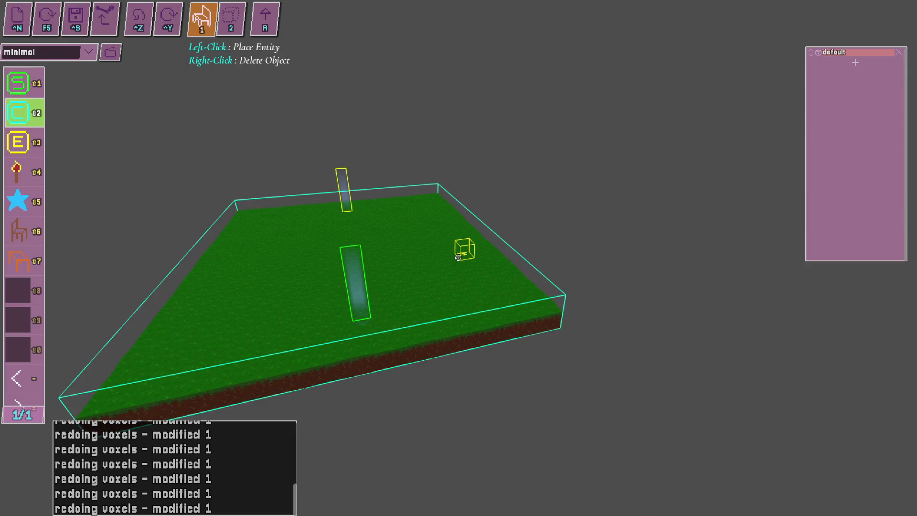
key("alt+Tab")
left_click(850, 440)
key("alt+Tab")
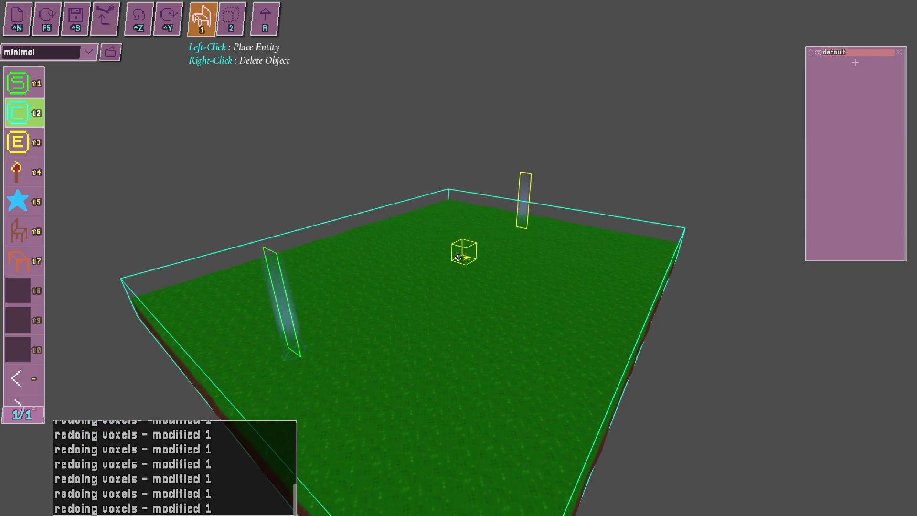
key("alt+Tab")
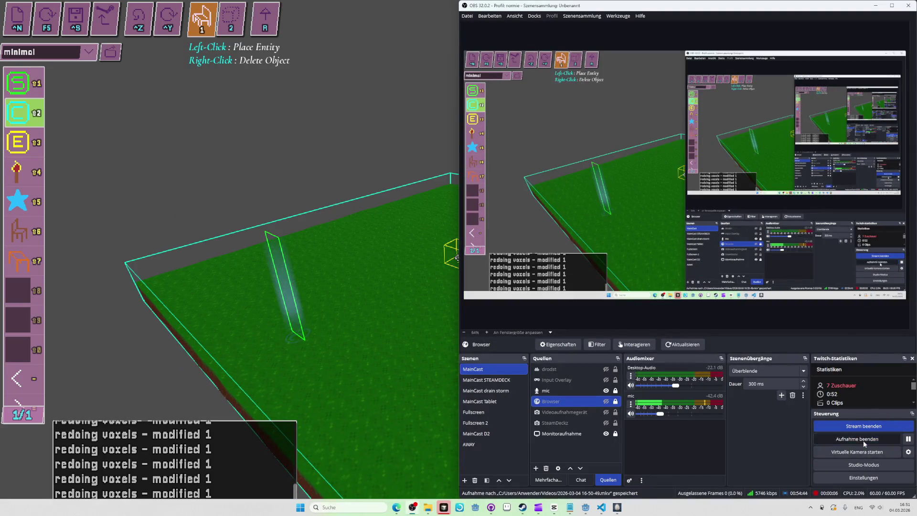
left_click(859, 442)
key("alt+Tab")
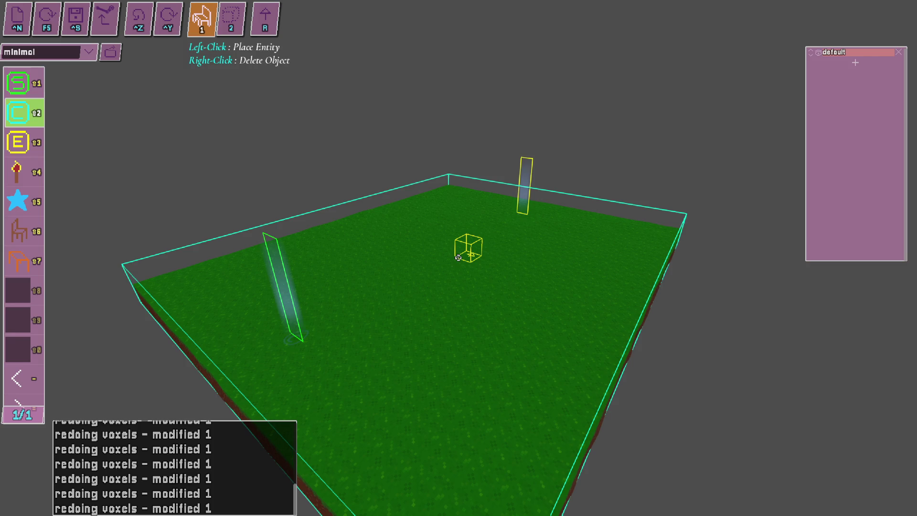
- Check the START, END, Checkpoint1, Checkpoint3 and Checkpoint4 entities, then start the playtest
left_click(458, 258)
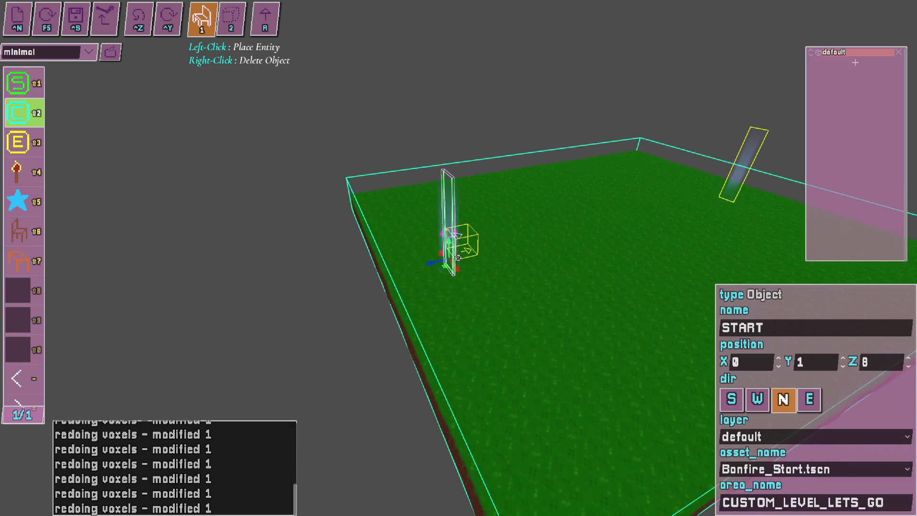
left_click(457, 258)
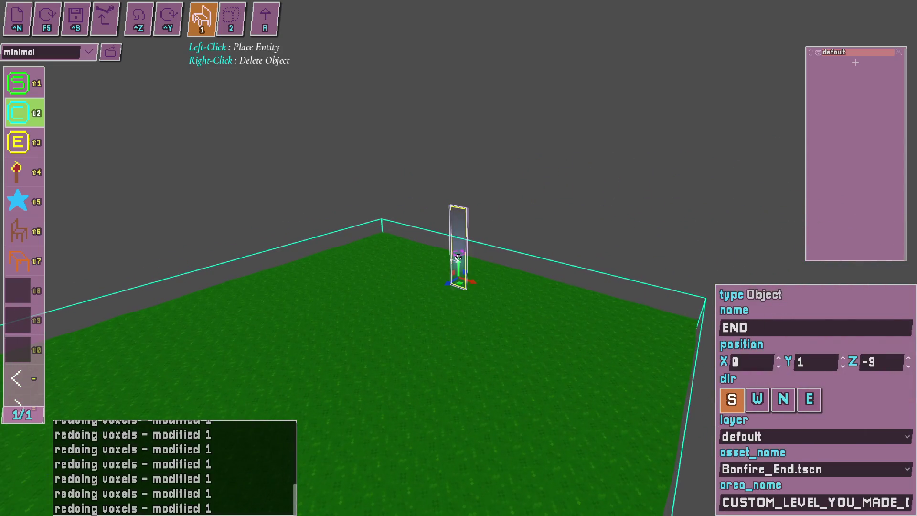
left_click(458, 258)
left_click(458, 258)
left_click(458, 258)
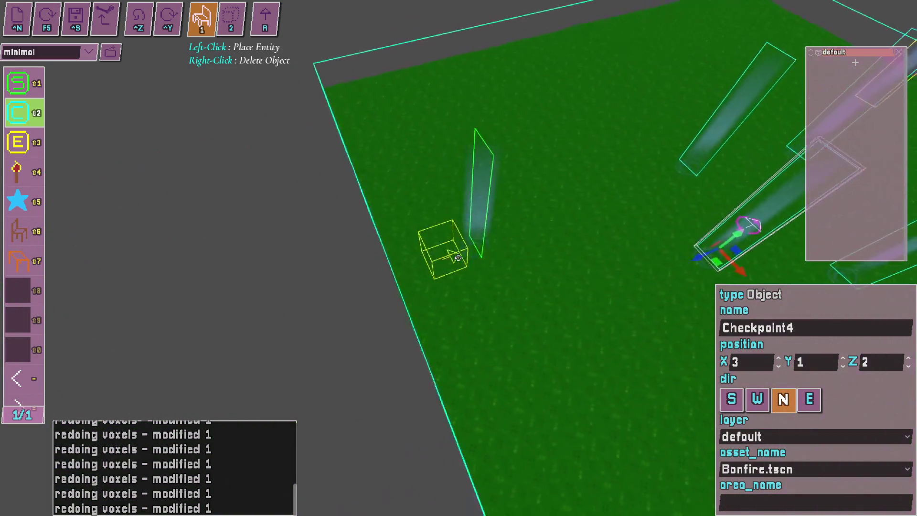
key("F5")
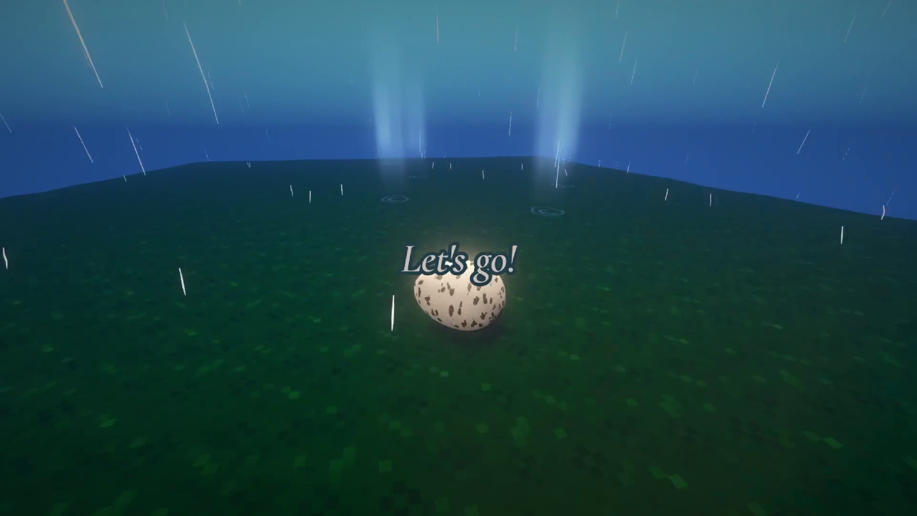
- Roll the egg to the goal for "You made it!" and exit the playtest
key("w")
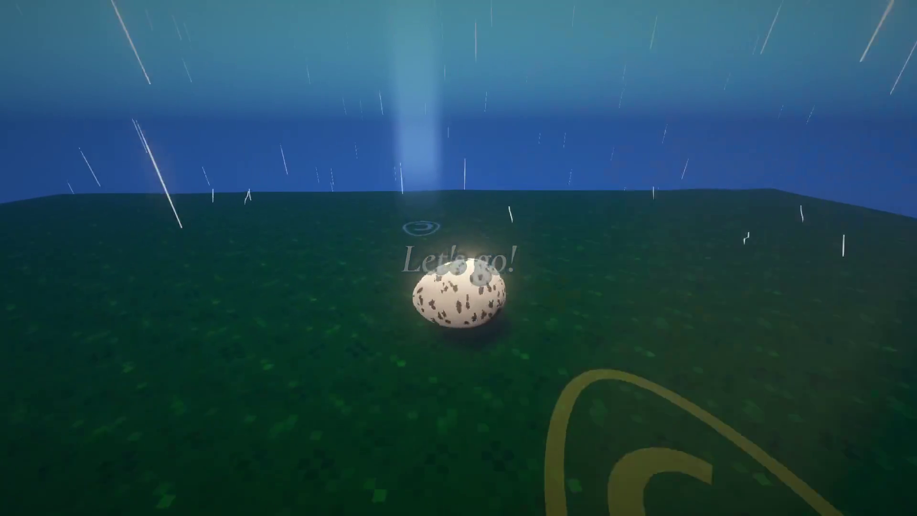
key("w")
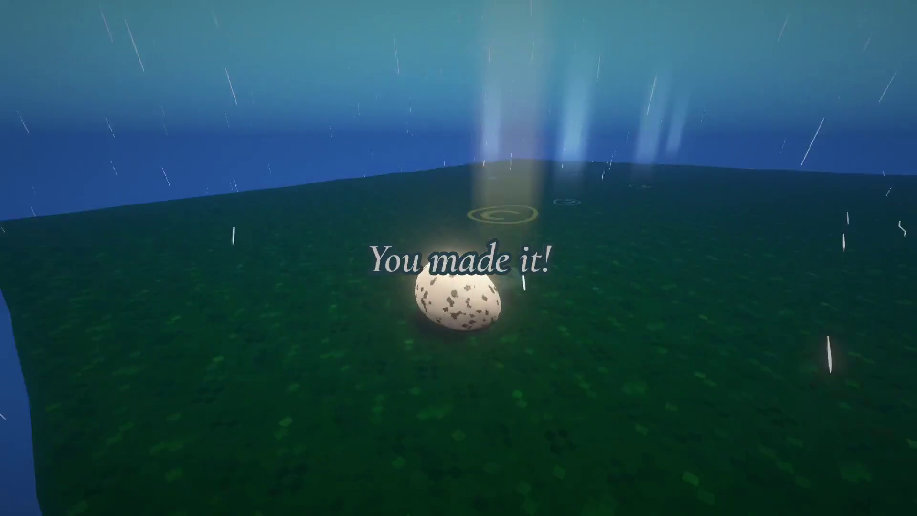
key("alt+Tab")
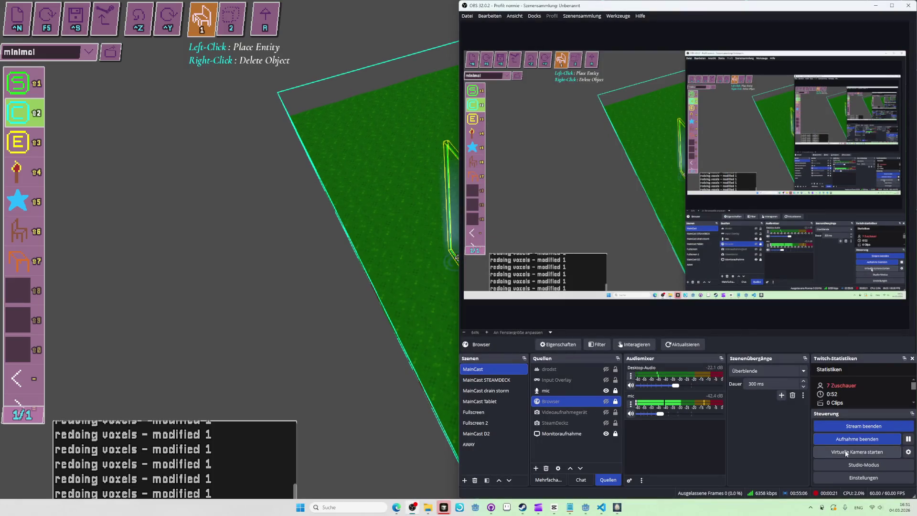
key("alt+Tab")
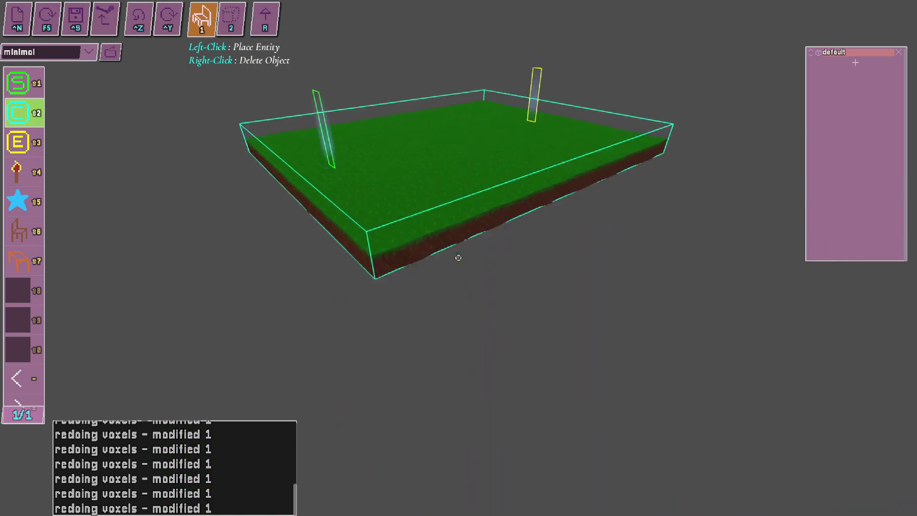
- Save the level as minimal_1
key("ctrl+s")
key("alt+Tab")
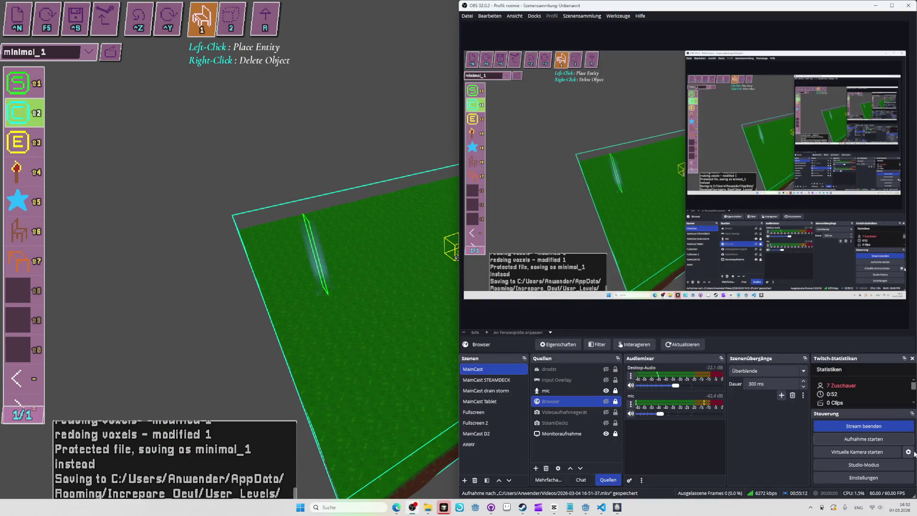
key("alt+Tab")
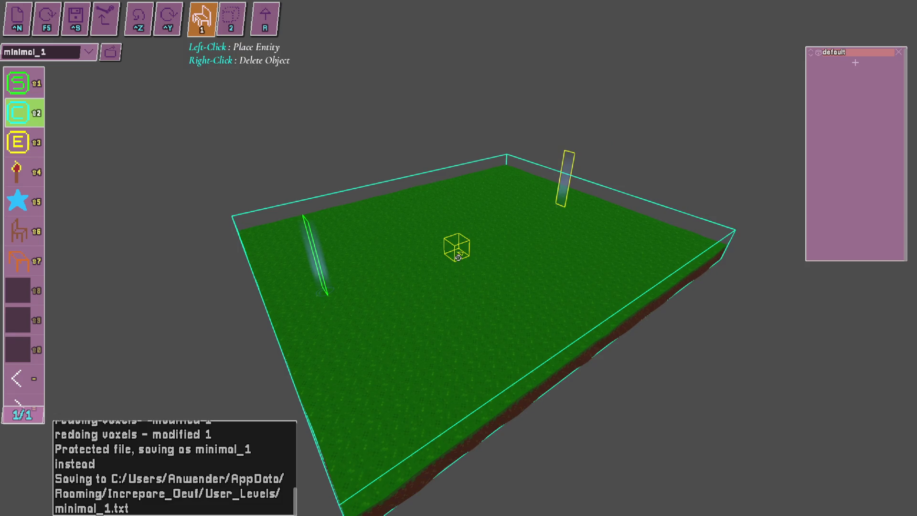
- Restart the OBS recording and place a first new checkpoint in the level
key("alt+Tab")
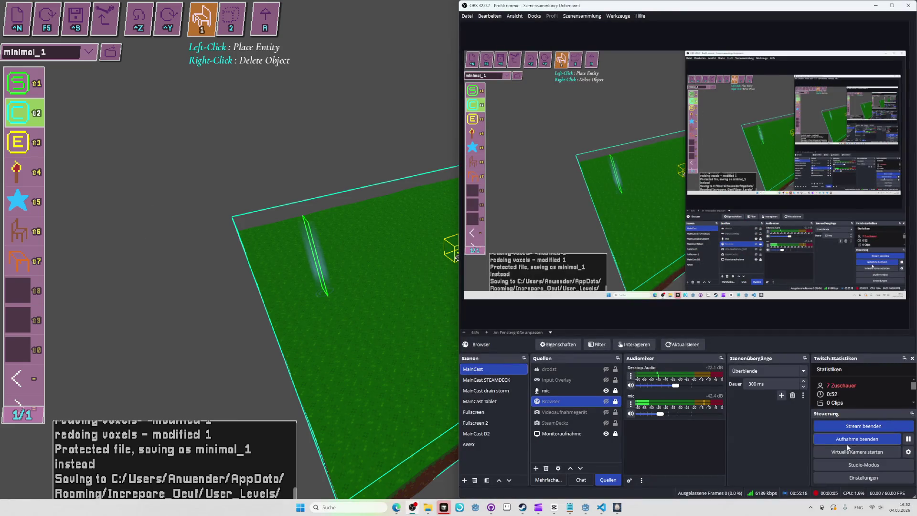
key("alt+Tab")
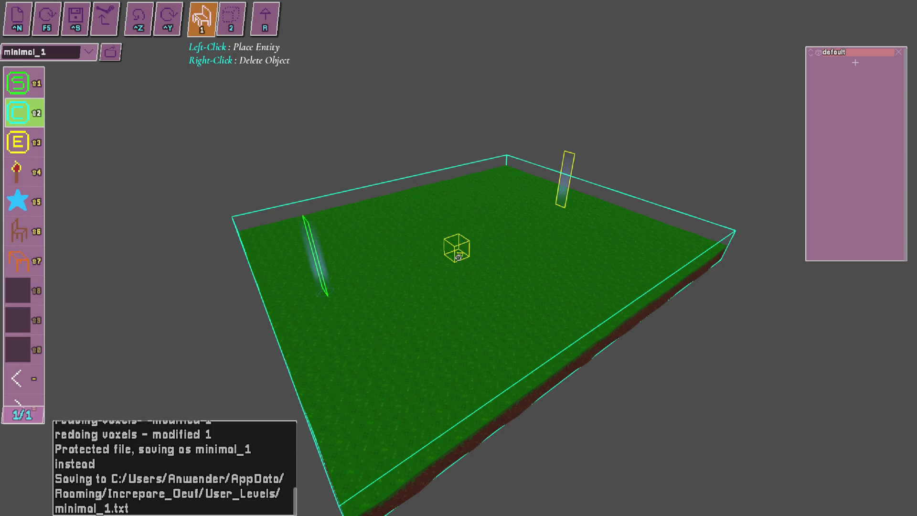
key("alt+Tab")
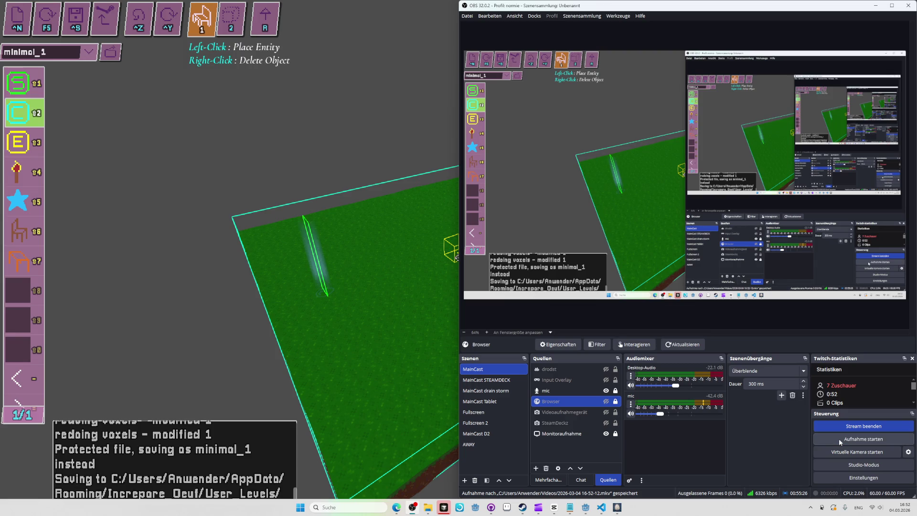
left_click(838, 439)
key("alt+Tab")
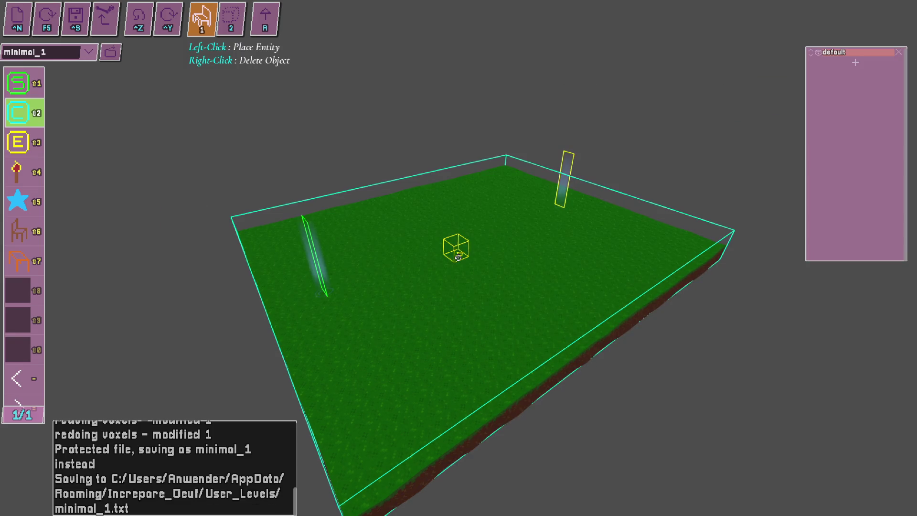
key("alt+Tab")
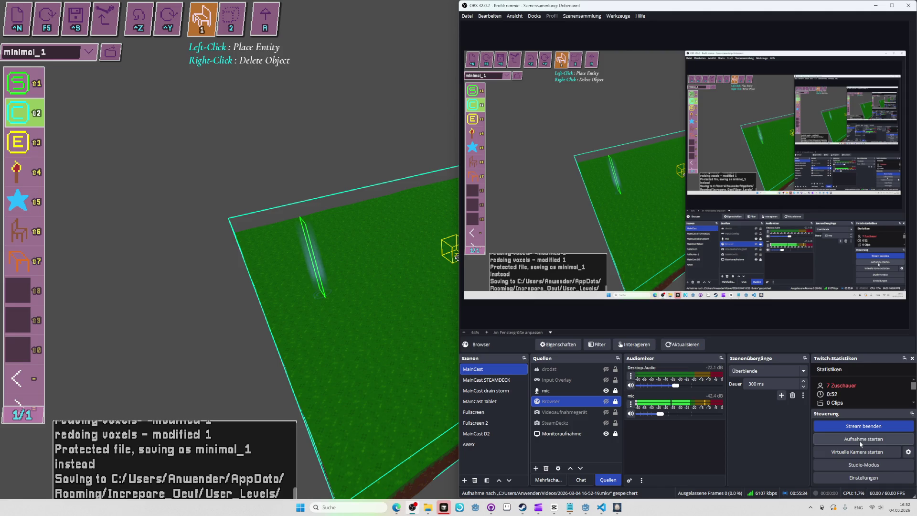
left_click(858, 440)
key("alt+Tab")
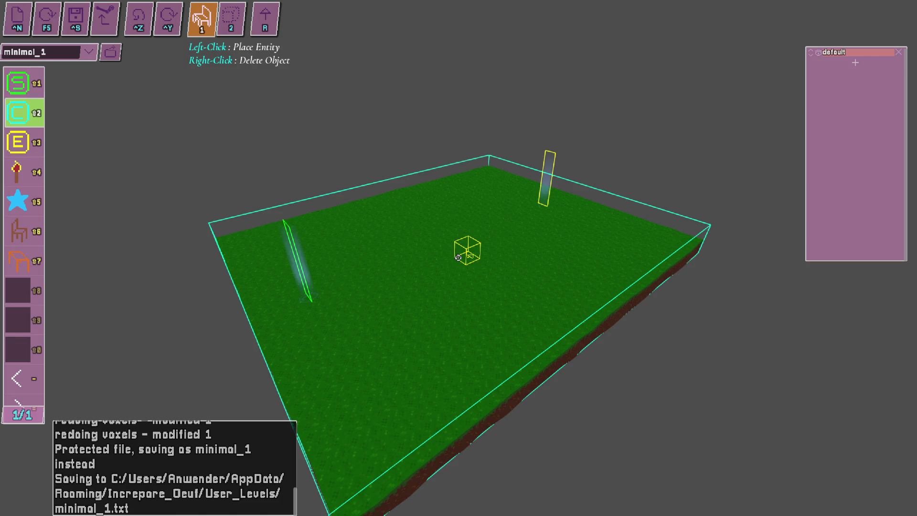
left_click(458, 257)
- Place another checkpoint, playtest minimal_1, exit back to the editor and switch to CapCut
left_click(459, 258)
left_click(459, 257)
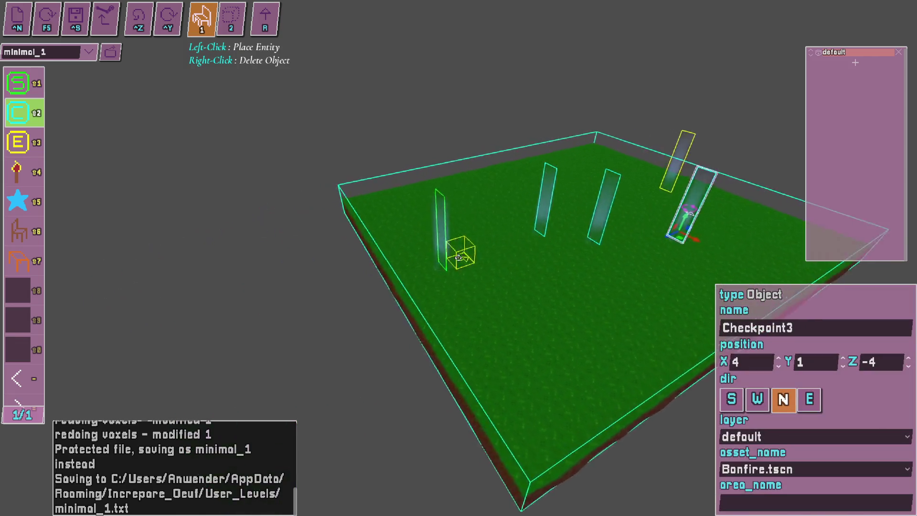
key("r")
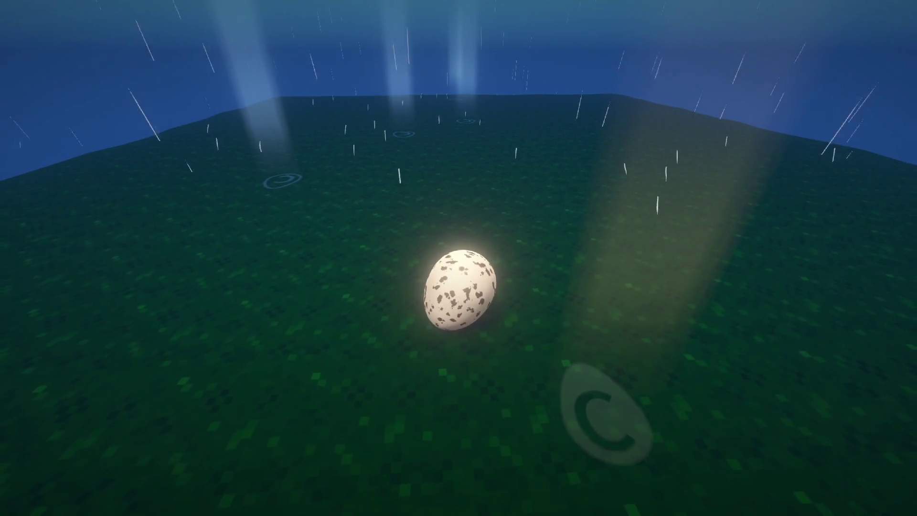
key("alt+Tab")
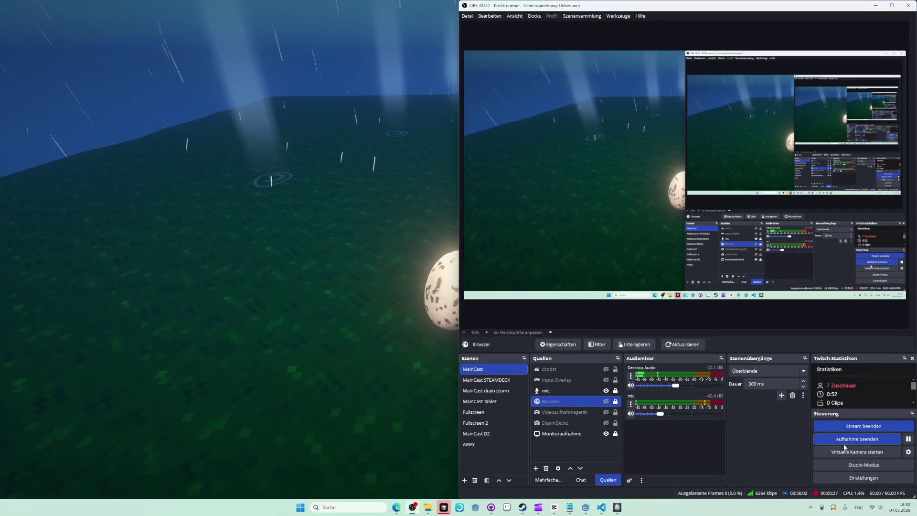
key("alt+Tab")
key("Escape")
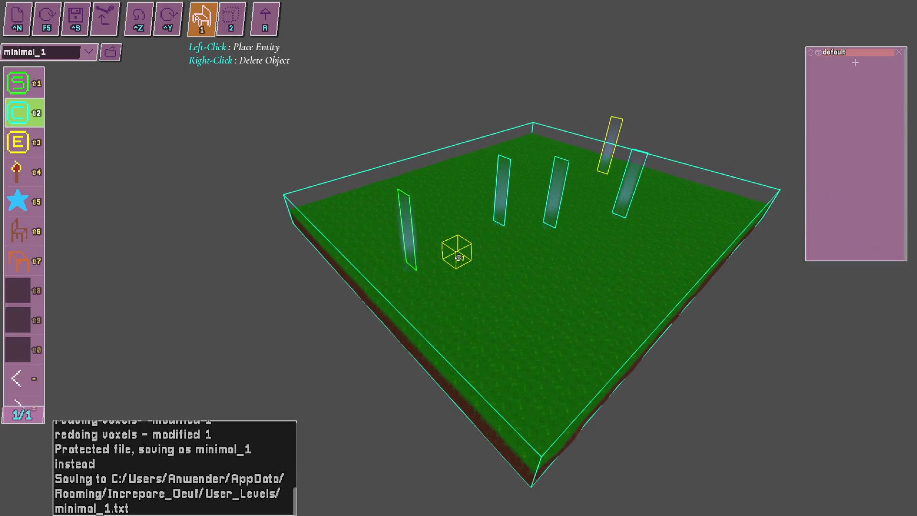
key("alt+Tab")
key("alt+Tab")
key("Tab")
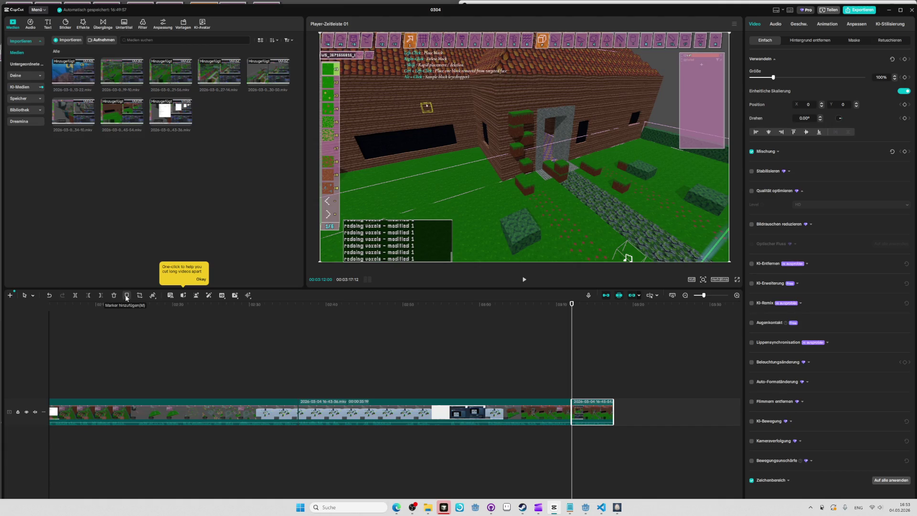
- Deselect the clip and add a marker at 00:00 on the timeline
left_click_drag(111, 308, 50, 307)
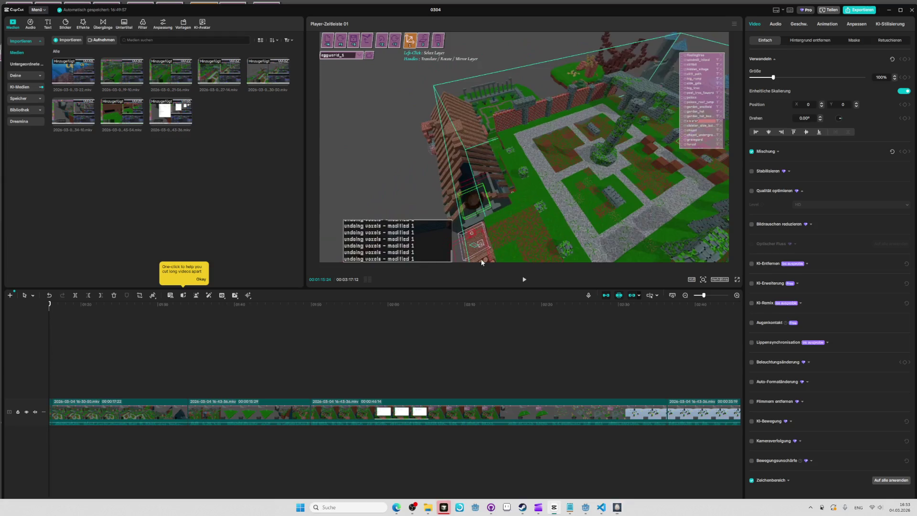
key("Home")
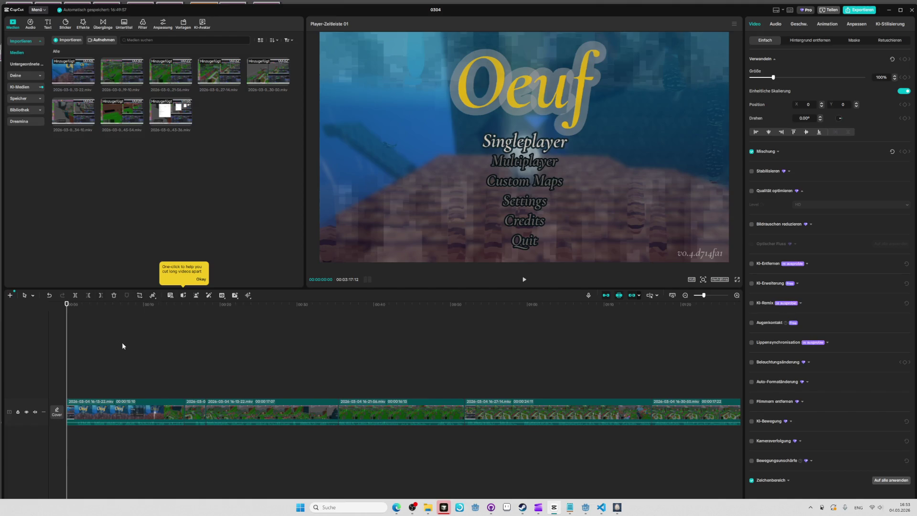
left_click(108, 348)
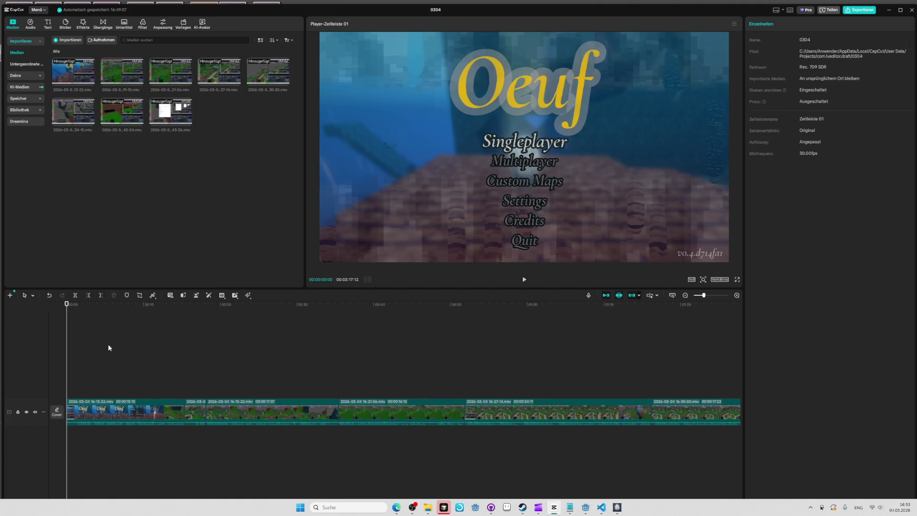
left_click(127, 295)
right_click(67, 311)
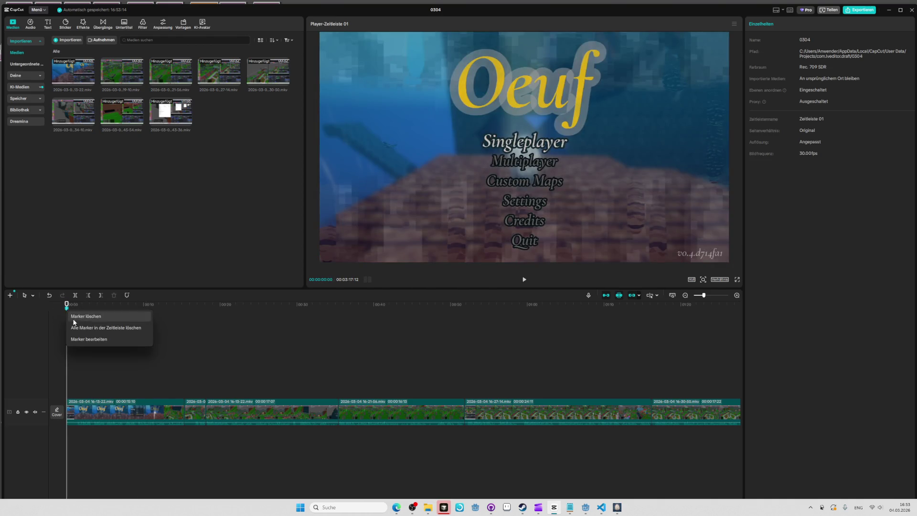
- Rename the start marker to 'ENABLING THE EDITOR', review it, then delete the marker
left_click(82, 340)
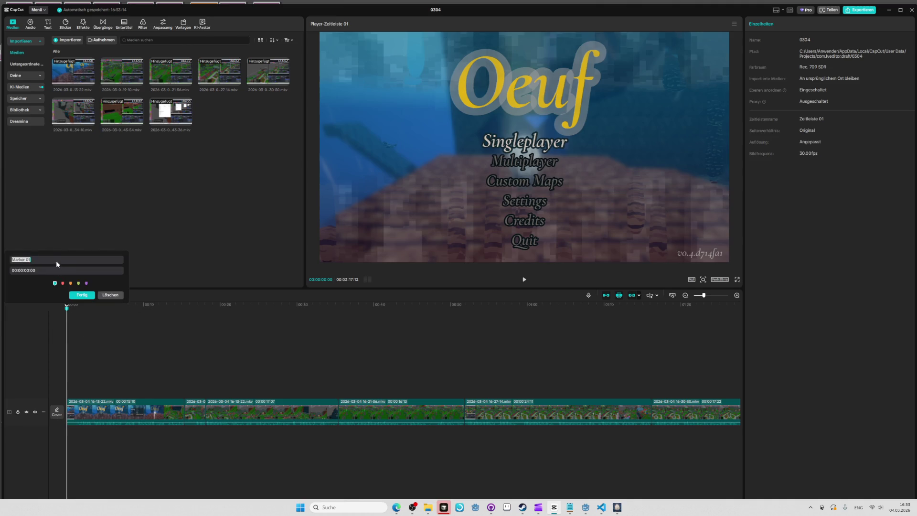
type("ENABLING THE EDITO")
key("Return")
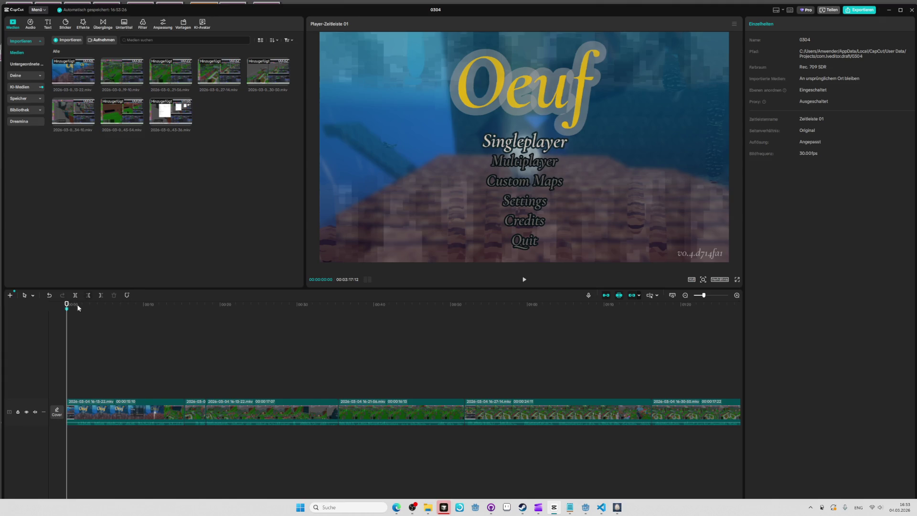
left_click_drag(75, 305, 176, 304)
left_click(67, 309)
mouse_move(69, 313)
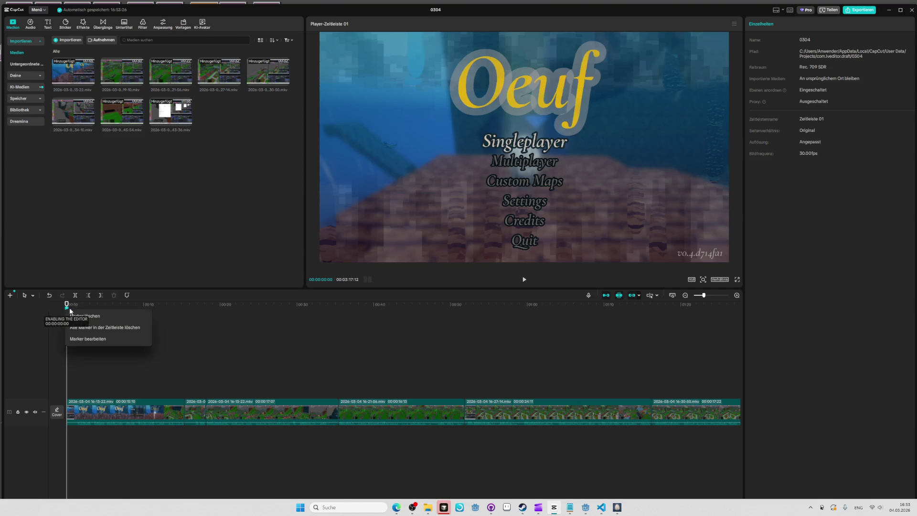
left_click(88, 338)
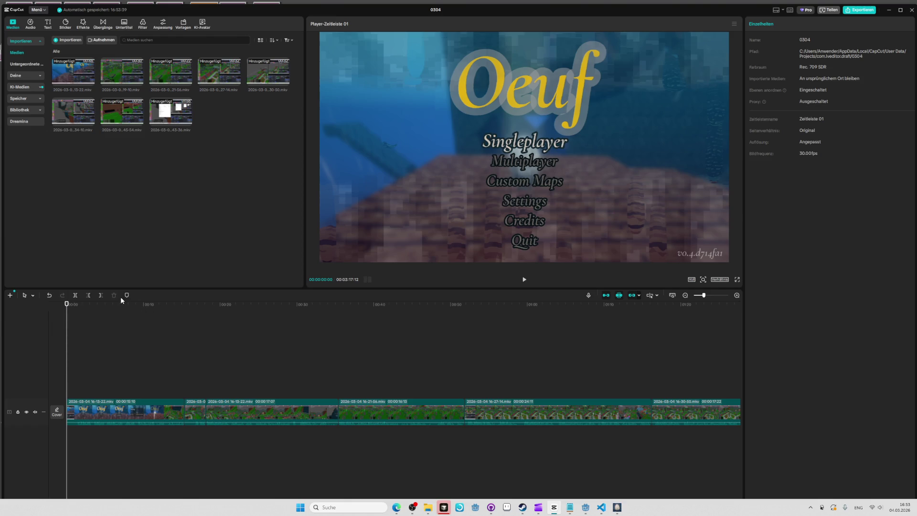
- Review the footage from about 12 seconds and delete the short stray clip near 18 seconds
left_click_drag(168, 305, 184, 309)
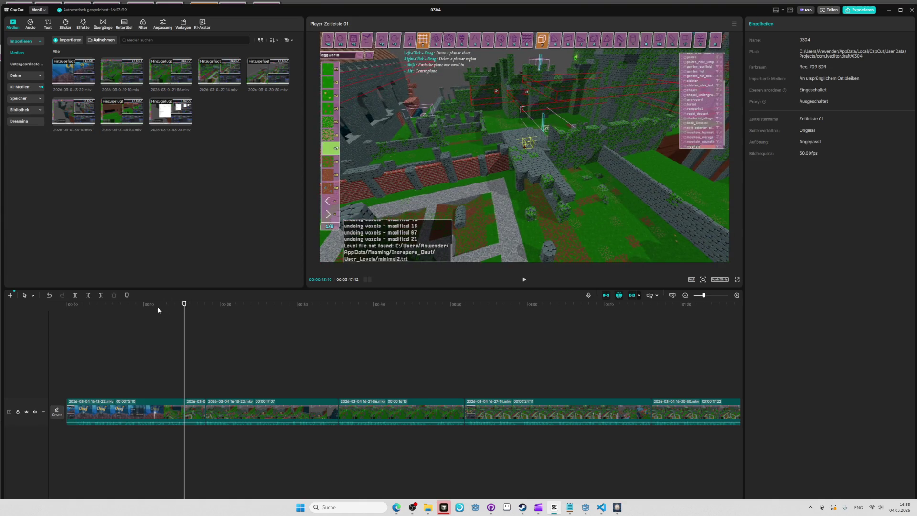
mouse_move(110, 305)
left_mouse_down()
mouse_move(68, 305)
mouse_move(176, 306)
left_mouse_up()
key("space")
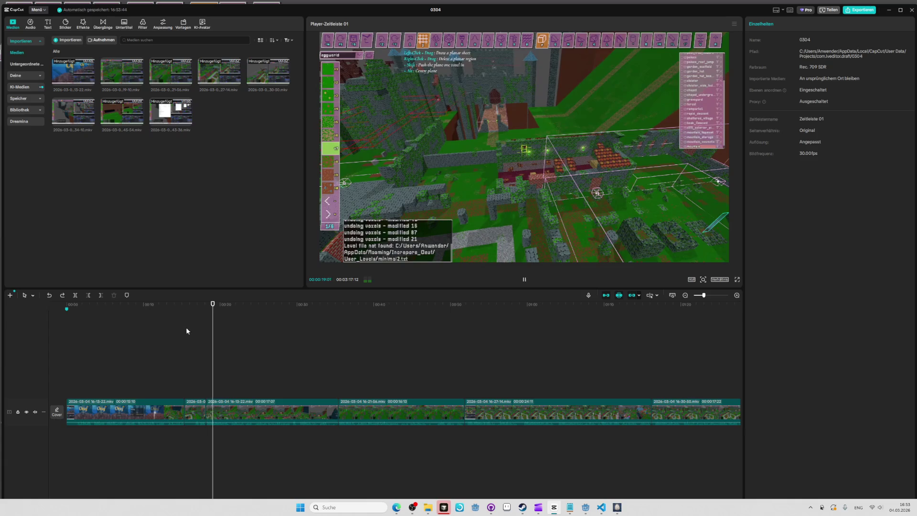
left_click(208, 306)
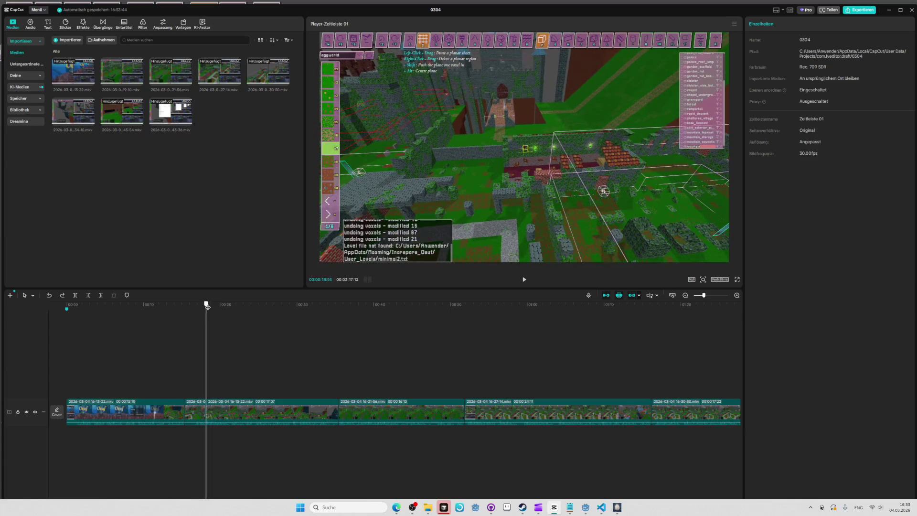
left_click(193, 399)
key("Delete")
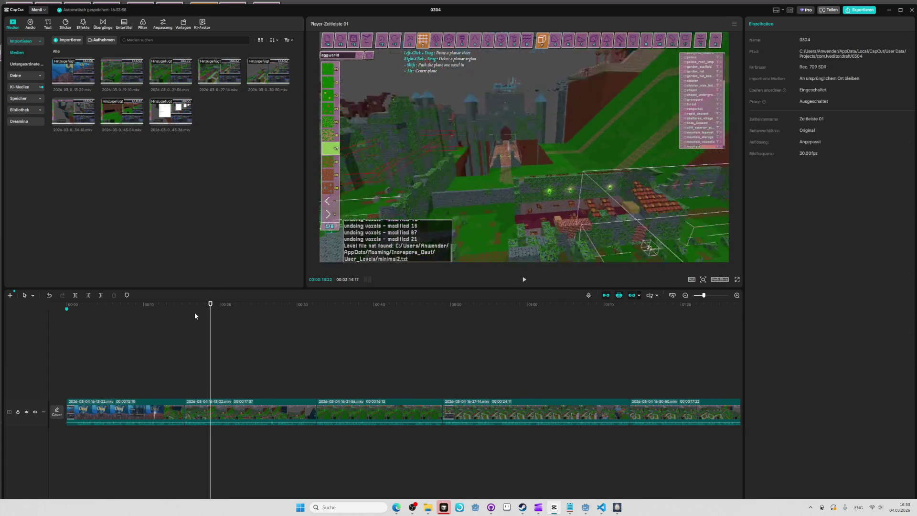
- Extend the longer clip's start earlier and delete the short clip before it near 16 seconds
left_click(180, 303)
key("space")
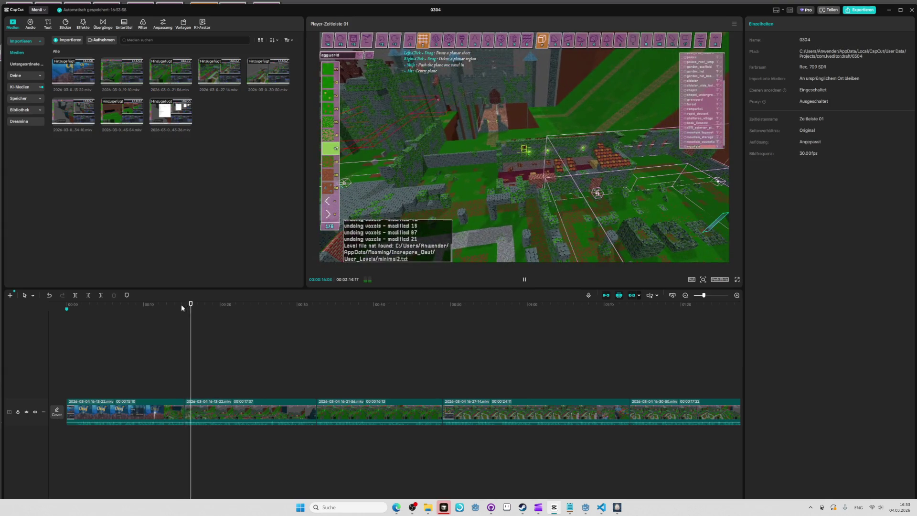
left_click(196, 413)
scroll(204, 415, "up", 1)
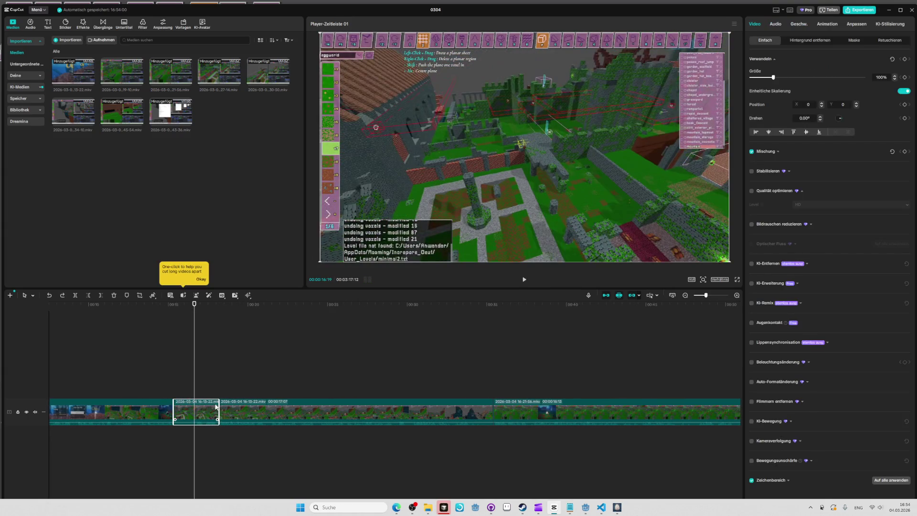
left_click(223, 411)
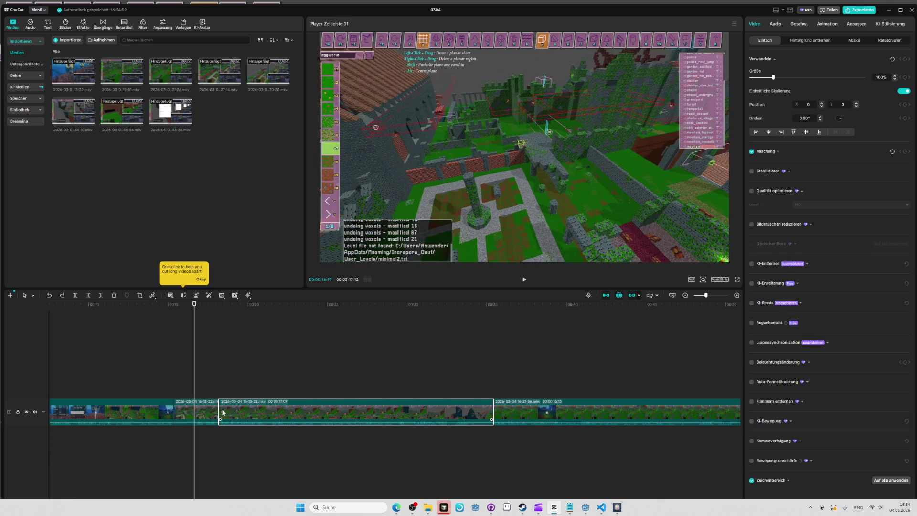
left_click_drag(218, 413, 205, 413)
left_click(180, 413)
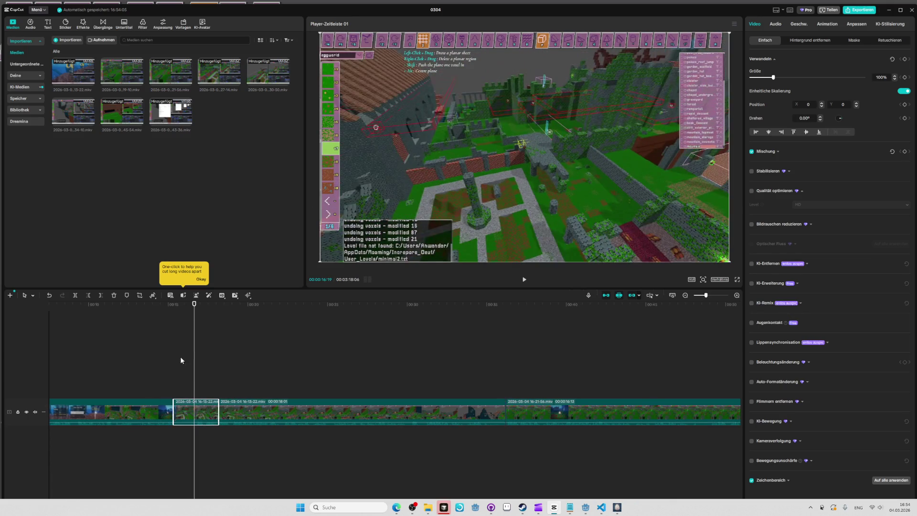
key("Delete")
- Trim the clip boundary, then undo to restore the previously deleted short segment
left_click(175, 304)
key("space")
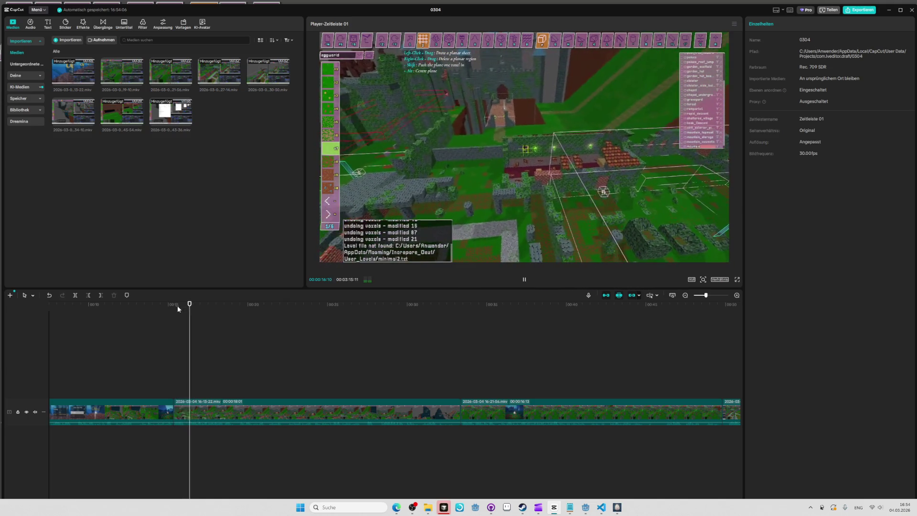
left_click_drag(171, 412, 160, 413)
scroll(160, 412, "up", 2)
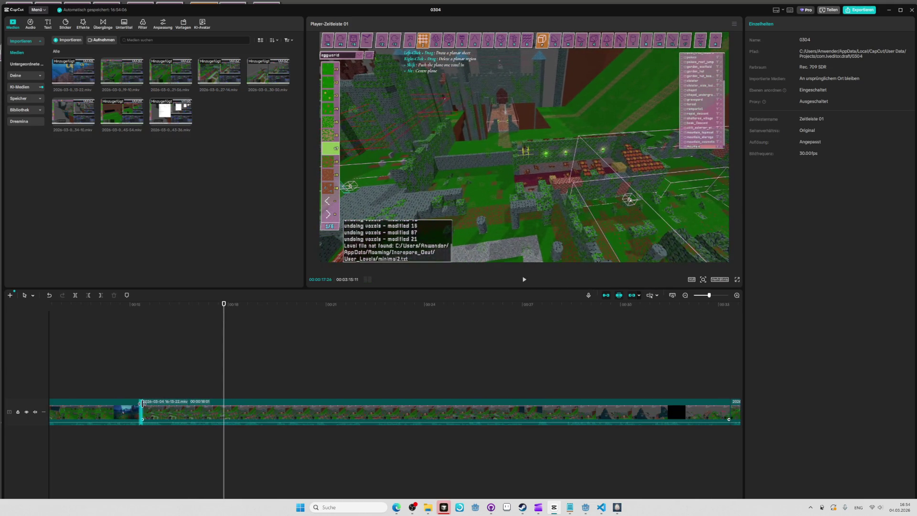
left_click(163, 400)
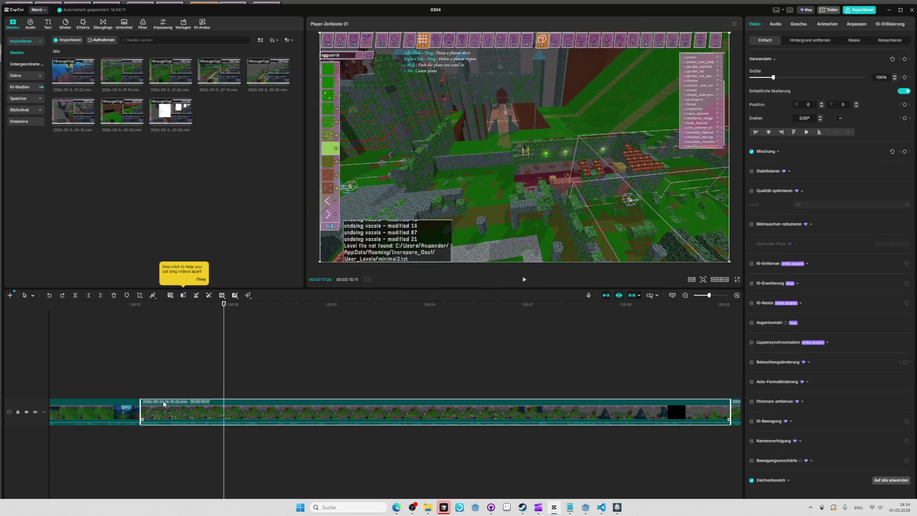
key("ctrl+z")
- Move the 18-second clip to an upper track to test the overlap, then back to the main track
left_click(245, 406)
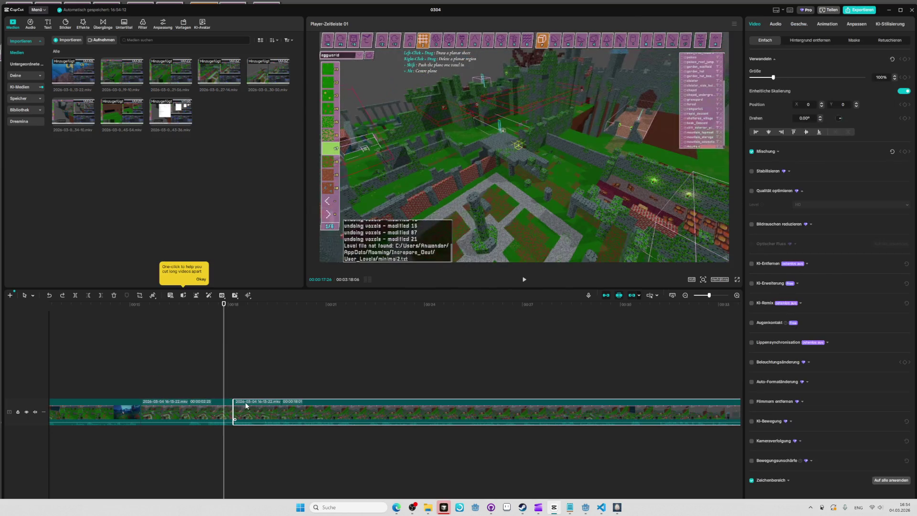
mouse_move(245, 405)
left_mouse_down()
mouse_move(244, 380)
mouse_move(226, 387)
left_mouse_up()
left_click(231, 306)
key("space")
key("space")
left_click_drag(246, 393, 249, 409)
left_click(234, 306)
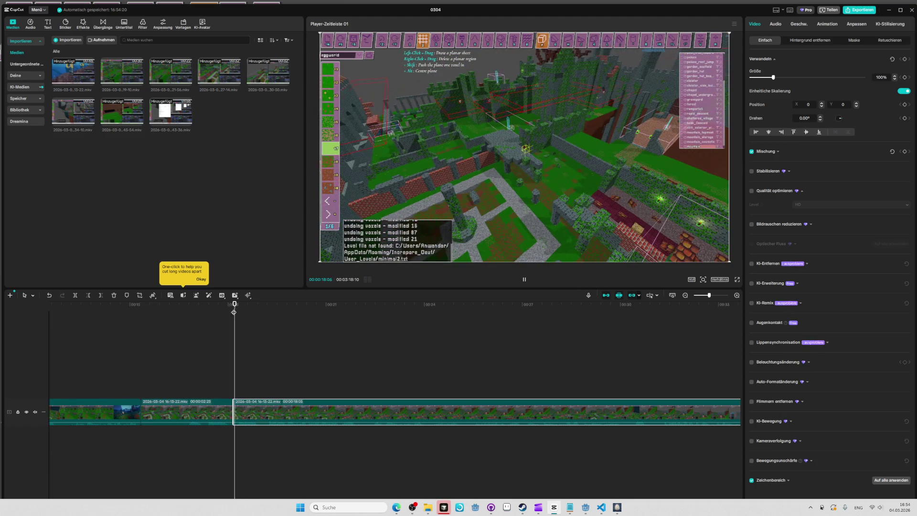
key("space")
- Lengthen the second clip's start at the join near 19 seconds and rewatch the transition
scroll(231, 408, "up", 1)
left_click(265, 302)
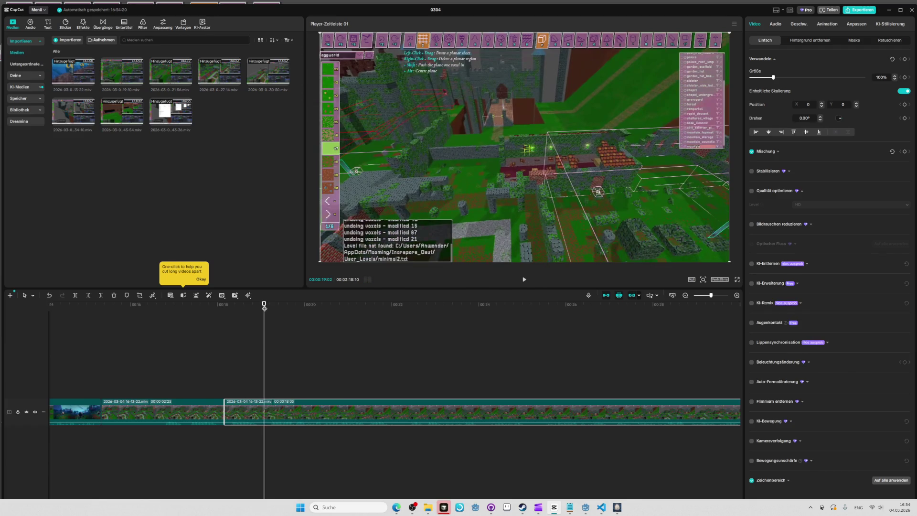
left_click_drag(270, 306, 264, 305)
left_click_drag(225, 411, 263, 412)
left_click(222, 309)
left_click(211, 311)
key("space")
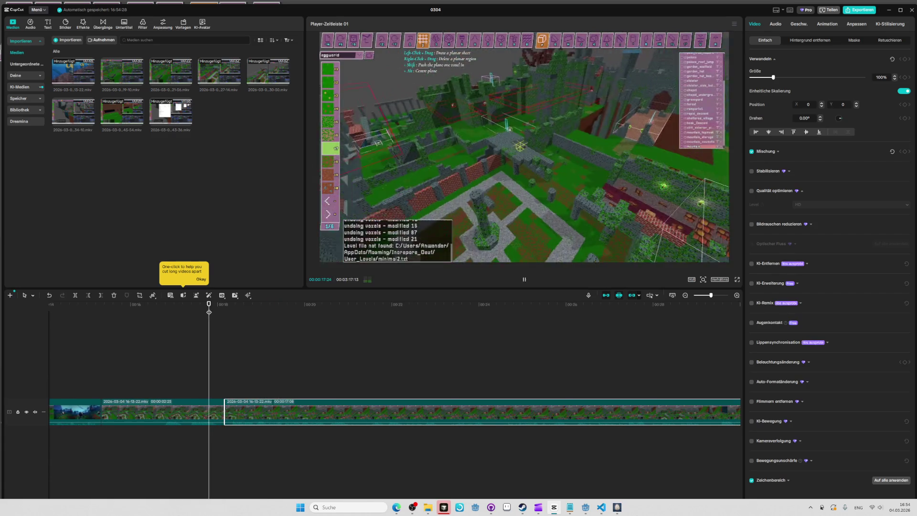
left_click(183, 309)
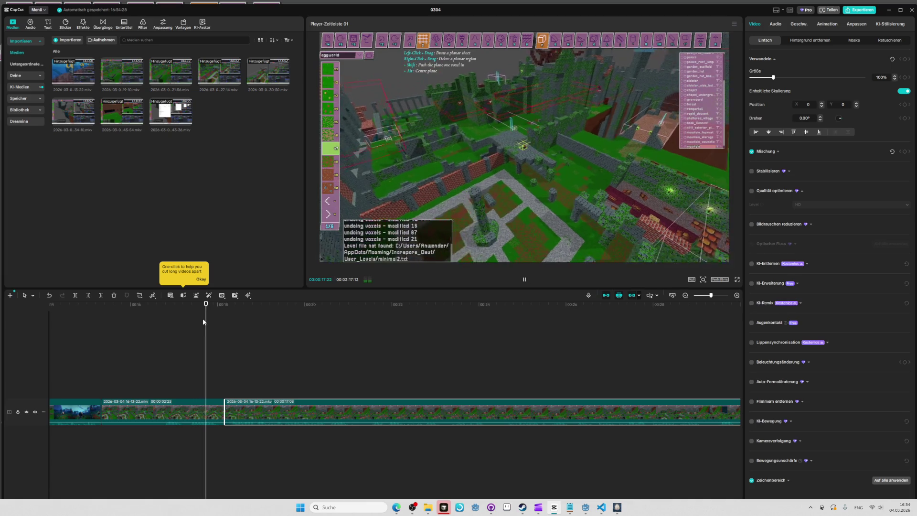
left_click(132, 309)
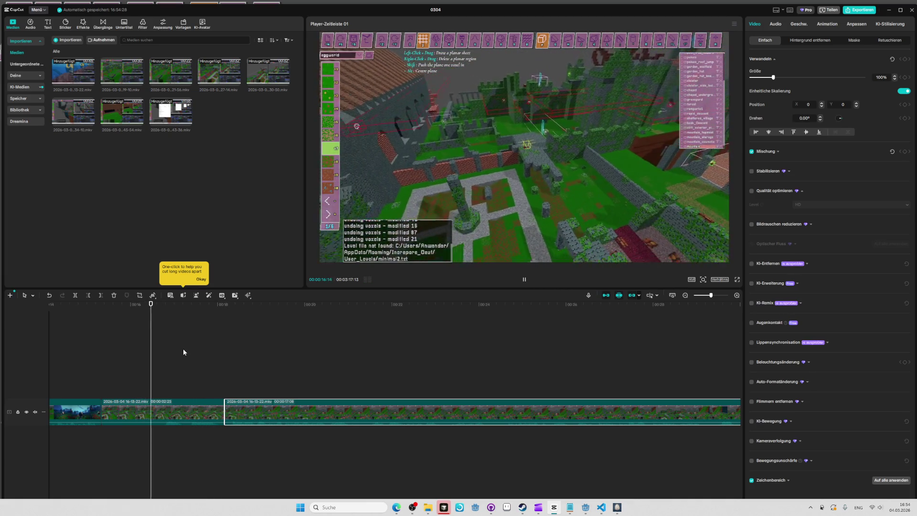
key("space")
- Delete the short 02:25 segment and play the edited timeline
scroll(126, 372, "down", 1)
left_click(153, 404)
key("Delete")
key("space")
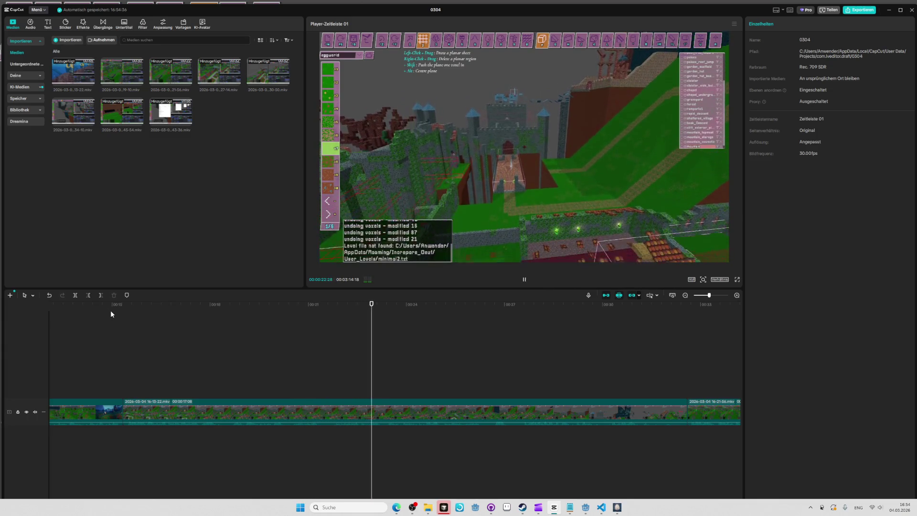
- Add a second timeline marker at 00:15:10
scroll(207, 346, "down", 2, "ctrl")
scroll(208, 349, "down", 2, "ctrl")
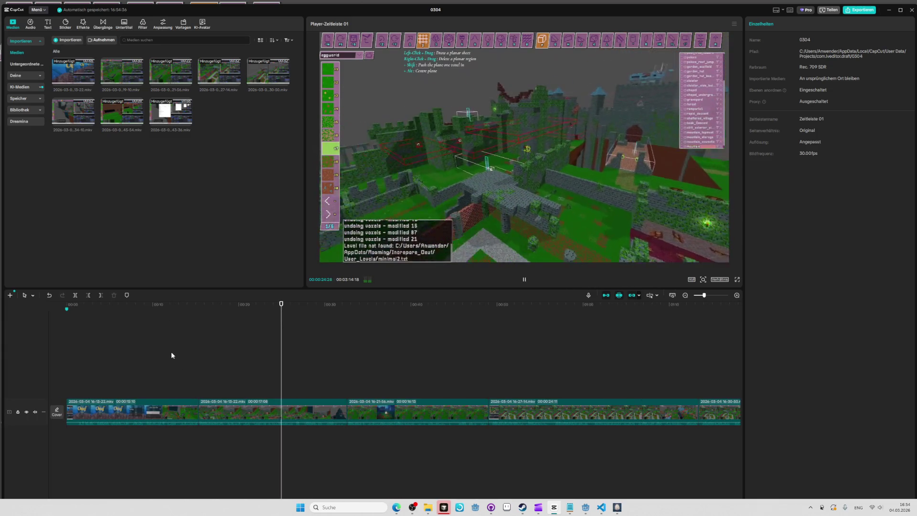
key("space")
left_click(203, 308)
left_click_drag(204, 310, 199, 309)
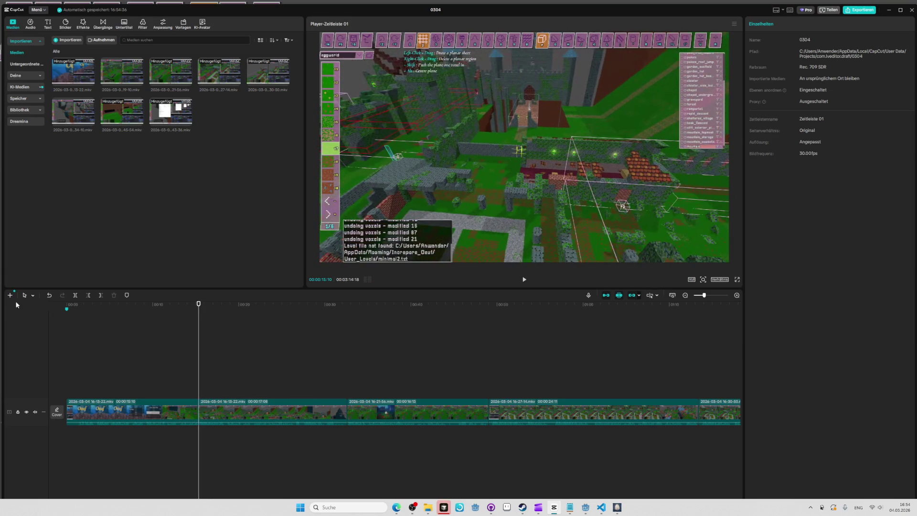
double_click(199, 310)
type("control")
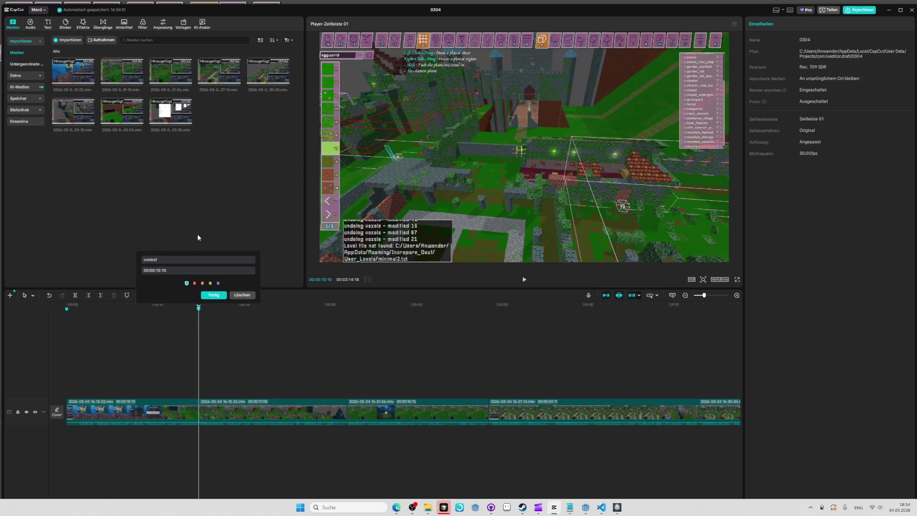
left_click(198, 237)
- Review the clips from about 32 seconds, then rename the 00:32:18 marker to 'cursor mode'
left_click(350, 304)
key("space")
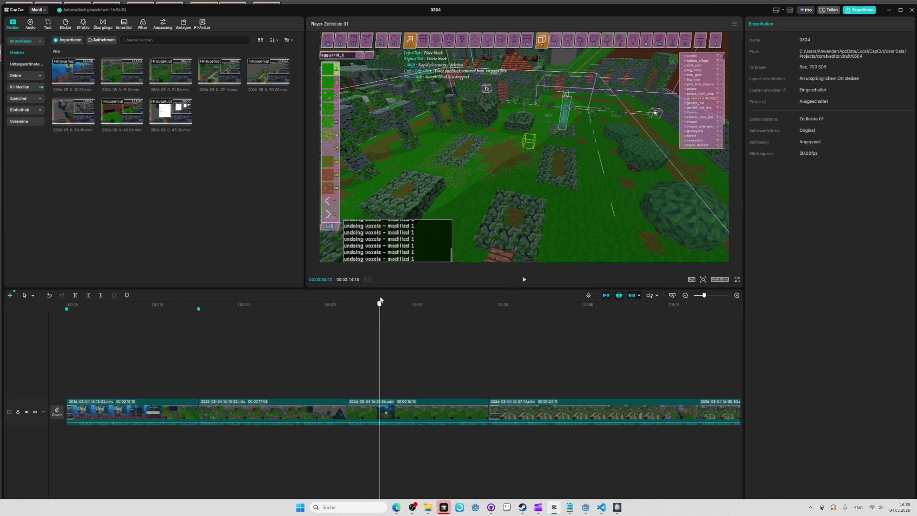
mouse_move(380, 300)
left_mouse_down()
mouse_move(487, 302)
mouse_move(432, 302)
left_mouse_up()
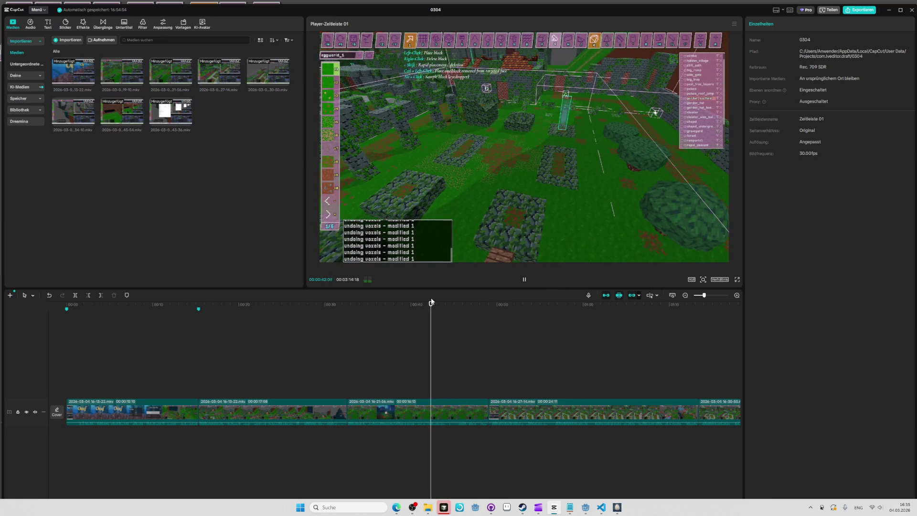
key("space")
left_click(348, 306)
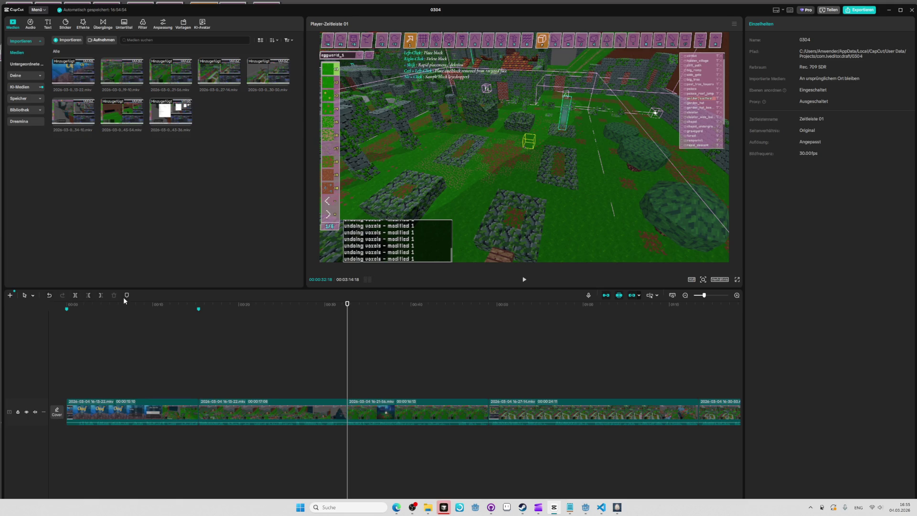
double_click(347, 308)
type("curso")
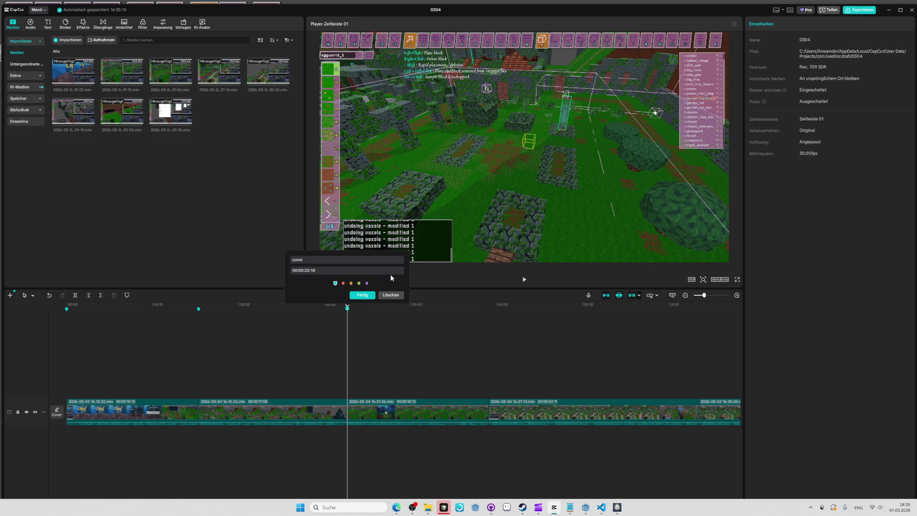
key("Return")
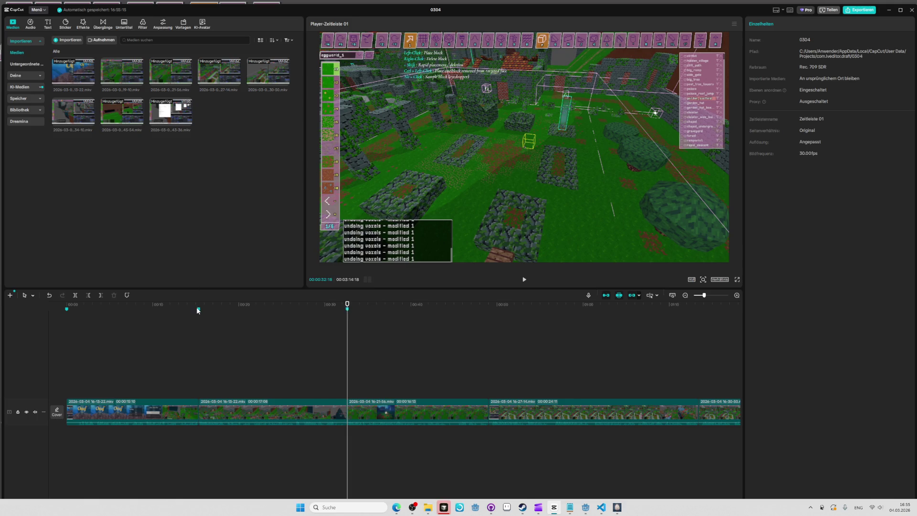
- Rename the 00:15:10 marker 'movementcontrols' and the 00:49:01 marker 'editor', then resume playback
key("space")
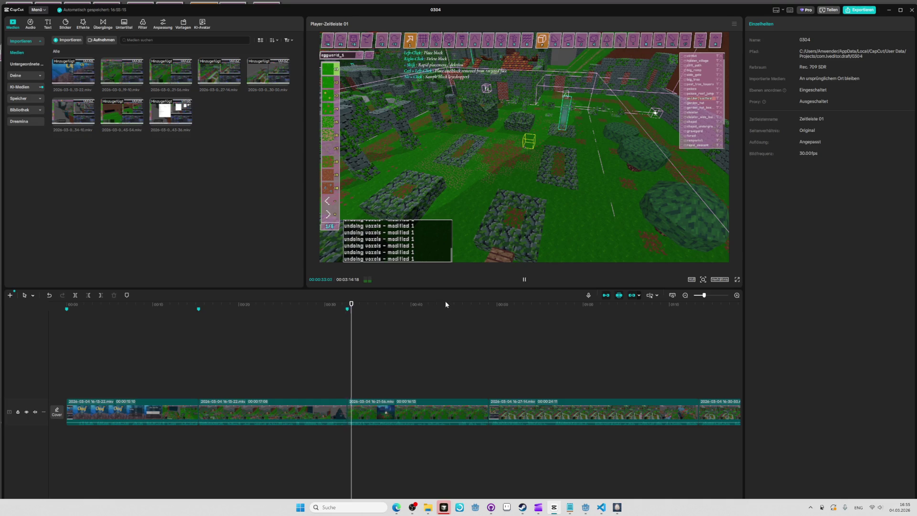
double_click(199, 309)
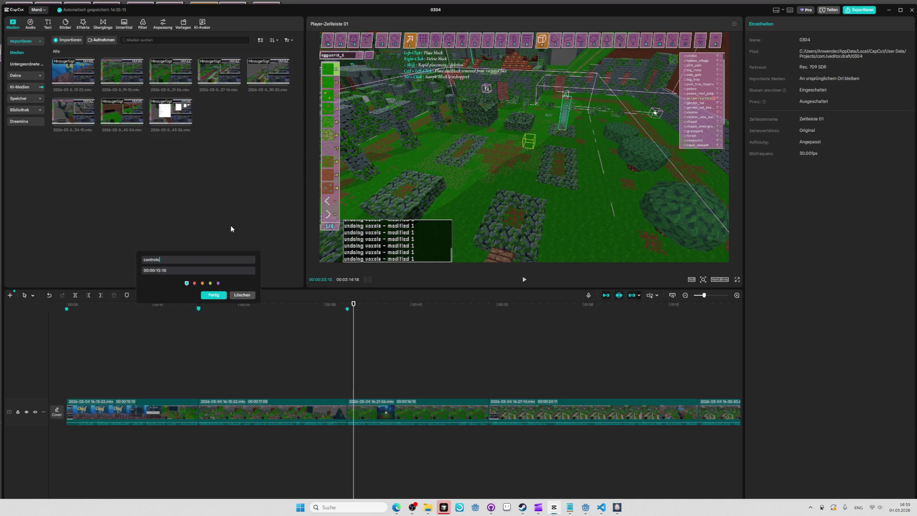
type("movement")
key("Return")
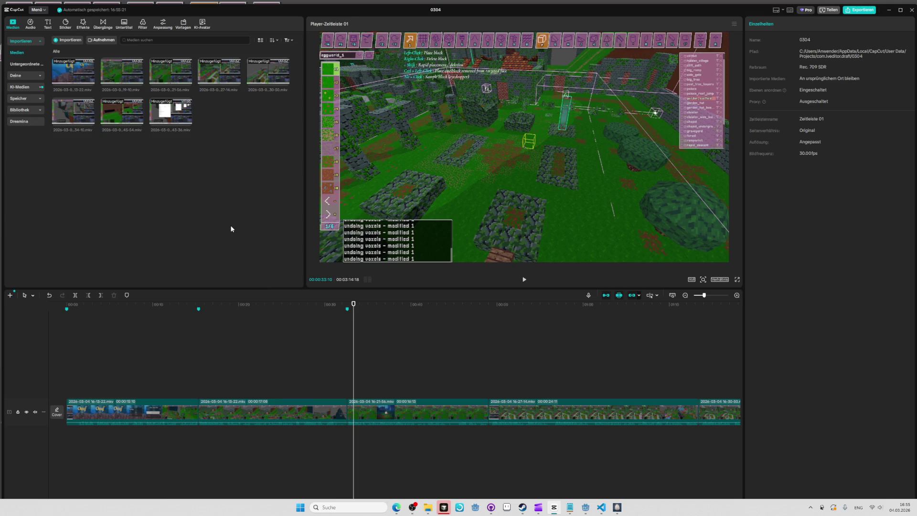
key("space")
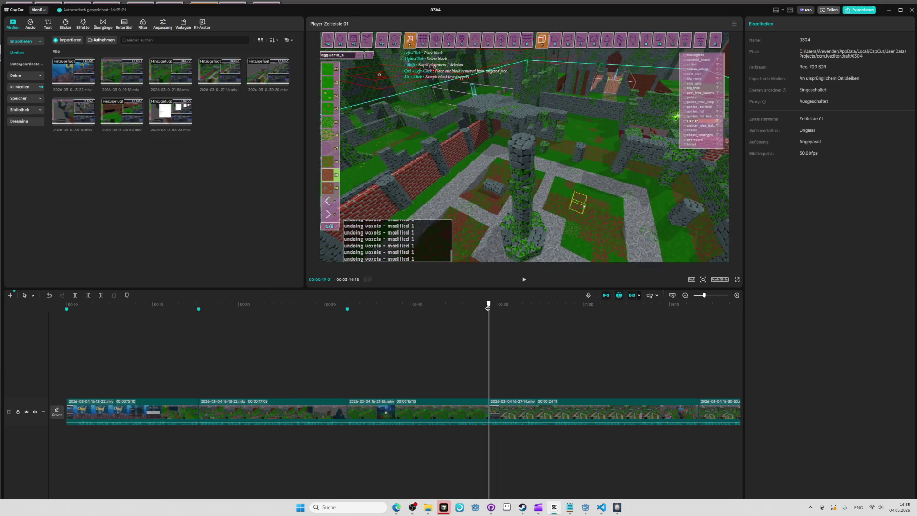
left_click(487, 308)
double_click(487, 309)
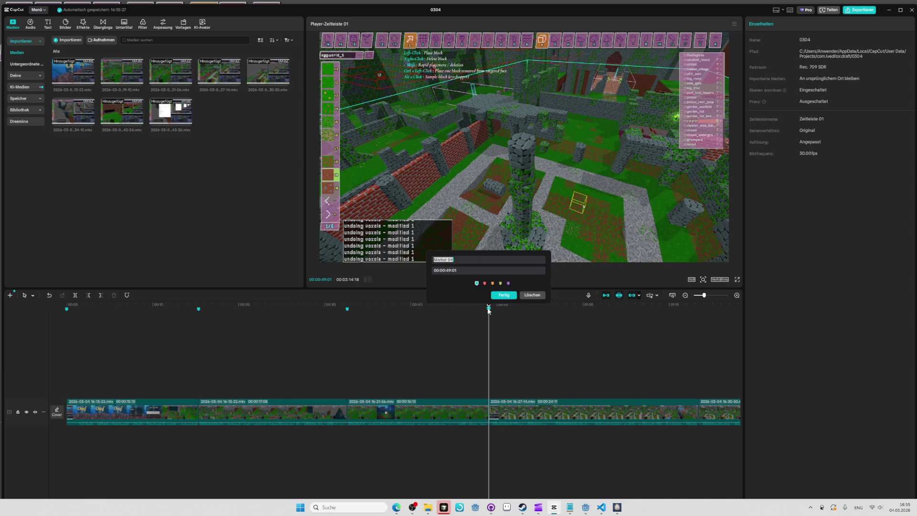
key("Return")
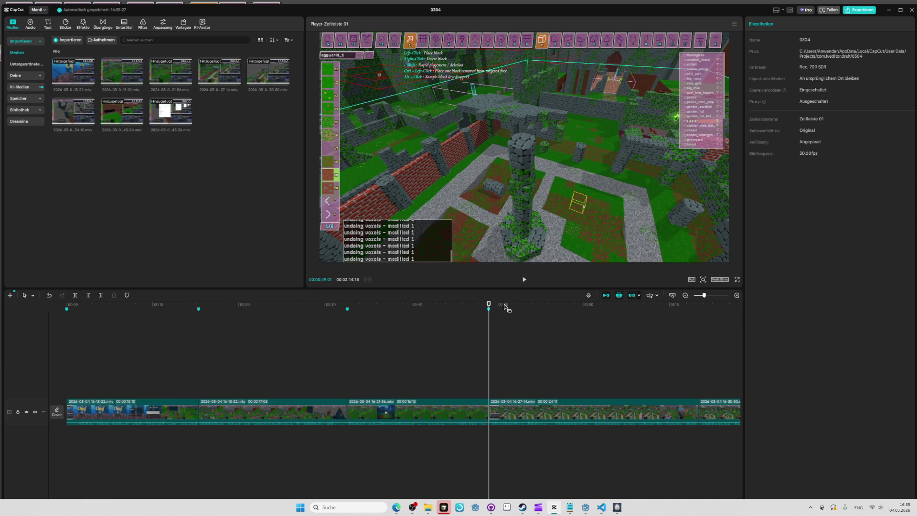
left_click_drag(717, 304, 697, 298)
key("space")
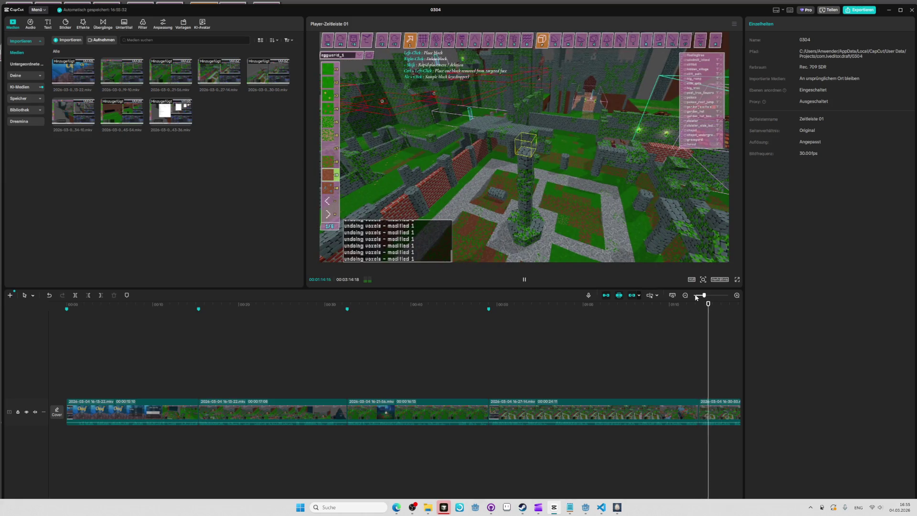
left_click(203, 304)
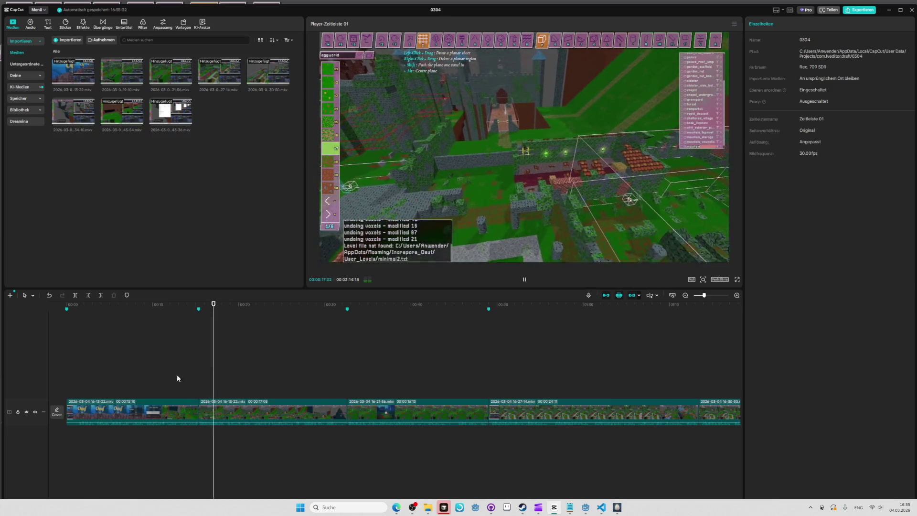
scroll(151, 377, "down", 4, "ctrl")
scroll(151, 377, "up", 1, "ctrl")
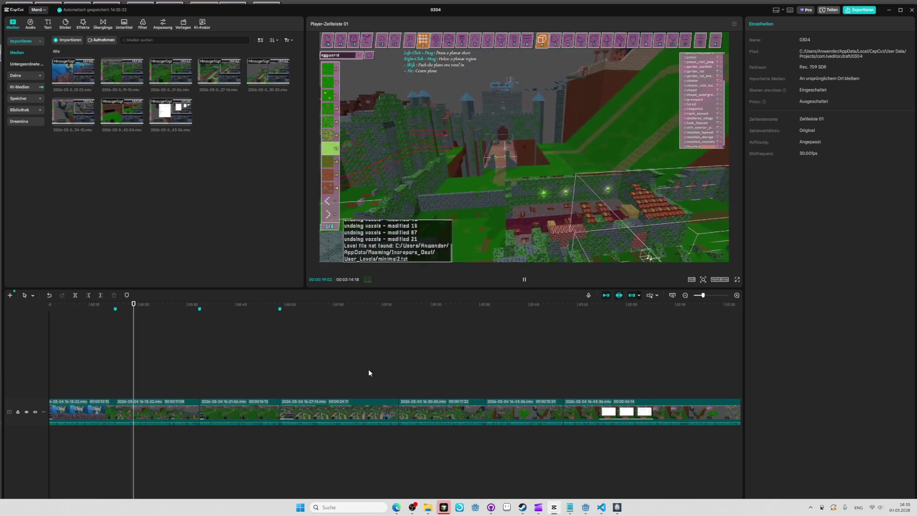
key("space")
left_click(287, 305)
key("space")
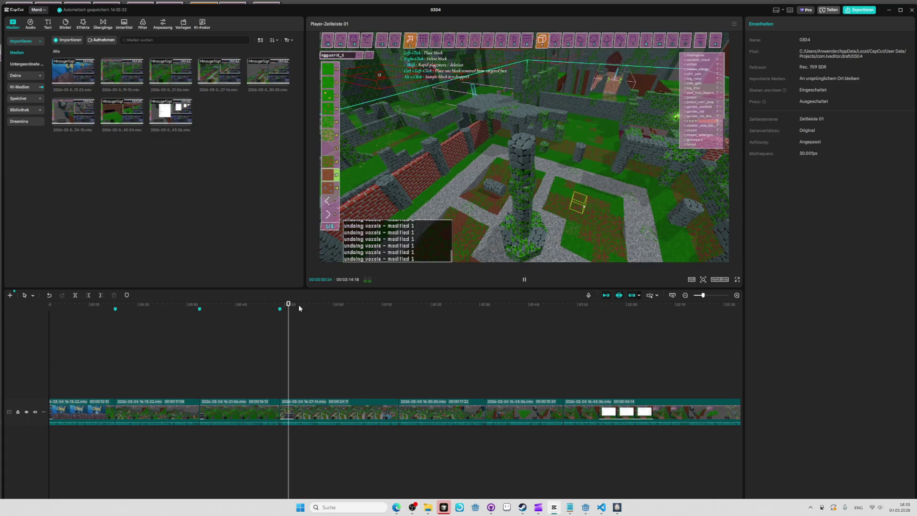
left_click_drag(300, 308, 280, 305)
left_click(400, 311)
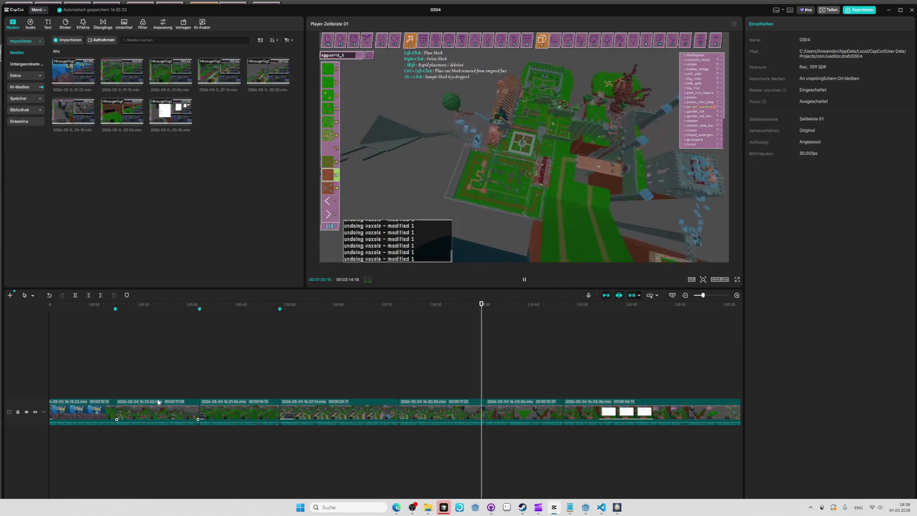
key("space")
left_click(112, 308)
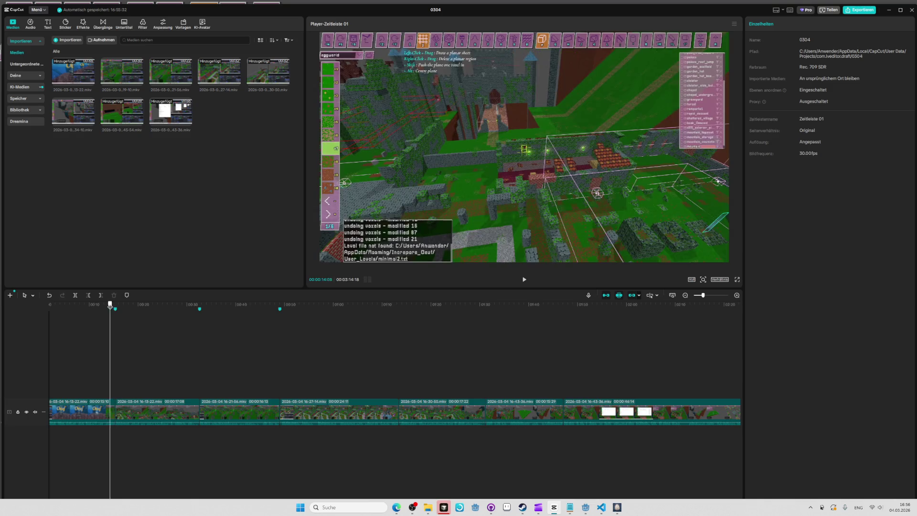
key("space")
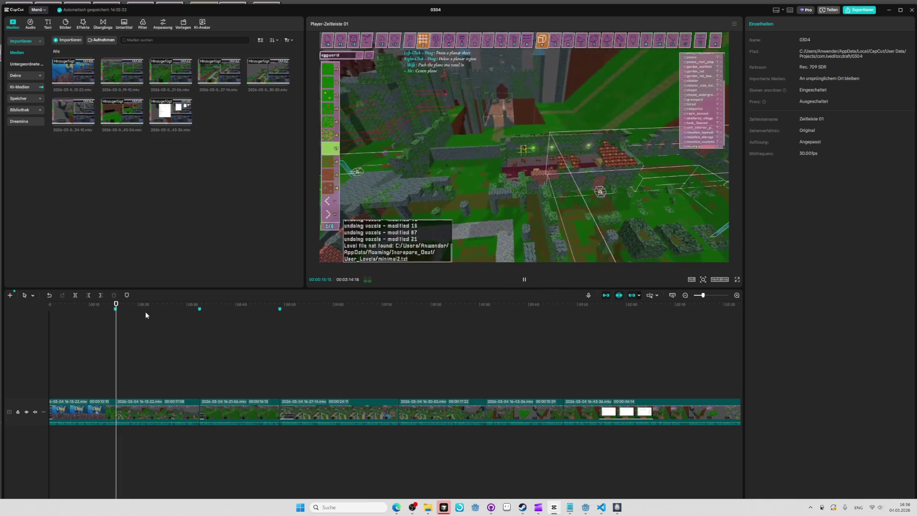
key("space")
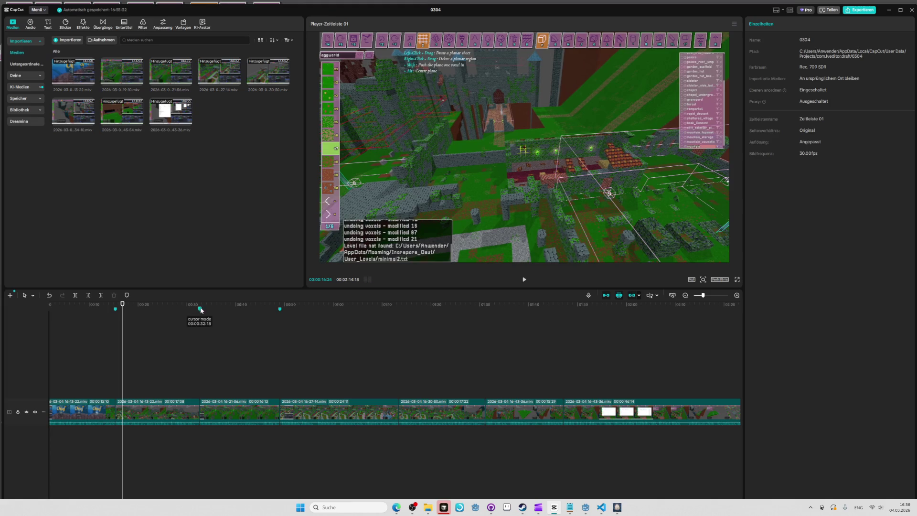
left_click(202, 309)
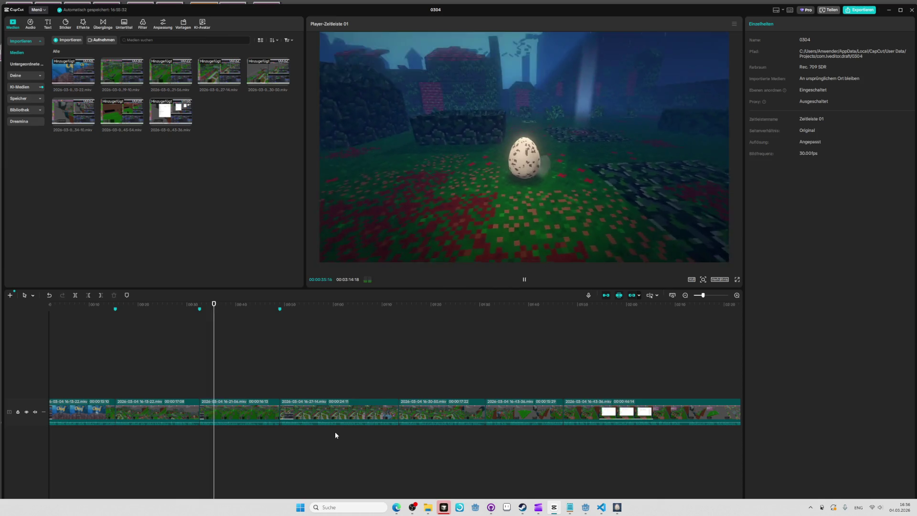
key("space")
- Move the 16-30-50 clip right after the 16-13-22 clip and shift the cursor mode marker to 00:33:24
left_click(414, 402)
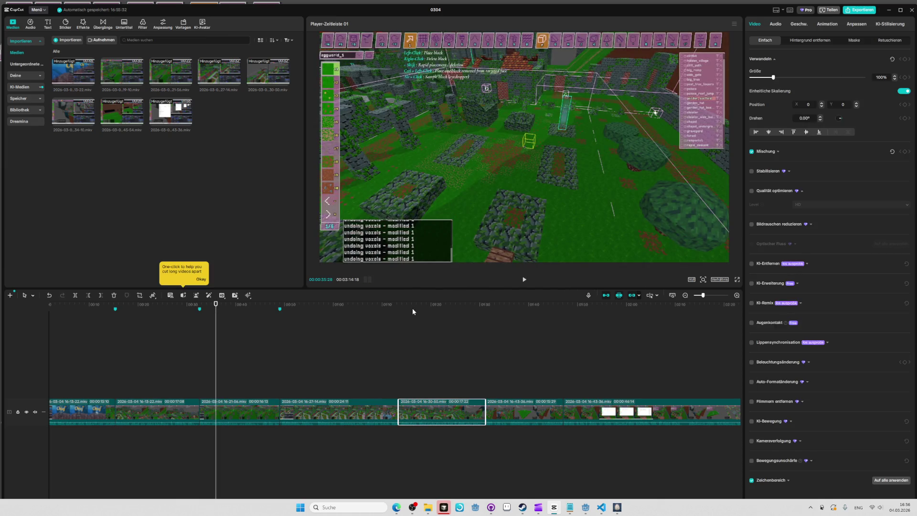
left_click(398, 311)
key("space")
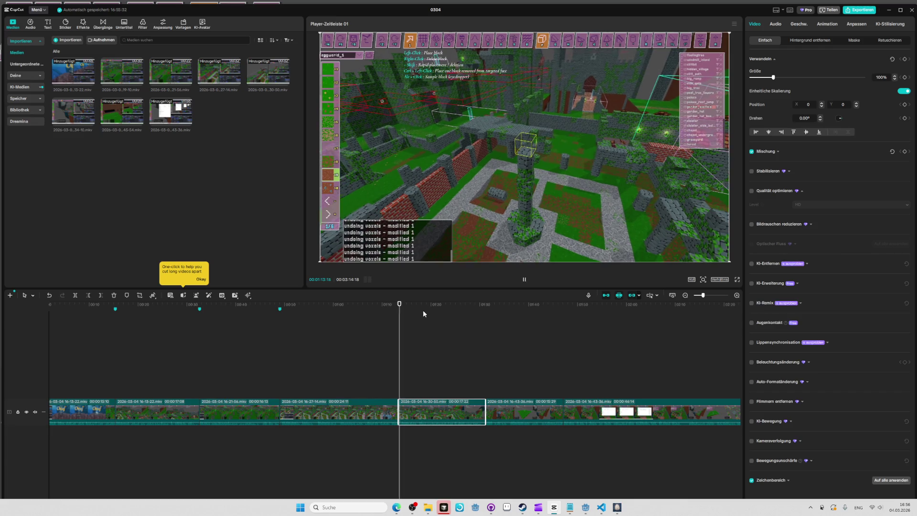
left_click_drag(413, 404, 225, 403)
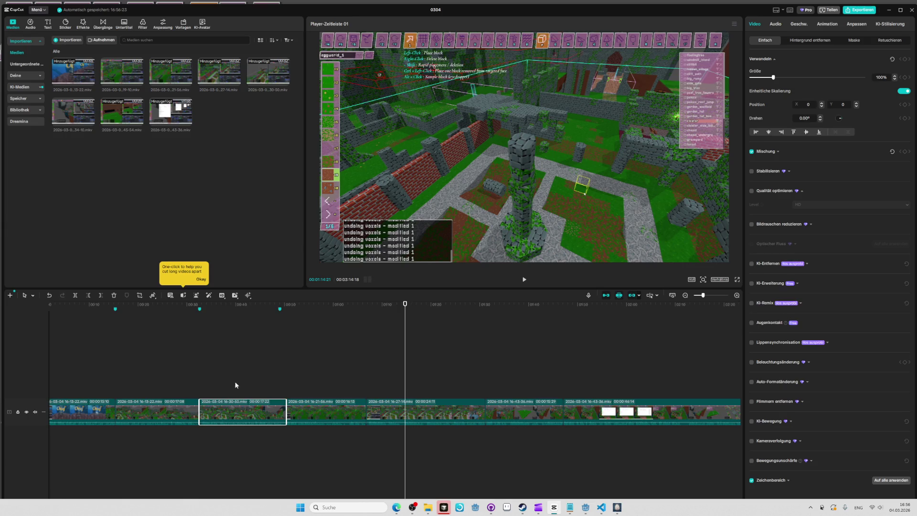
left_click_drag(201, 310, 205, 309)
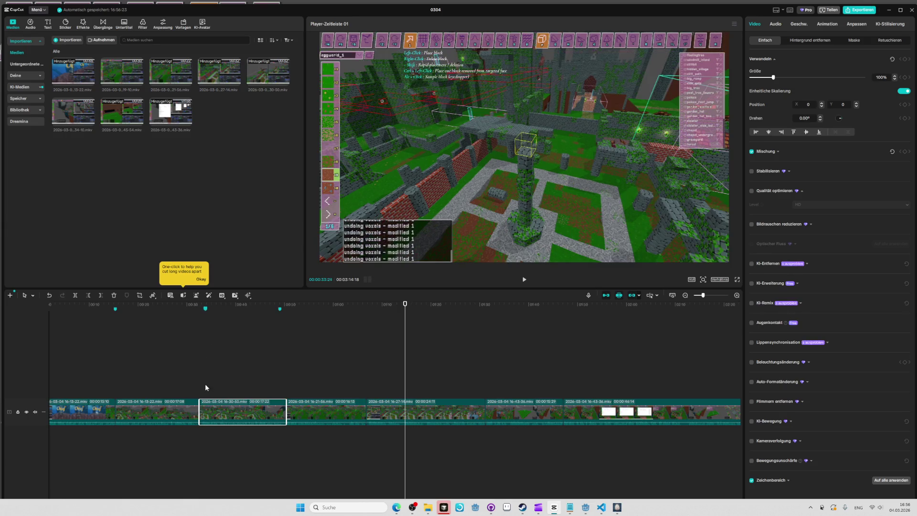
- Delete the 17-second 16-13-22 clip and replay the timeline from about 00:13
left_click(164, 384)
left_click(143, 412)
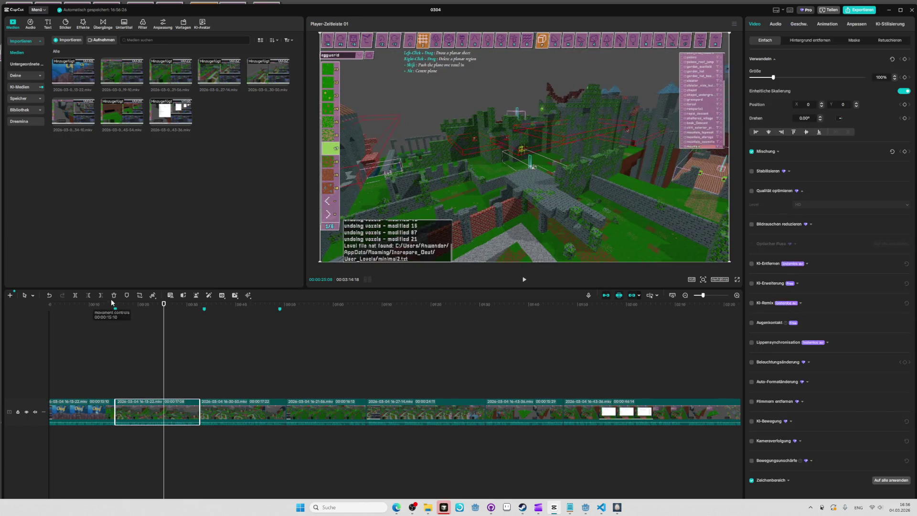
left_click(113, 295)
left_click(100, 308)
key("space")
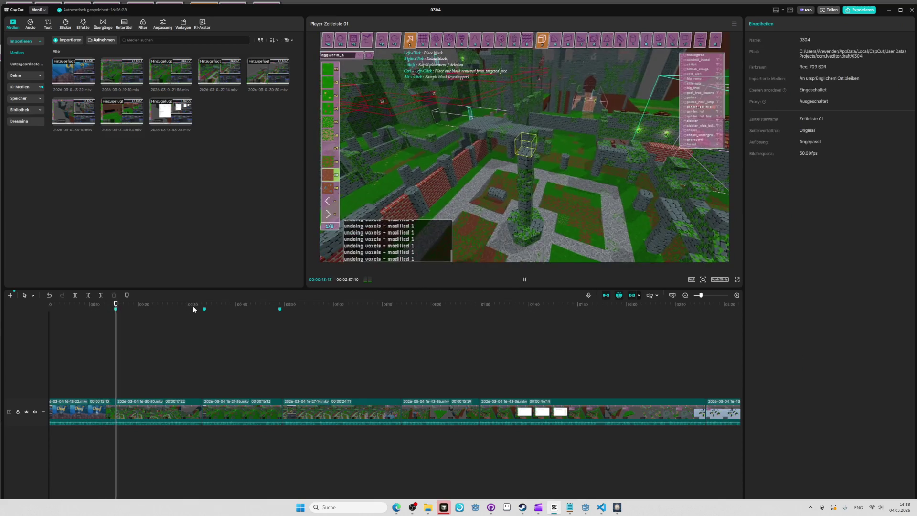
- Delete the three markers (the first one, 00:33 and 00:49) with Marker löschen, then jump to about 01:12
right_click(115, 310)
left_click(130, 318)
right_click(204, 308)
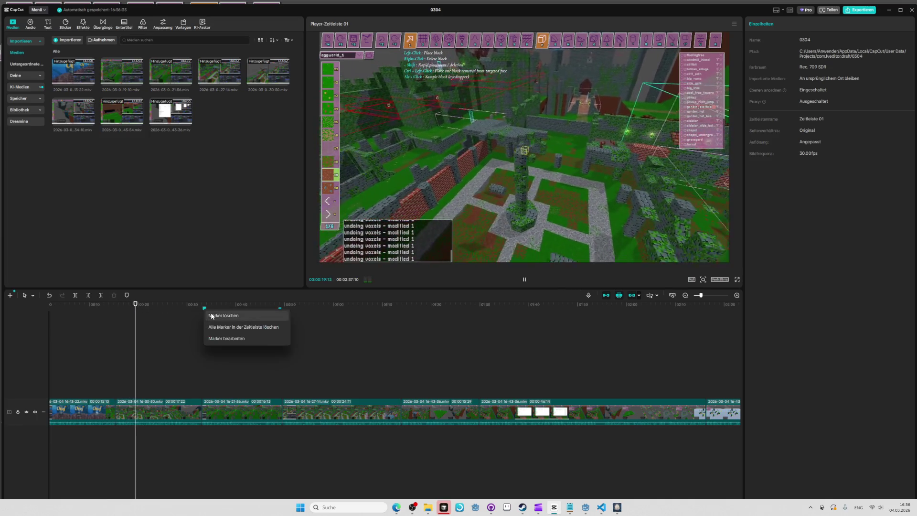
left_click(212, 318)
right_click(280, 309)
left_click(289, 318)
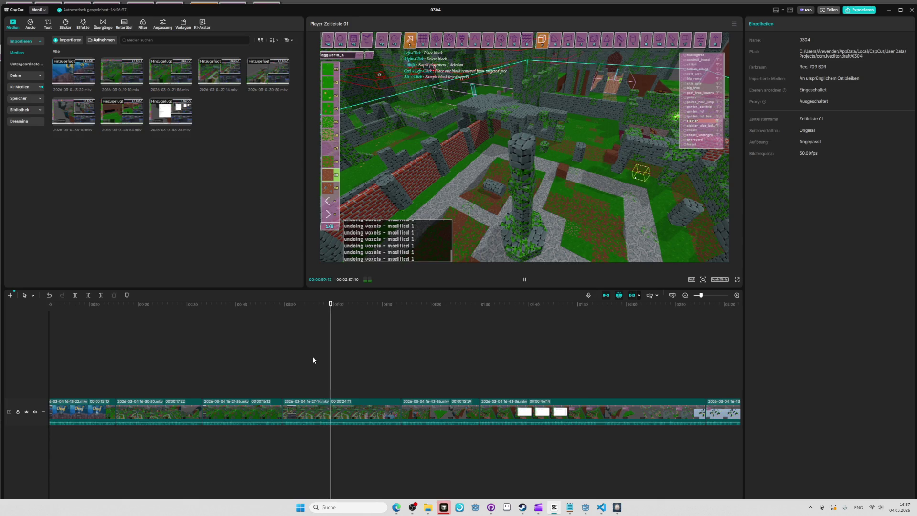
left_click(395, 305)
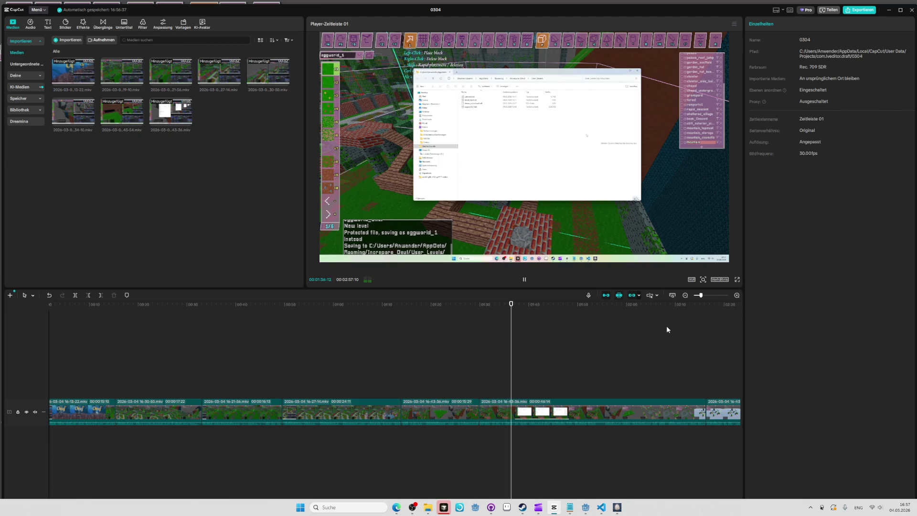
left_click(691, 306)
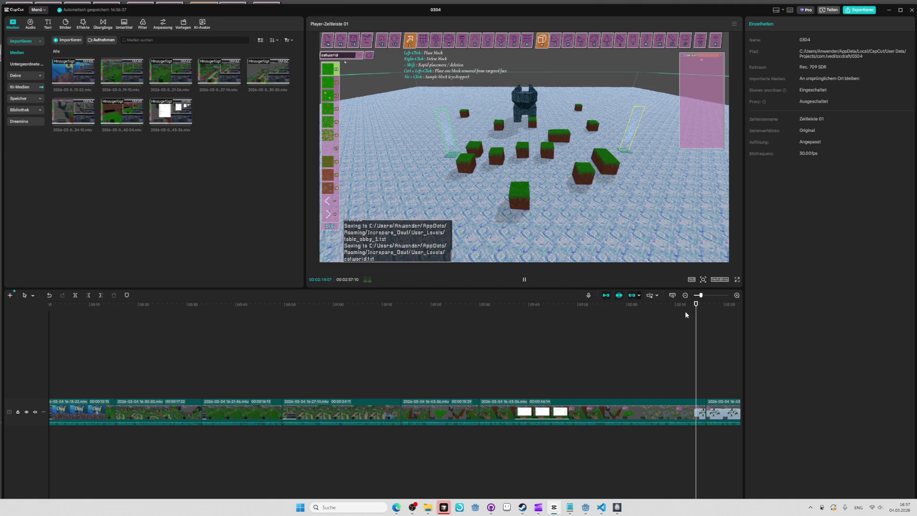
key("space")
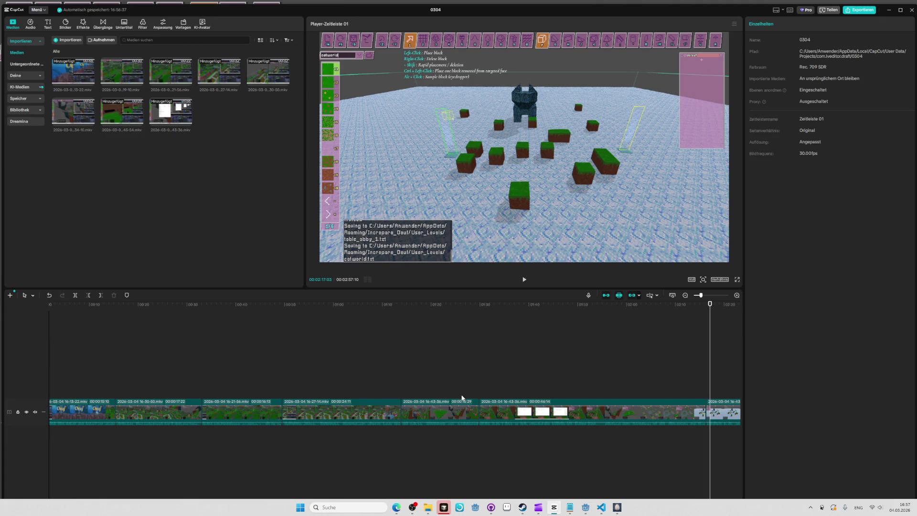
left_click(463, 408)
left_click(494, 413)
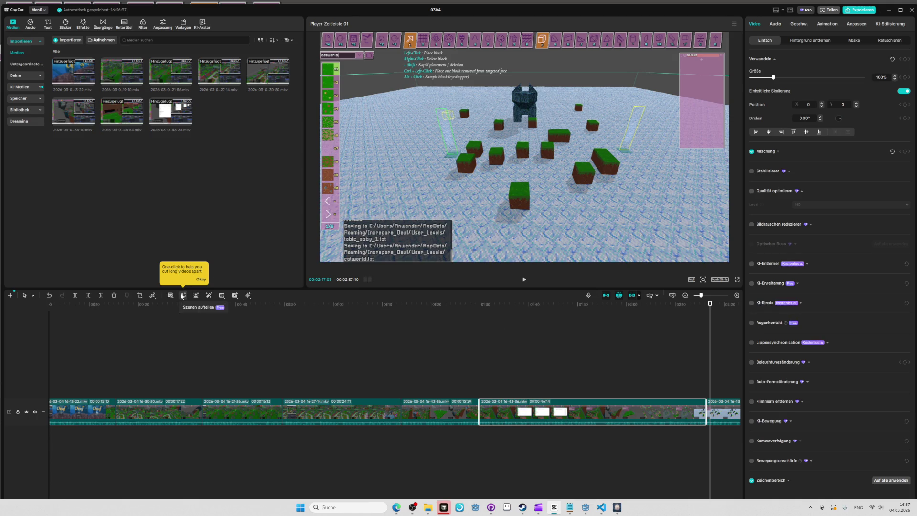
mouse_move(632, 307)
left_mouse_down()
mouse_move(695, 306)
mouse_move(507, 312)
left_mouse_up()
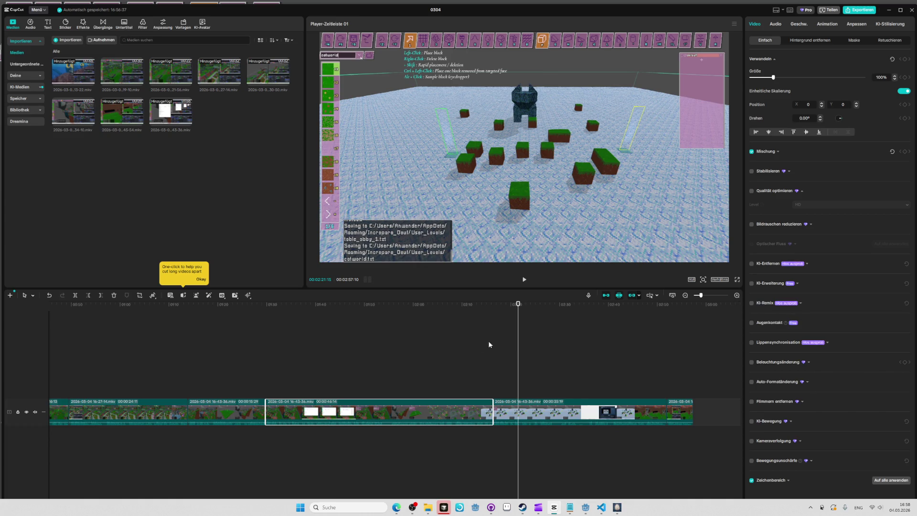
scroll(497, 344, "down", 3)
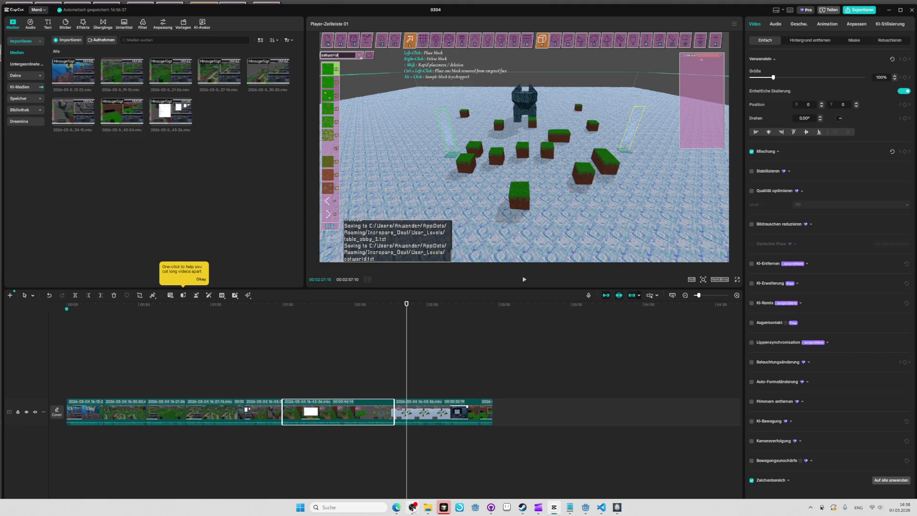
left_click(413, 509)
- Open YouTube Studio in a new tab and go to the channel's uploaded videos
key("ctrl+t")
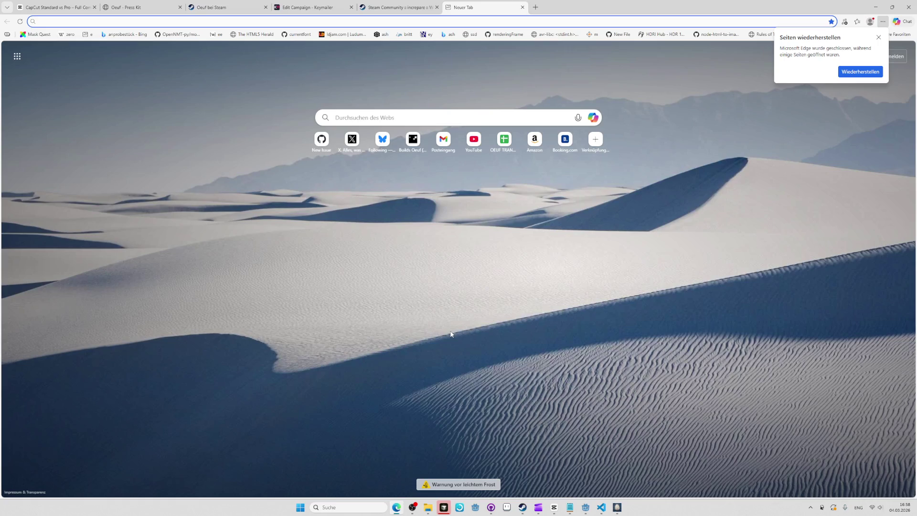
type("studio.youtube.com")
key("Return")
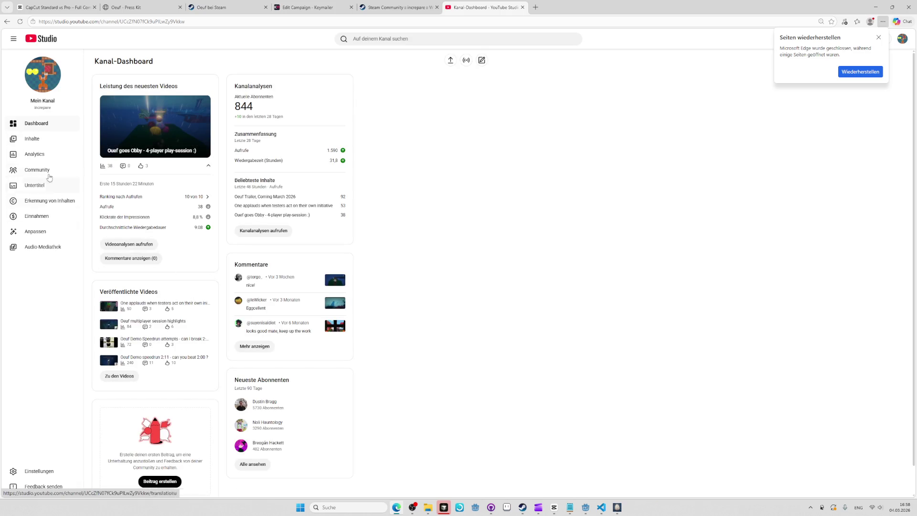
left_click(52, 140)
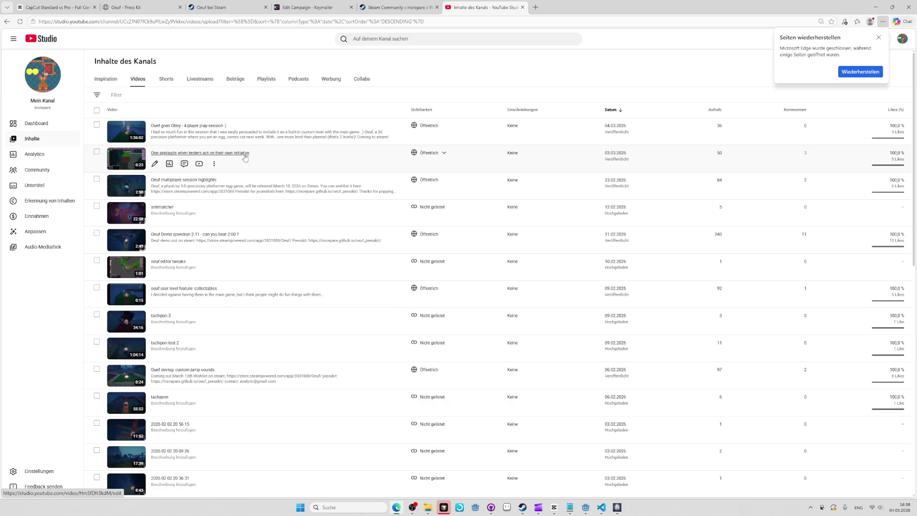
scroll(300, 227, "down", 1)
scroll(347, 172, "up", 1)
- Search the uploads page for 'edit' and open the Oeuf Map Eggitor Tutorial's details page
key("ctrl+f")
type("editor")
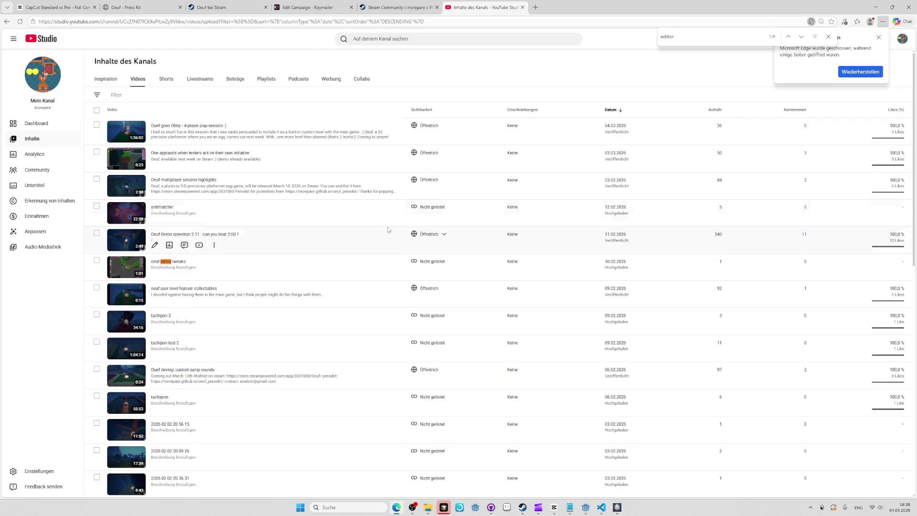
key("Return")
key("Return")
key("Return")
key("Return")
key("Return")
key("Return")
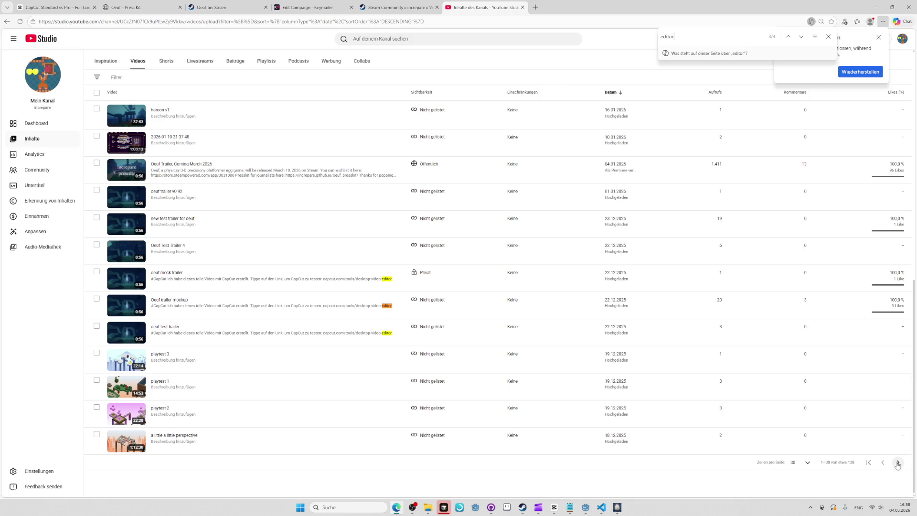
left_click(897, 465)
key("BackSpace")
key("BackSpace")
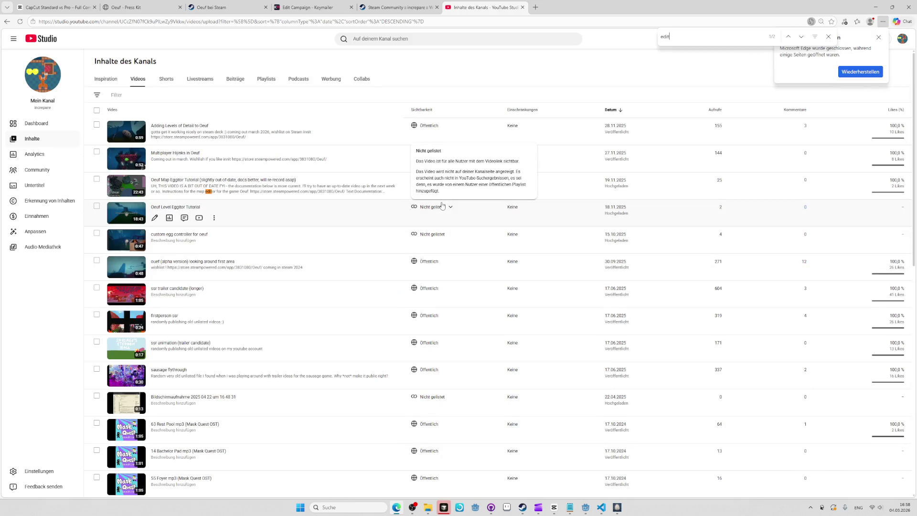
left_click(288, 182)
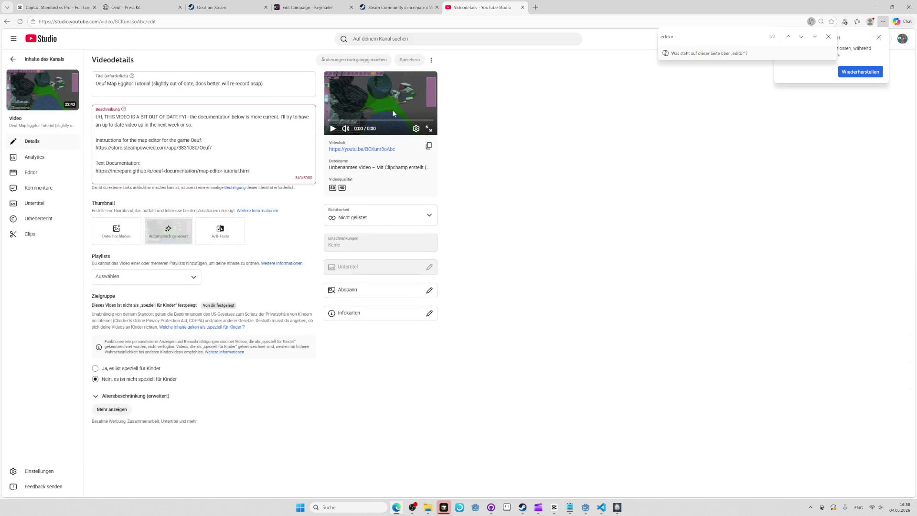
- Open the video's public watch page and scrub back to about 1:30
left_click(369, 150)
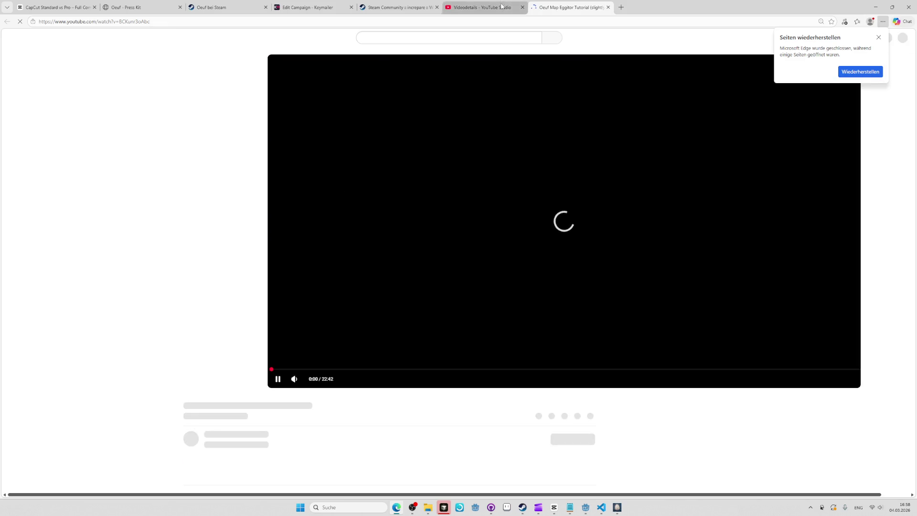
left_click(500, 6)
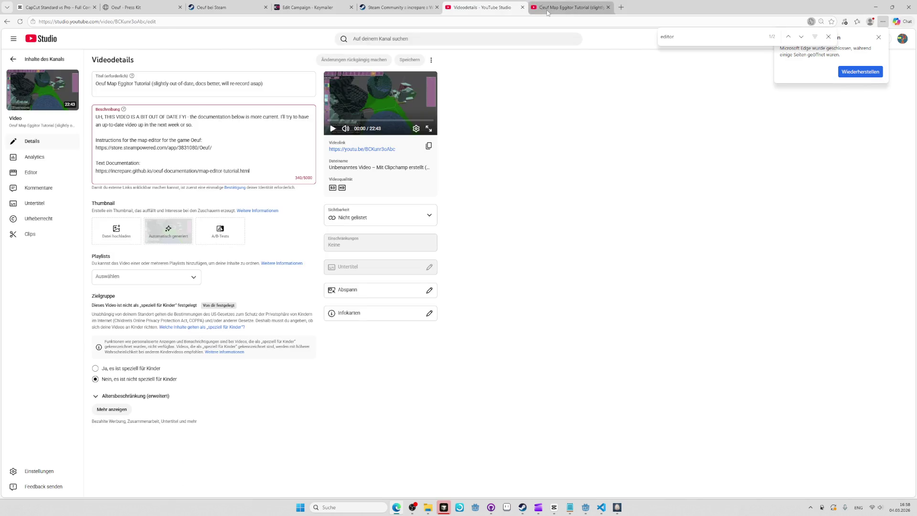
left_click(548, 9)
left_click_drag(185, 365, 193, 365)
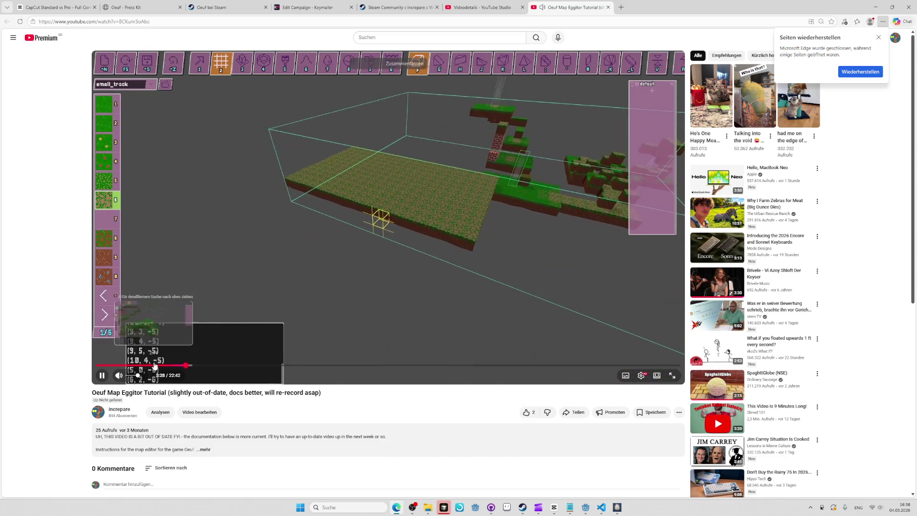
left_click(154, 365)
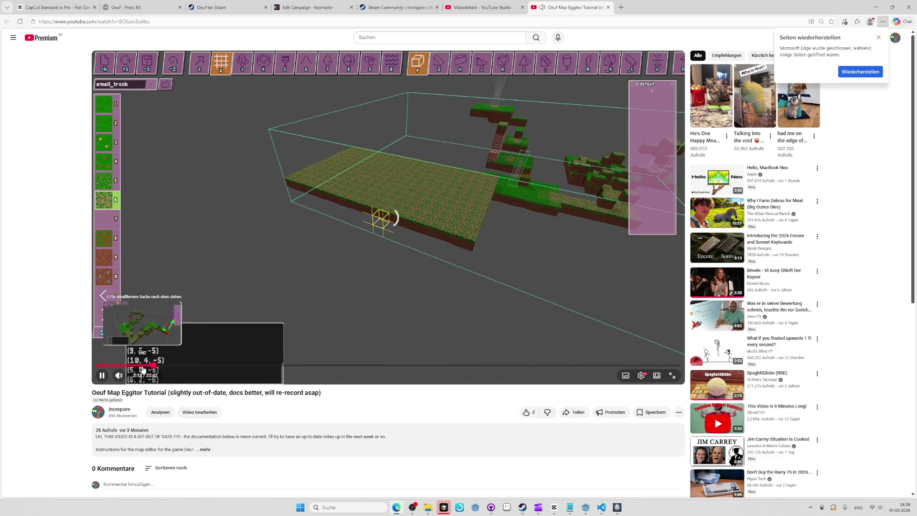
left_click_drag(136, 366, 133, 369)
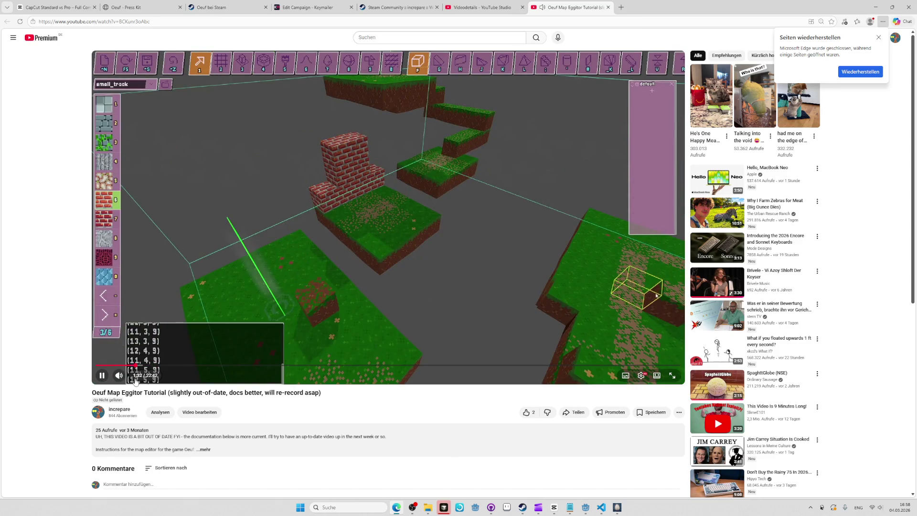
- Seek the video to the Oeuf title screen at 0:10, play it, then bring up OBS
left_click_drag(125, 367, 116, 367)
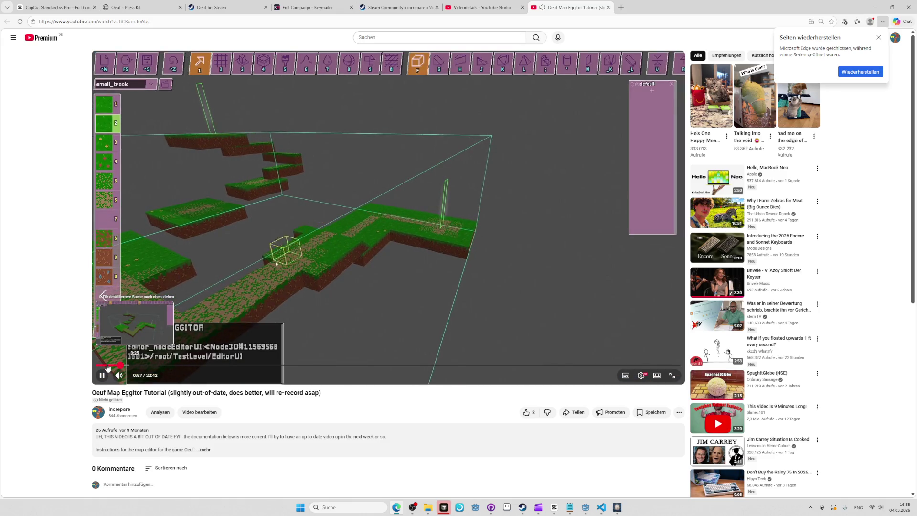
left_click(107, 367)
left_click_drag(107, 366, 106, 366)
right_click(106, 366)
left_click(99, 365)
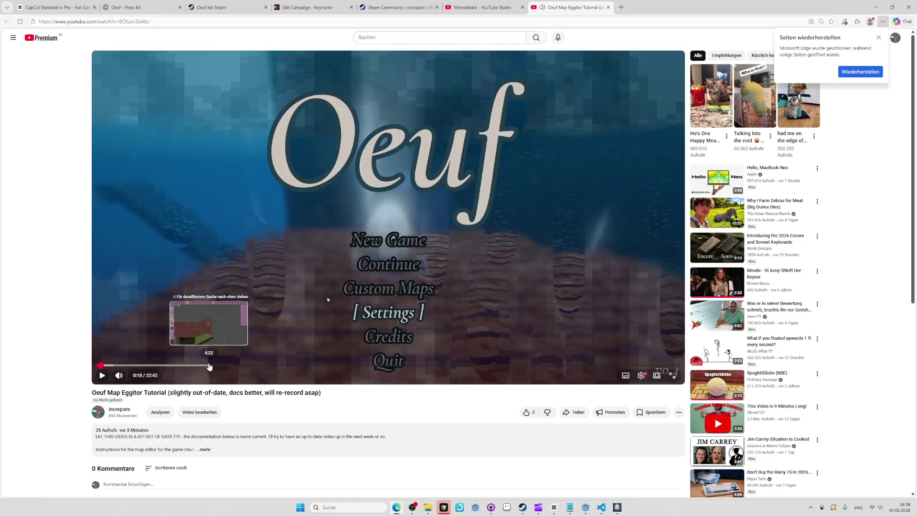
left_click(230, 335)
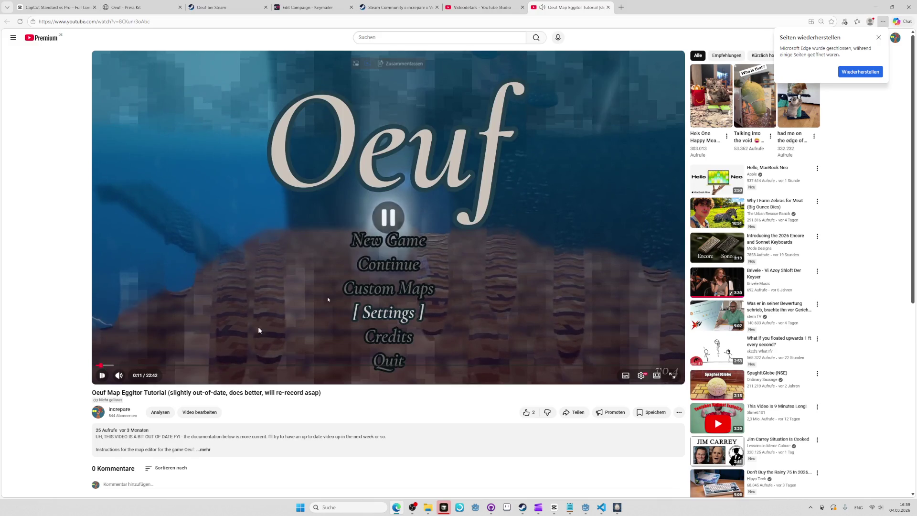
key("alt+Tab")
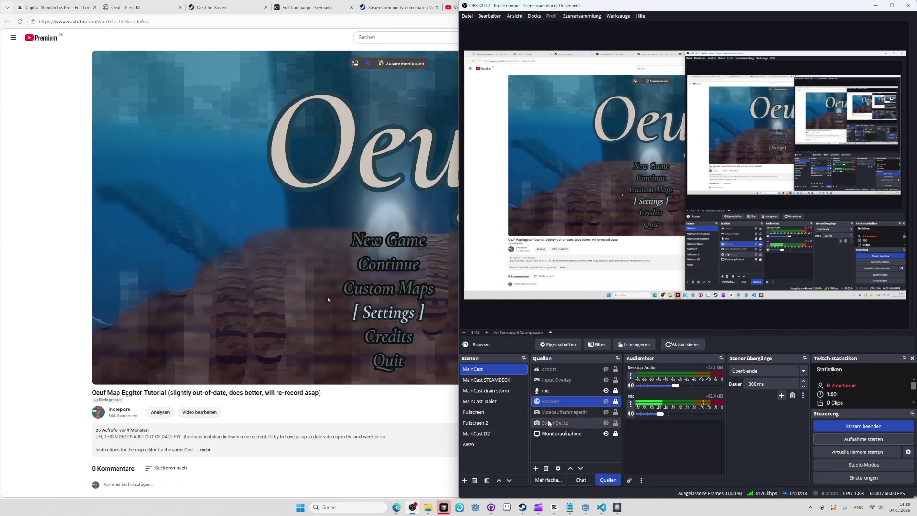
- Show and hide the webcam feed, then switch the stream to the AWAY scene
left_click(606, 411)
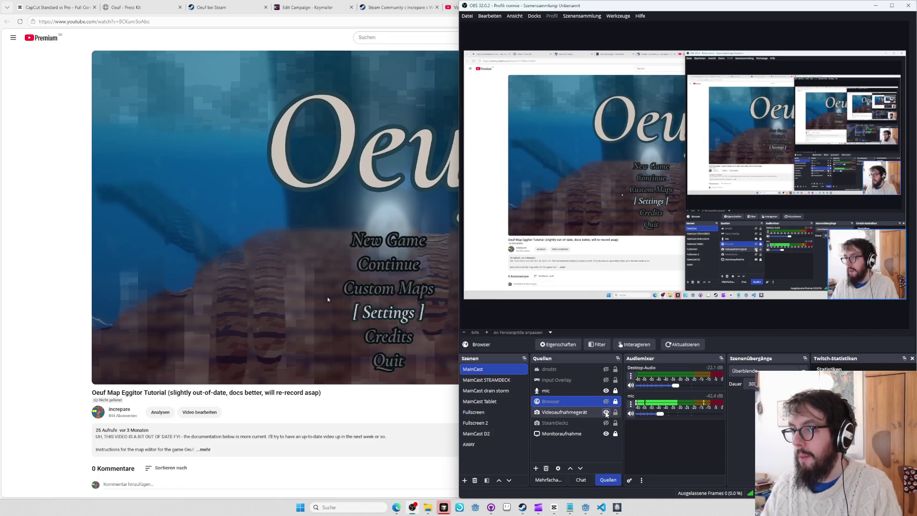
left_click(606, 412)
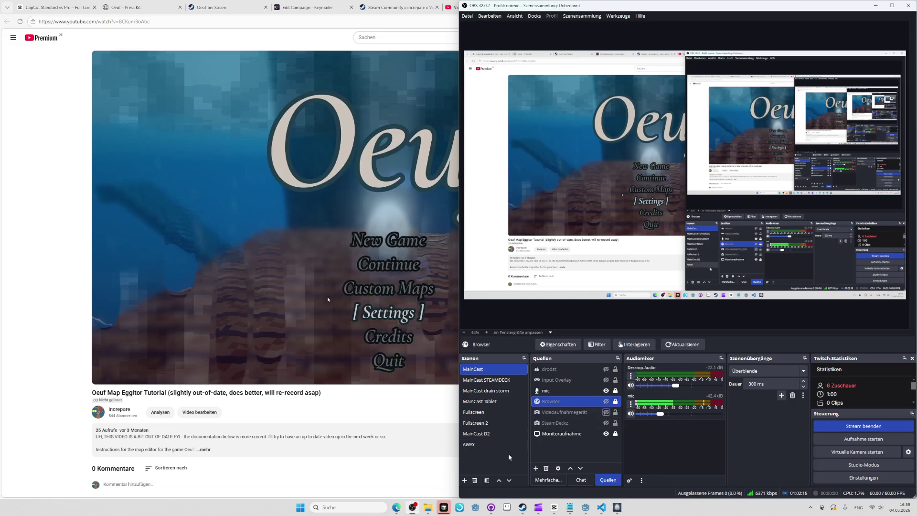
left_click(490, 443)
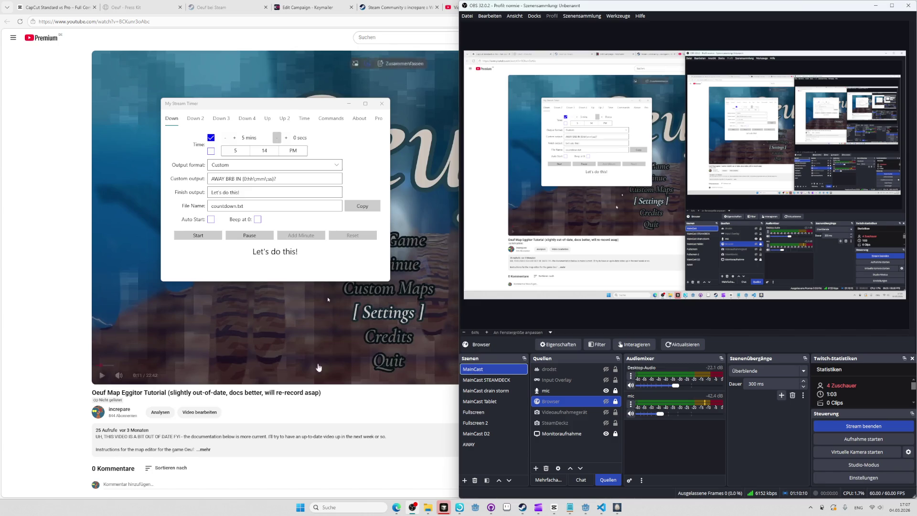
- Expand the video's description and inspect its documentation link
left_click(201, 444)
scroll(190, 391, "down", 2)
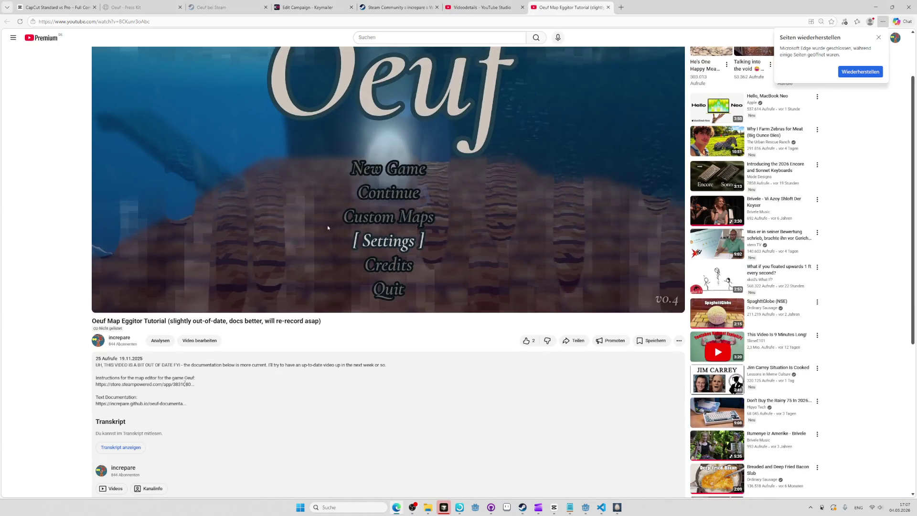
triple_click(190, 385)
triple_click(148, 404)
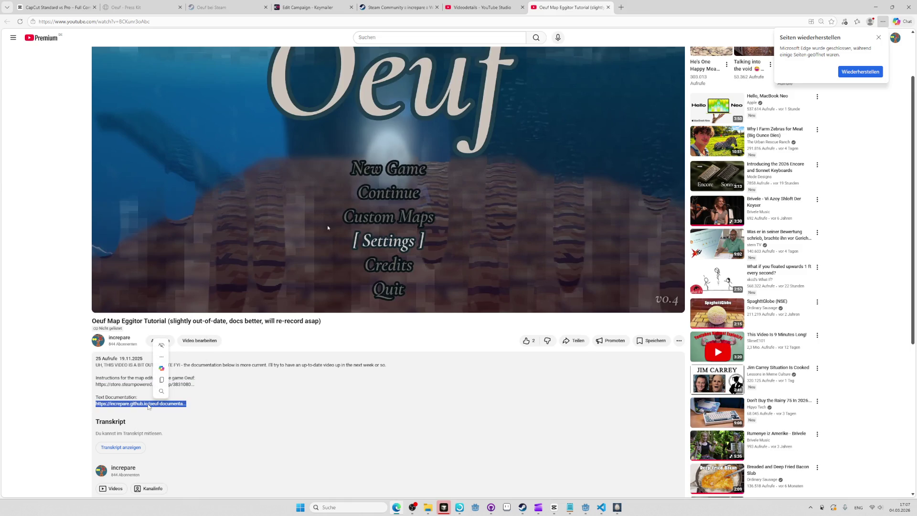
left_click(626, 380)
left_click(679, 342)
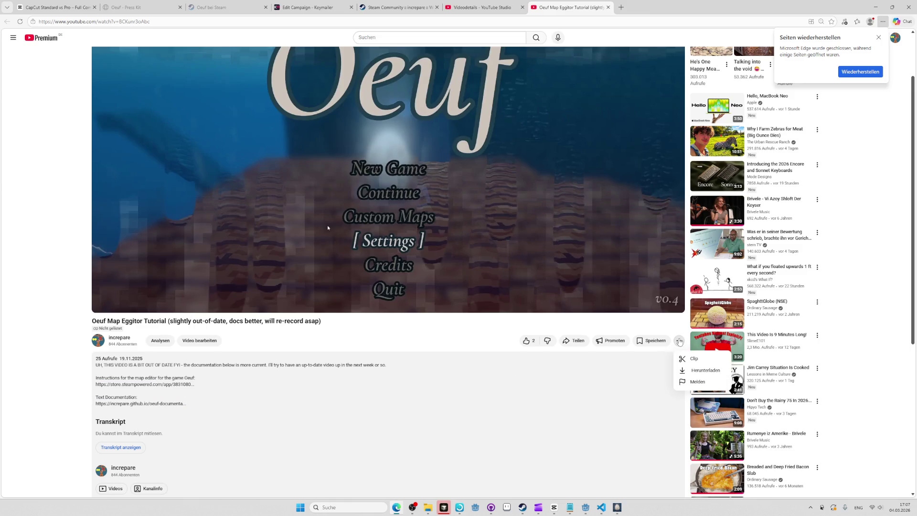
left_click(131, 384)
- From the video's edit page, follow the Bestätigung link to the channel's feature-availability settings
scroll(206, 413, "down", 1)
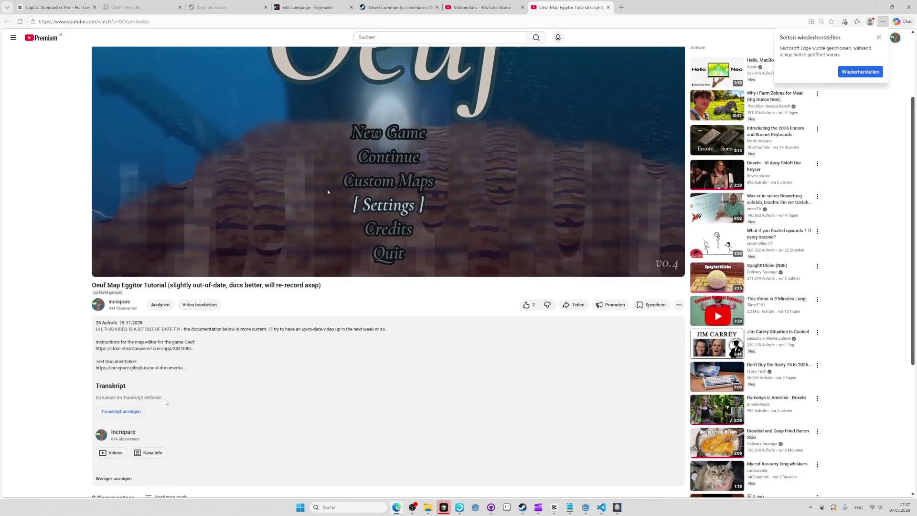
left_click(199, 305)
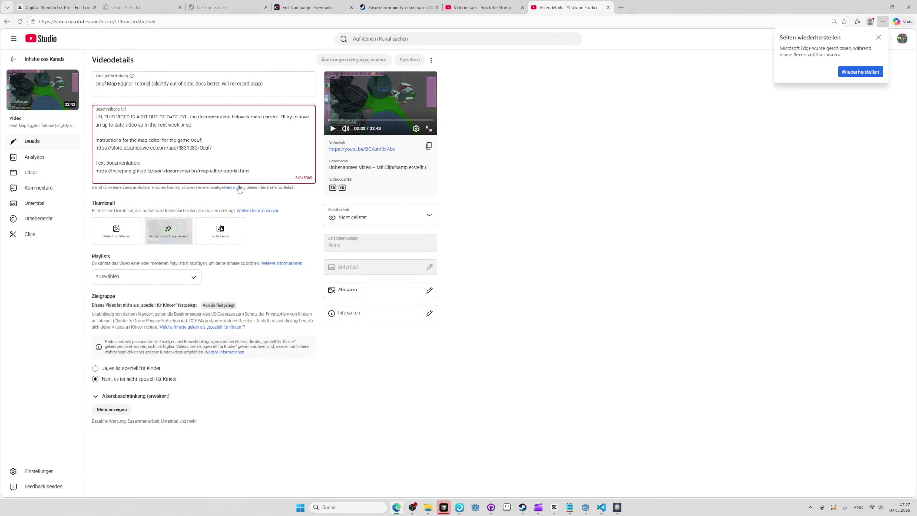
left_click(243, 188)
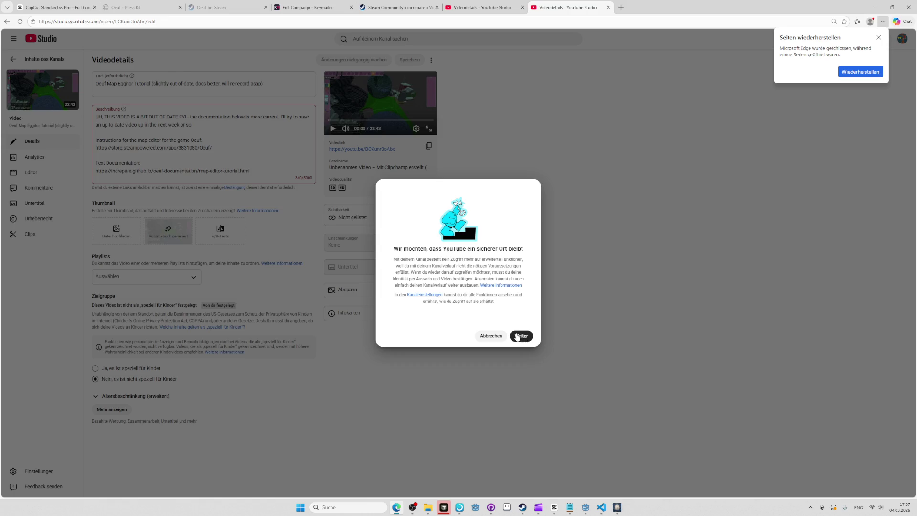
left_click(423, 295)
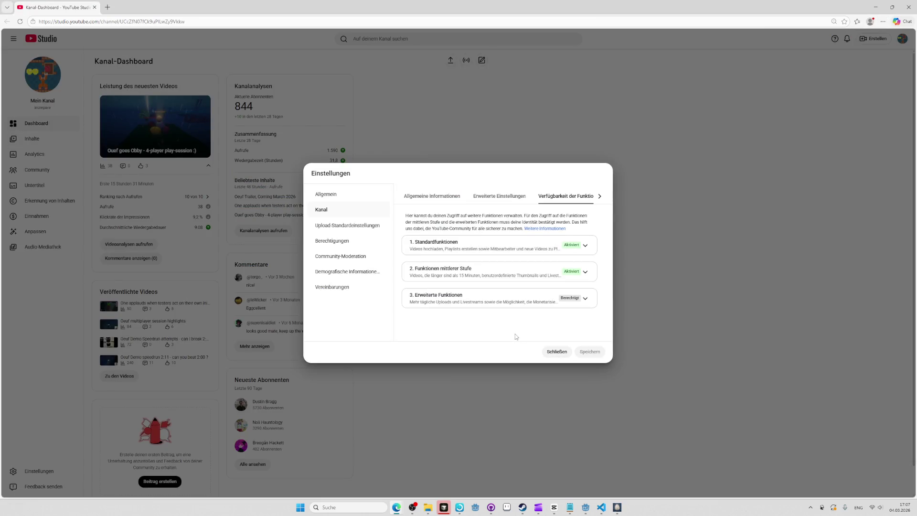
- Expand '3. Erweiterte Funktionen' and start unlocking the advanced features
left_click(585, 299)
scroll(548, 315, "down", 2)
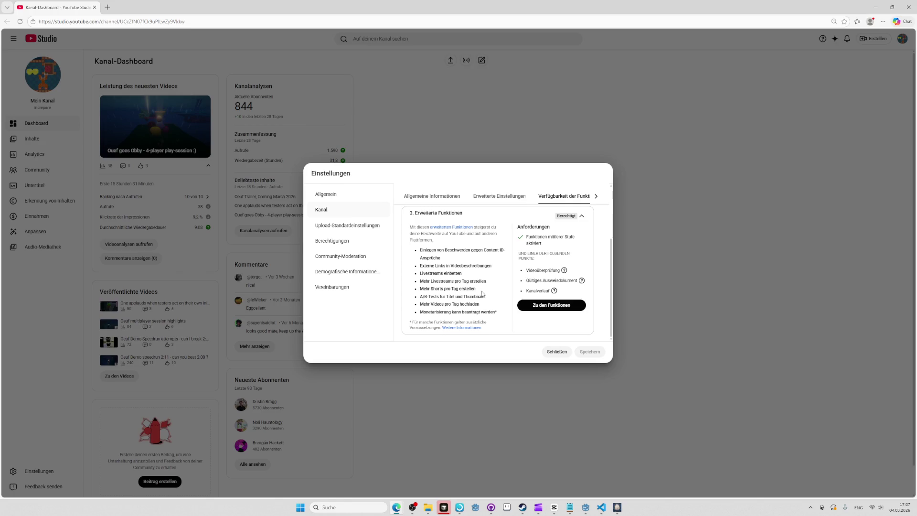
left_click(549, 306)
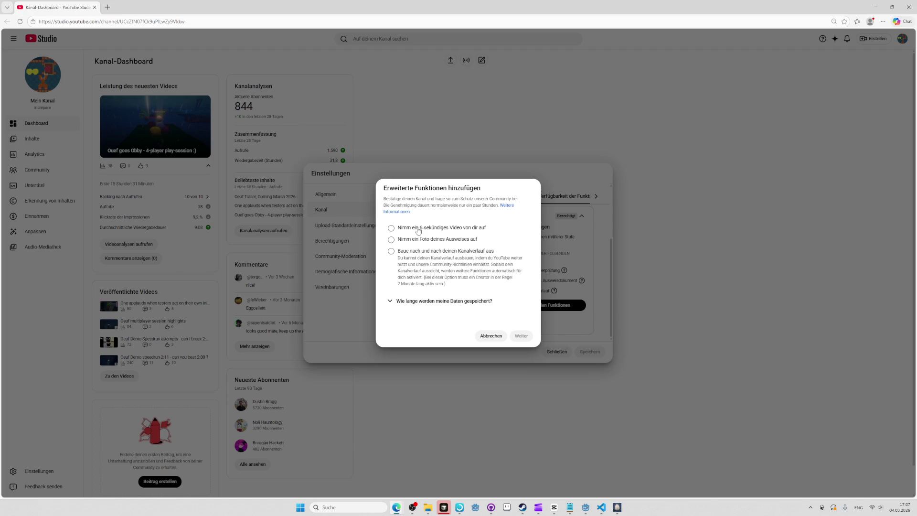
key("alt+Tab")
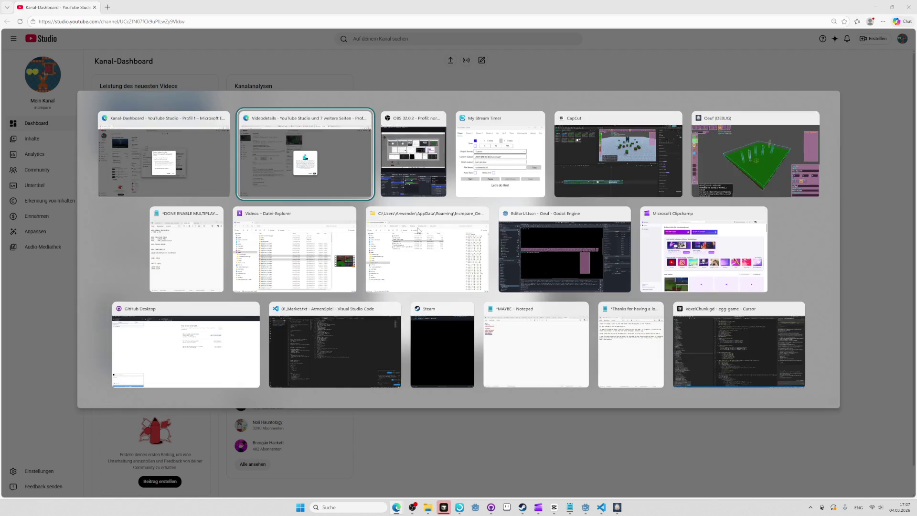
key("Escape")
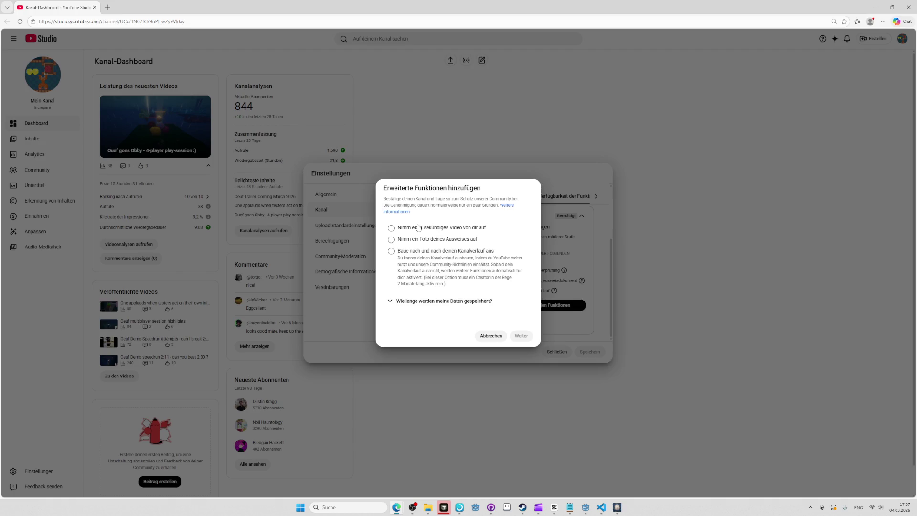
- Choose verification by a 6-second video and continue to the next step
left_click(400, 304)
scroll(400, 303, "down", 2)
scroll(415, 272, "up", 2)
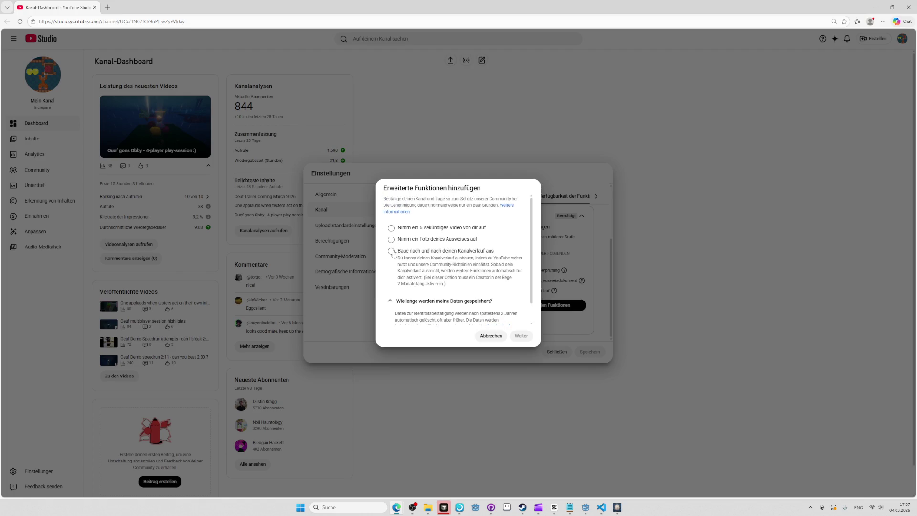
left_click(391, 228)
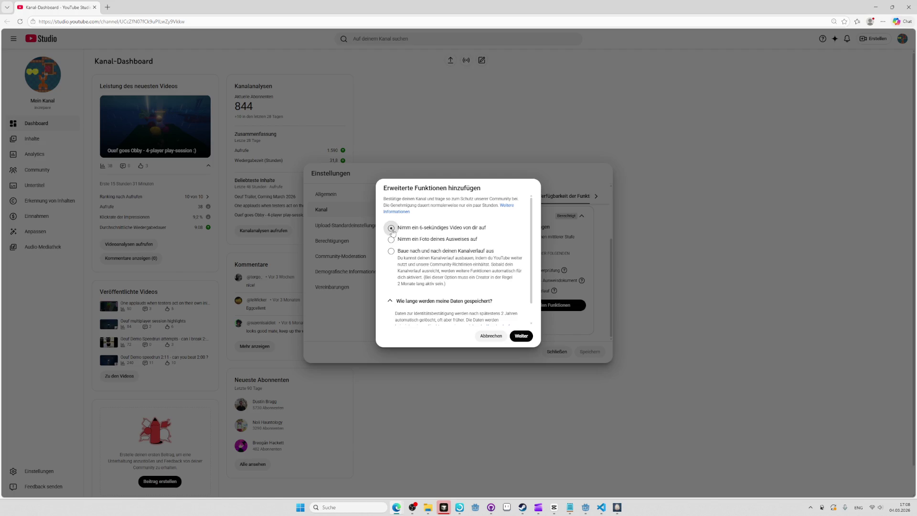
left_click(519, 336)
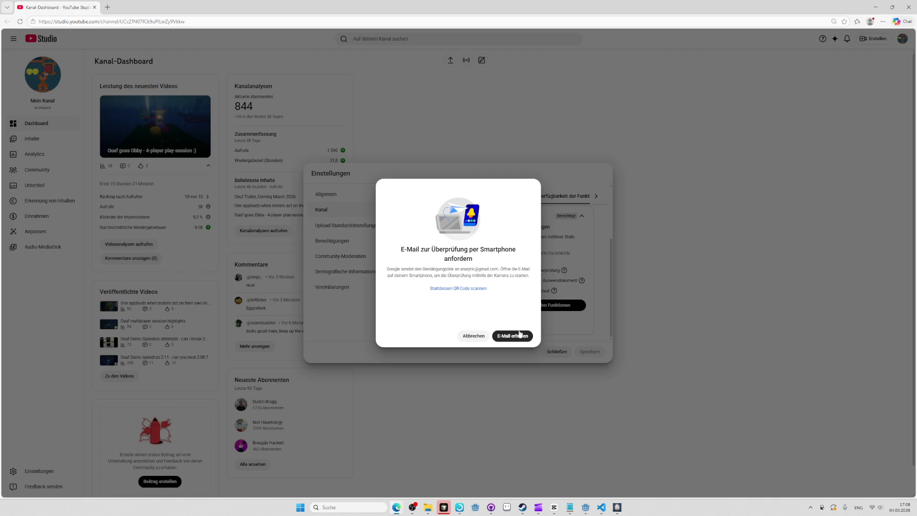
- Send the verification e-mail to the phone and close the confirmation with Fertig
left_click(522, 336)
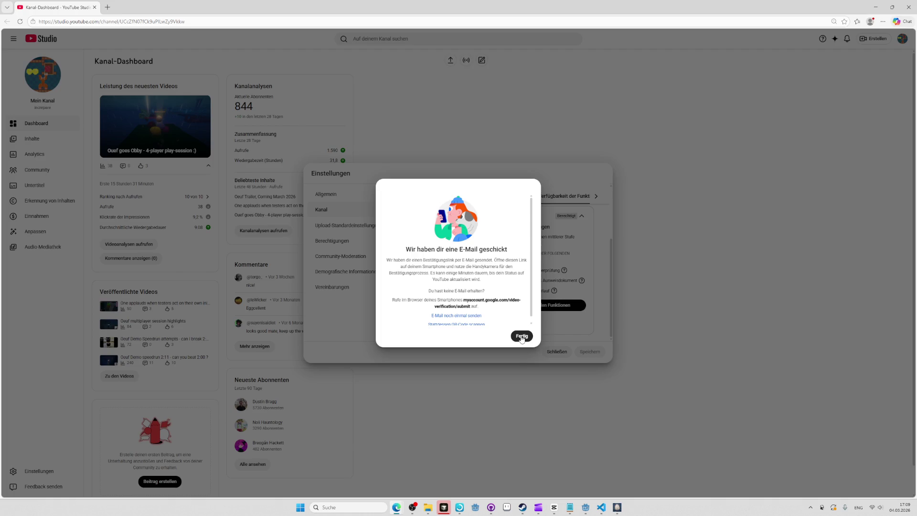
left_click(521, 337)
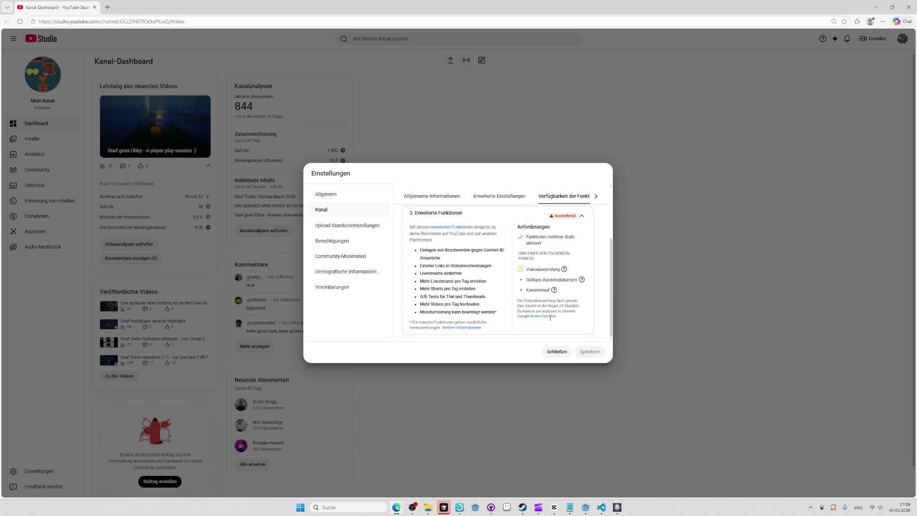
scroll(548, 301, "up", 2)
scroll(548, 301, "down", 2)
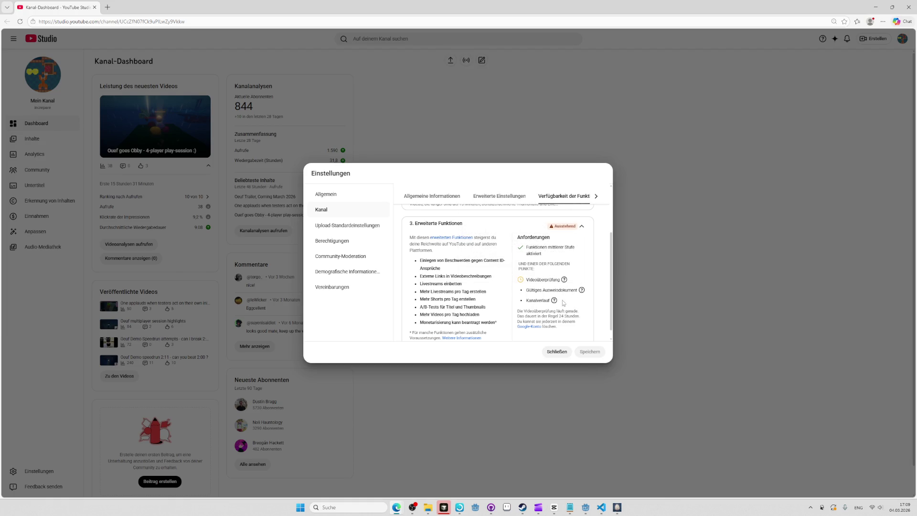
mouse_move(554, 303)
scroll(485, 286, "down", 1)
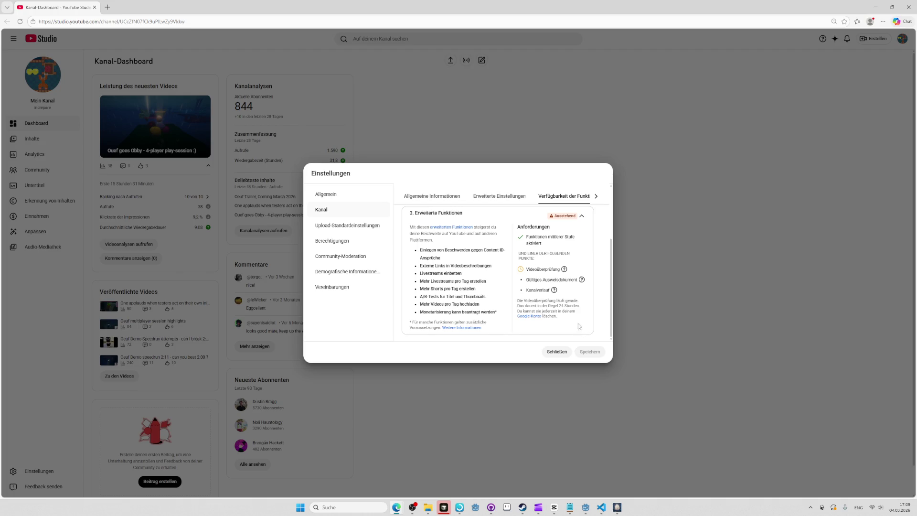
key("ctrl+t")
- Search Google for 'youtube deletes video confirmation restricts account'
type("google")
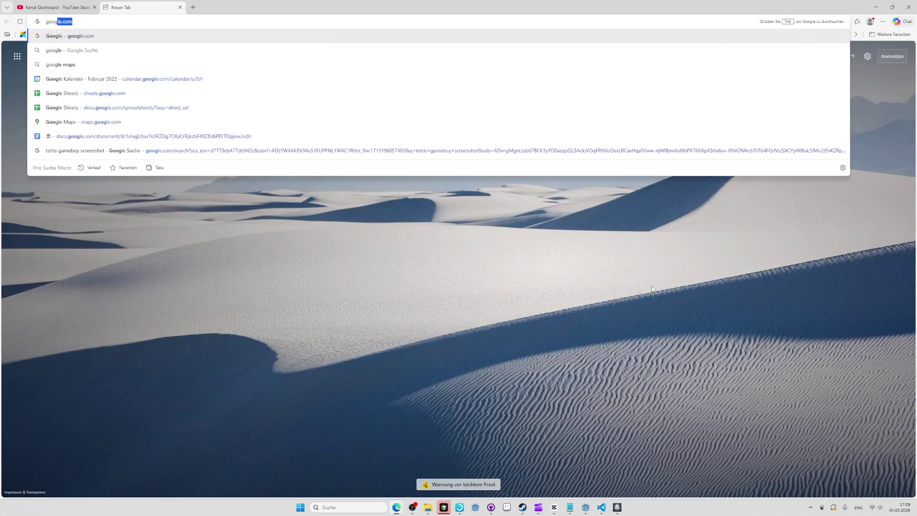
key("BackSpace")
key("BackSpace")
key("BackSpace")
type("youtube del")
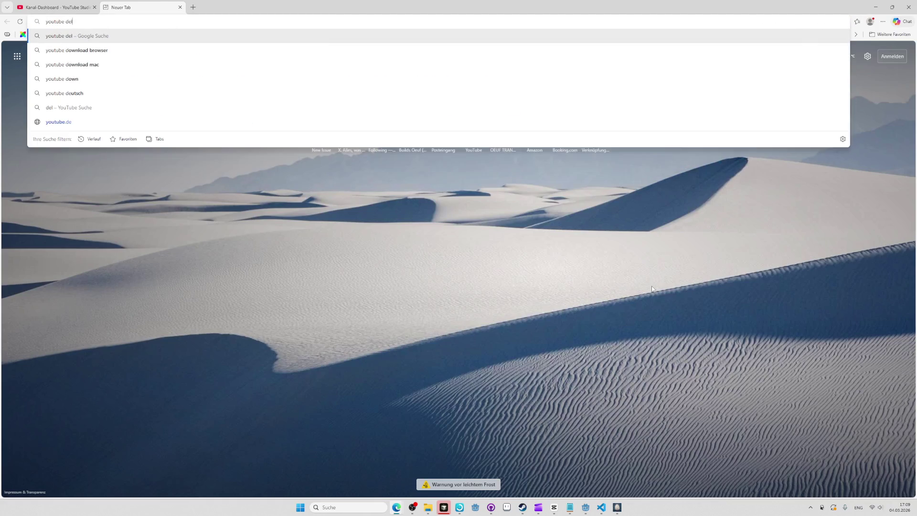
type("etes video confr")
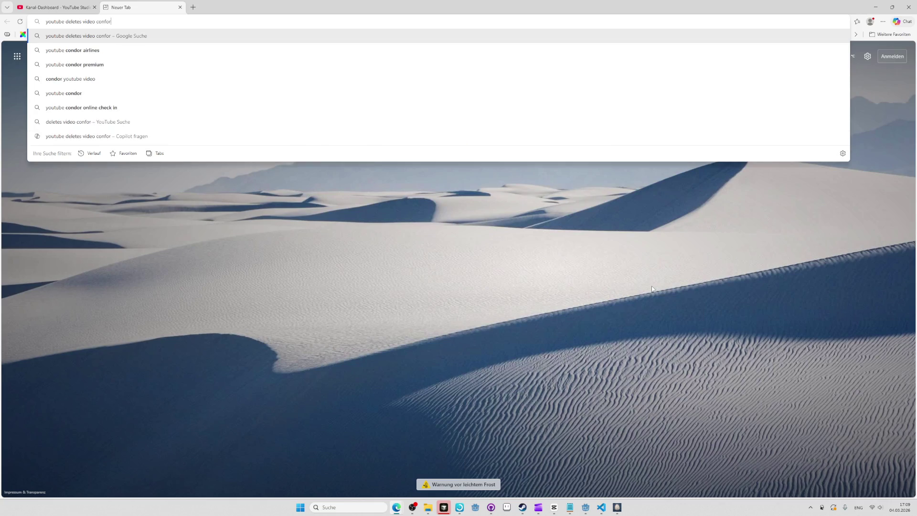
key("BackSpace")
type("irmation")
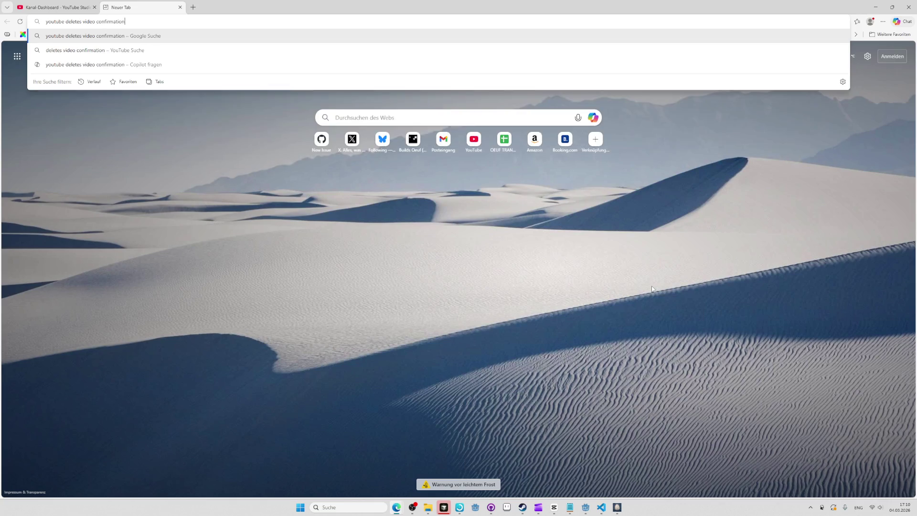
type(" restricts account")
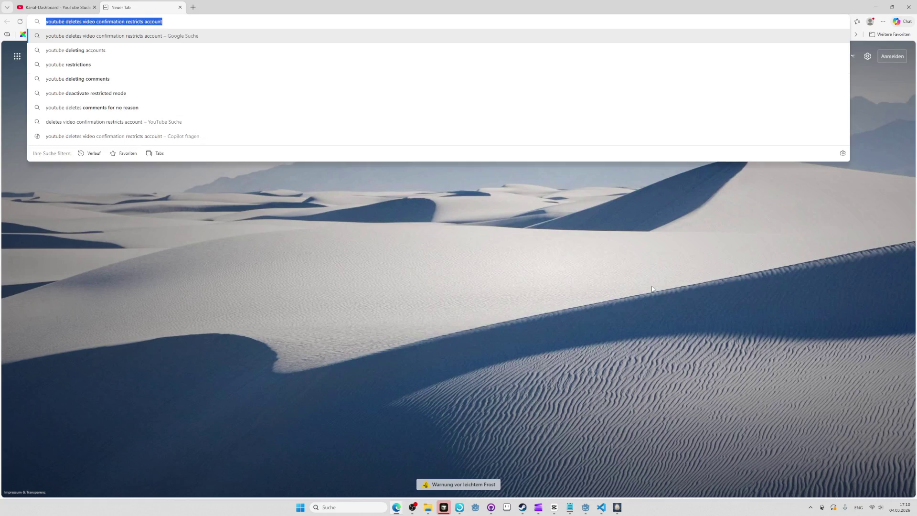
key("Return")
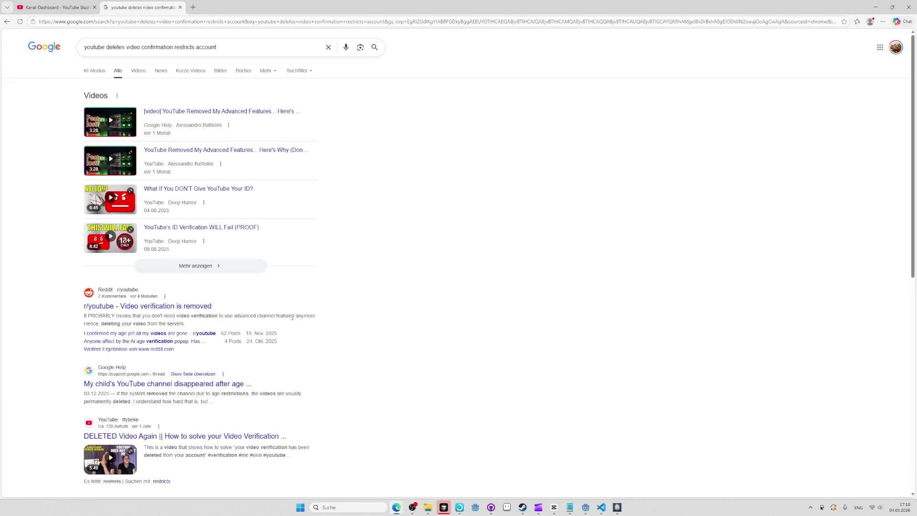
- Read the Reddit thread, then open chatgpt.com and start asking about YouTube's video verification requirement
middle_click(196, 309)
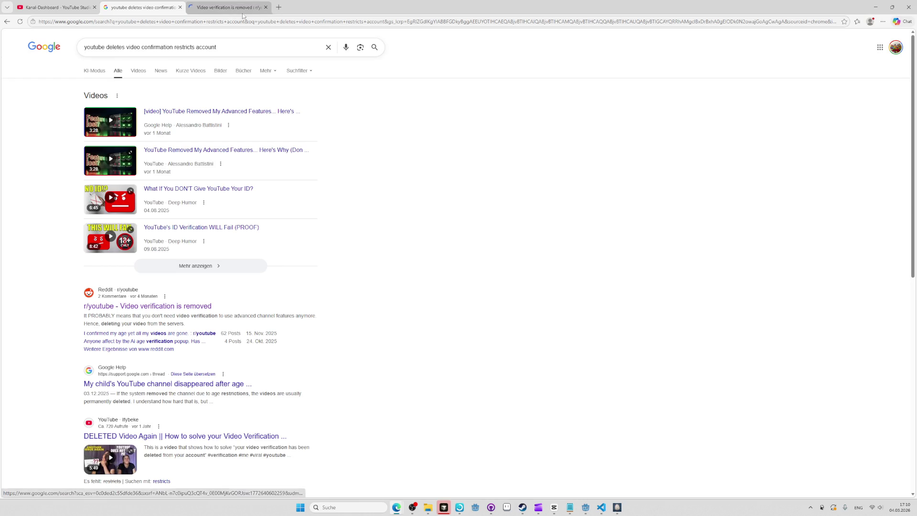
left_click(253, 4)
scroll(375, 287, "down", 3)
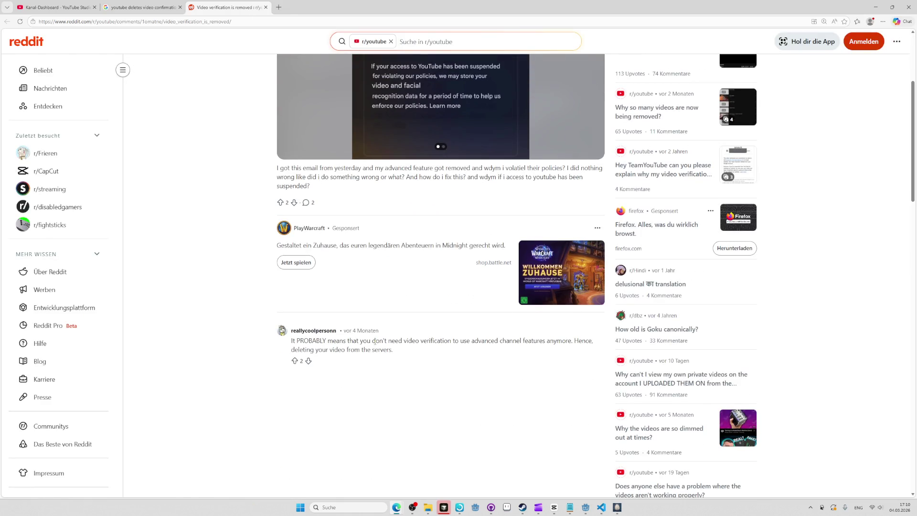
key("ctrl+l")
type("chatgpt.com")
key("Return")
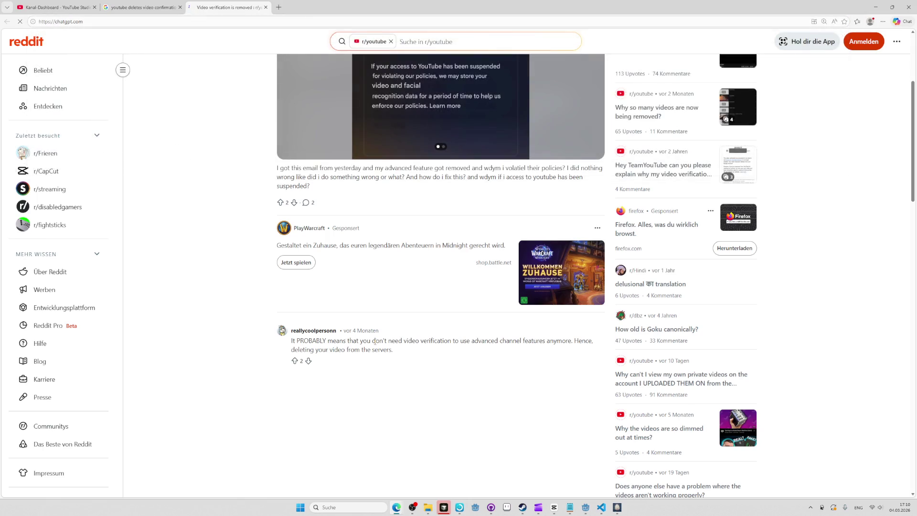
type("Yout")
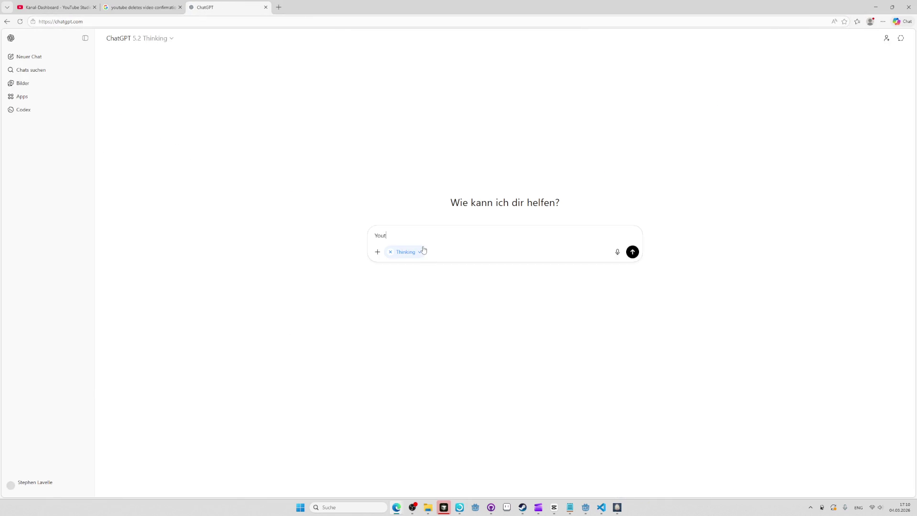
type("ube requires me to")
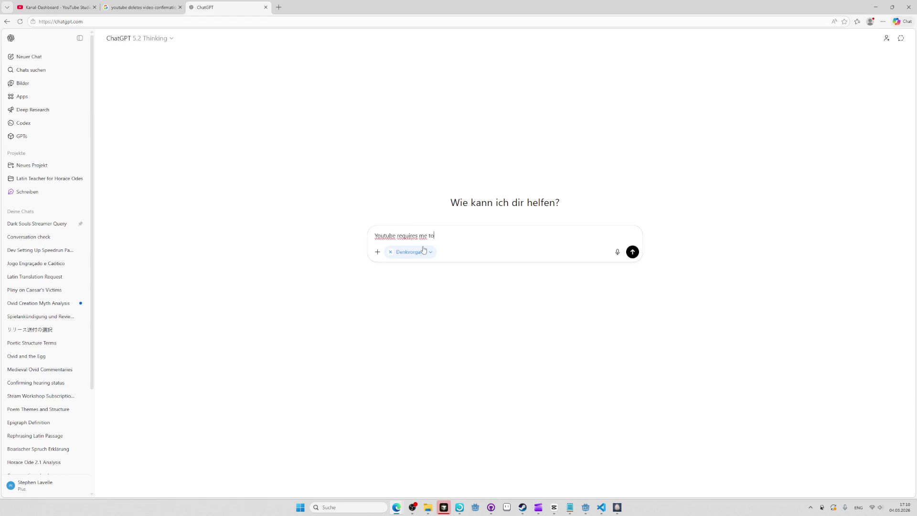
type(" do video verification")
type(" to be able to post luin")
- Draft the ChatGPT question: links under the video work, but video verification gets deleted after a few days
key("BackSpace")
key("BackSpace")
key("BackSpace")
type("inks under video.")
type("  Great. Hoe")
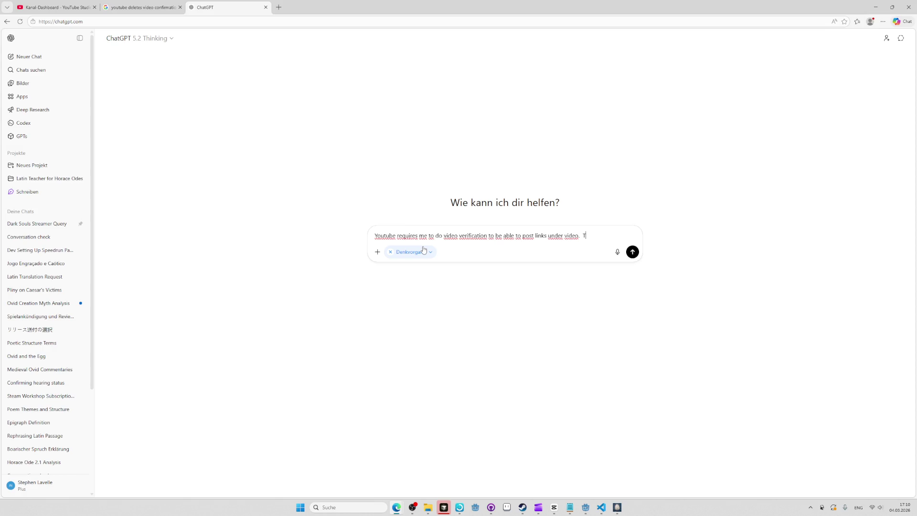
key("BackSpace")
type("wevr, it ke")
key("BackSpace")
key("BackSpace")
key("BackSpace")
type("er, I keep getting")
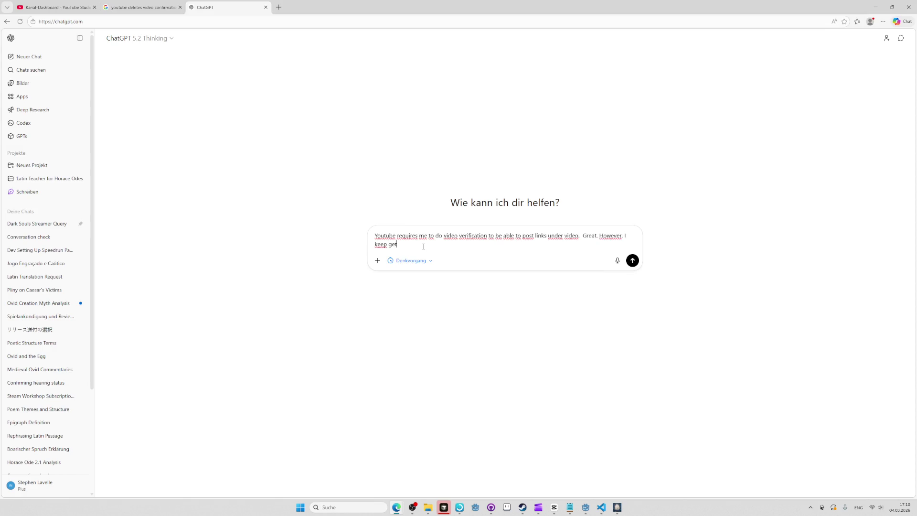
key("ctrl+BackSpace")
key("ctrl+BackSpace")
key("ctrl+BackSpace")
type("everty tr")
type("time, ti de")
key("BackSpace")
type("it deletes my video verification after a few days")
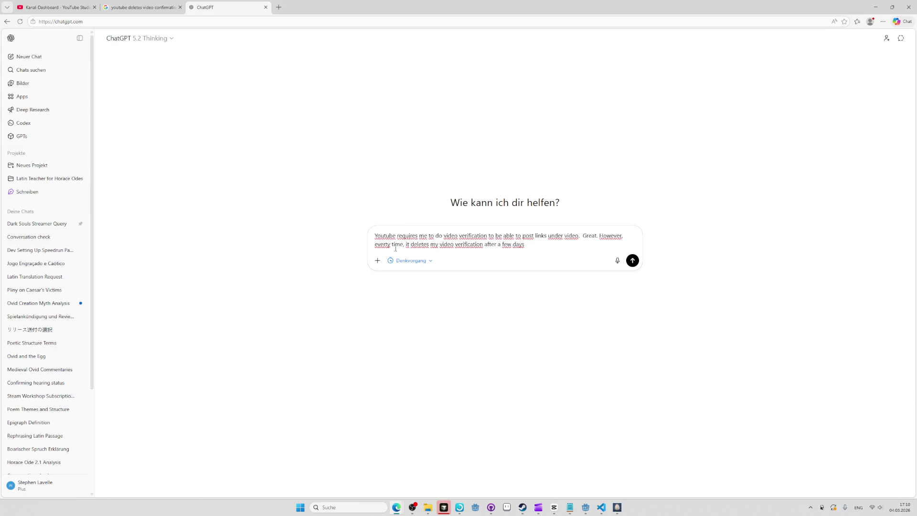
- Reword it to weeks, add 'automatically' and 'restricts my account again', send it, and return to Google
key("BackSpace")
type("weeks and restricts my account again.")
left_click(409, 244)
type("automatically ")
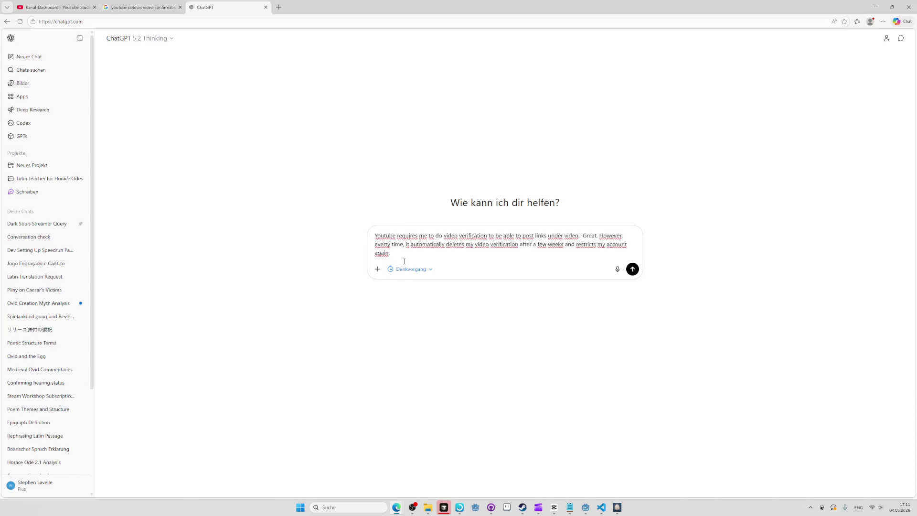
type(" wt")
type("?")
key("Return")
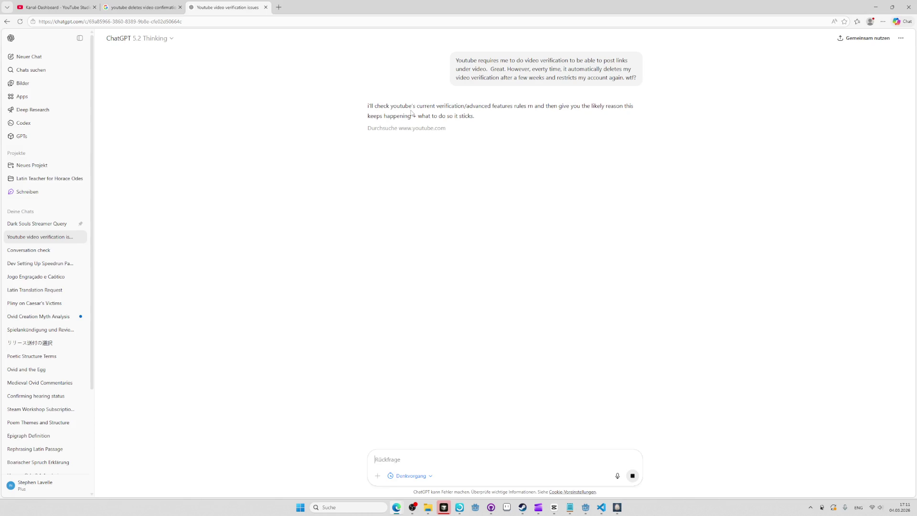
left_click(181, 4)
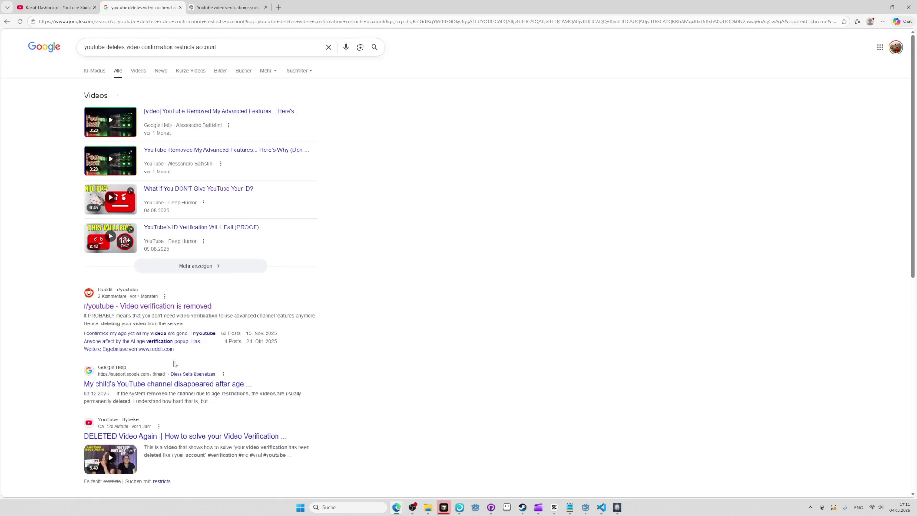
- Add 'links' to the Google query and open the 'Your video verification has been deleted' thread in a new tab
scroll(182, 386, "down", 3)
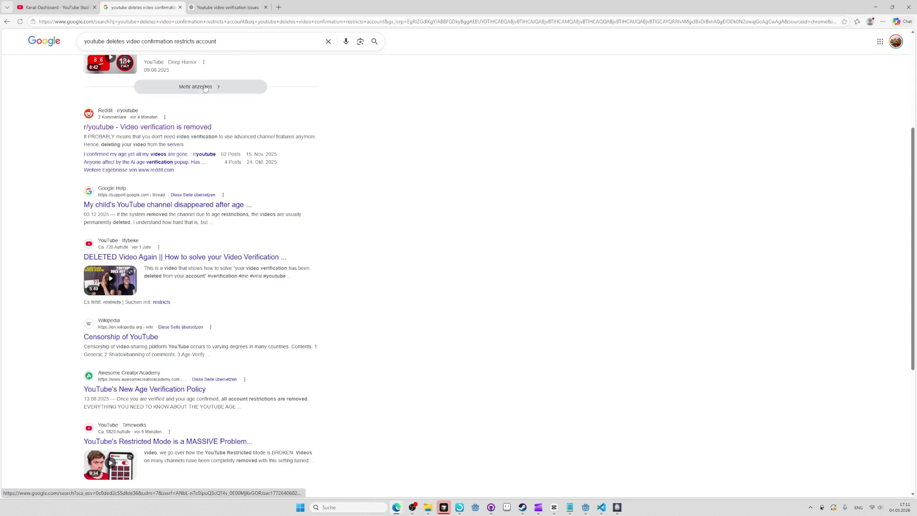
left_click(253, 41)
type("lo")
key("BackSpace")
type("inks")
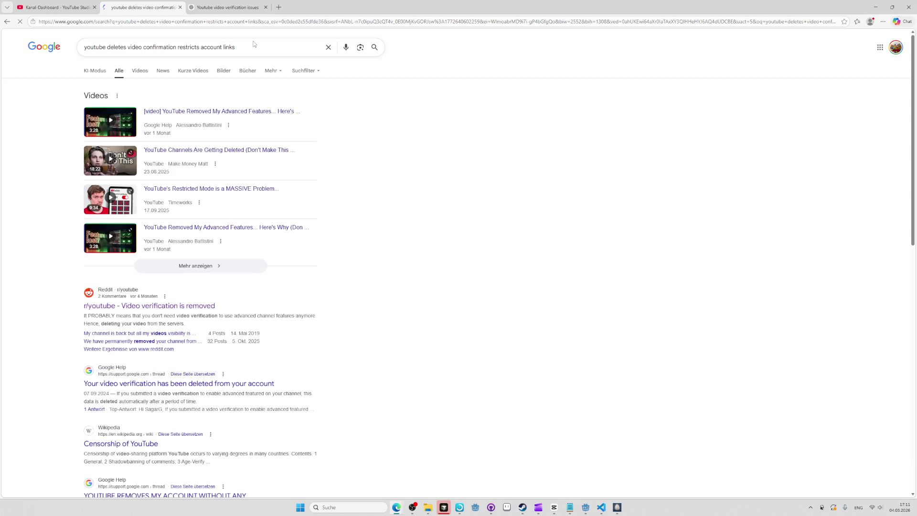
middle_click(245, 388)
- Highlight ChatGPT's explanation of the verification pattern and drag the chat into its own left-snapped window
left_click(312, 7)
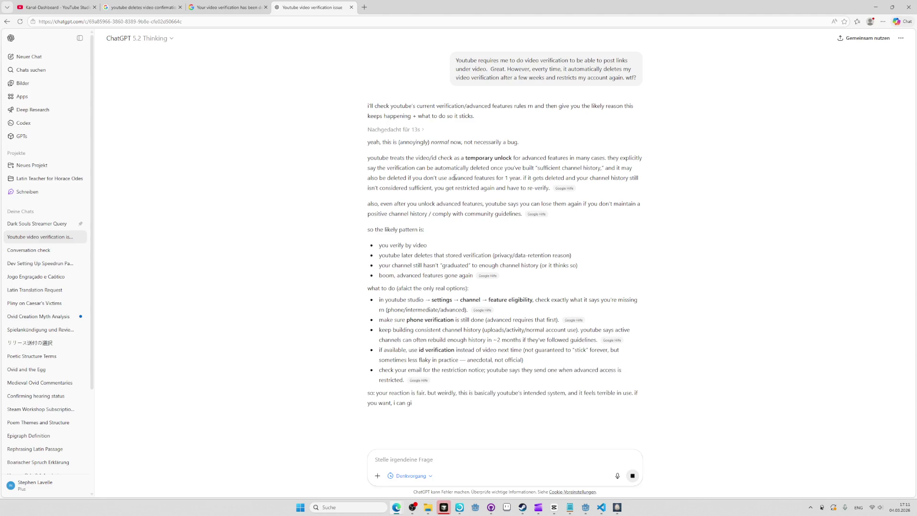
mouse_move(446, 203)
left_mouse_down()
mouse_move(477, 177)
mouse_move(453, 157)
mouse_move(457, 145)
mouse_move(511, 168)
mouse_move(467, 213)
mouse_move(410, 230)
mouse_move(430, 213)
mouse_move(400, 286)
left_mouse_up()
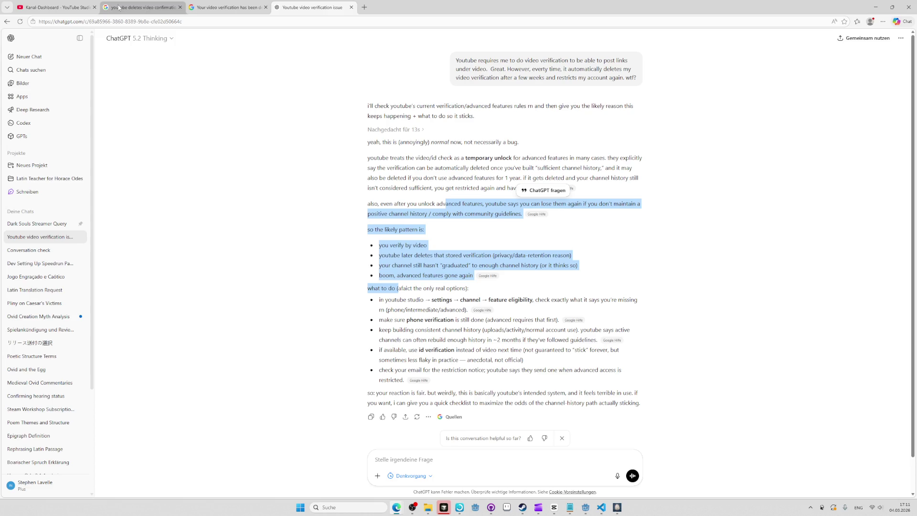
left_click_drag(304, 15, 1, 29)
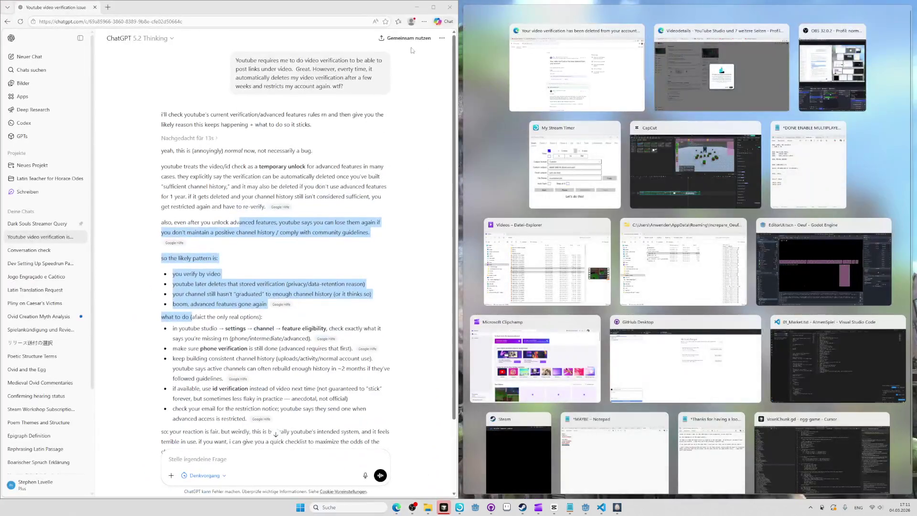
- Snap YouTube Studio to the right and browse the Einstellungen > Kanal general and advanced settings
left_click(552, 55)
key("ctrl+1")
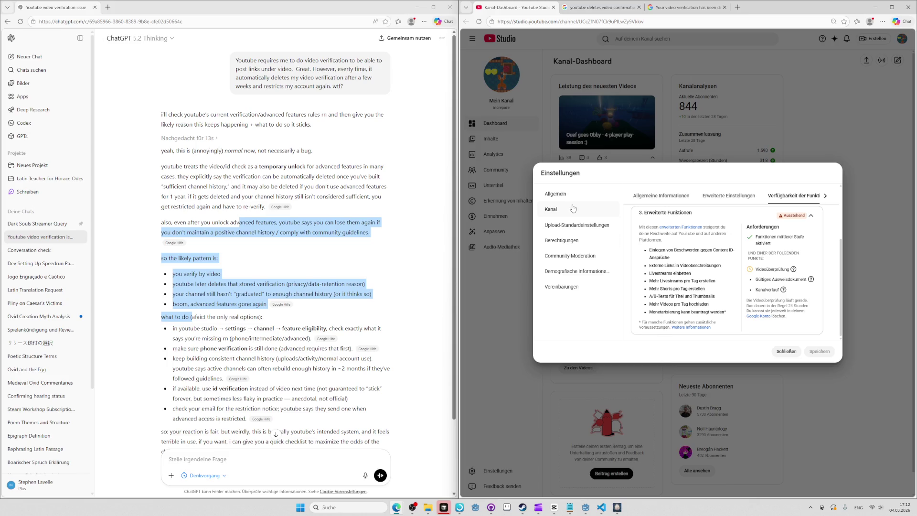
left_click(663, 196)
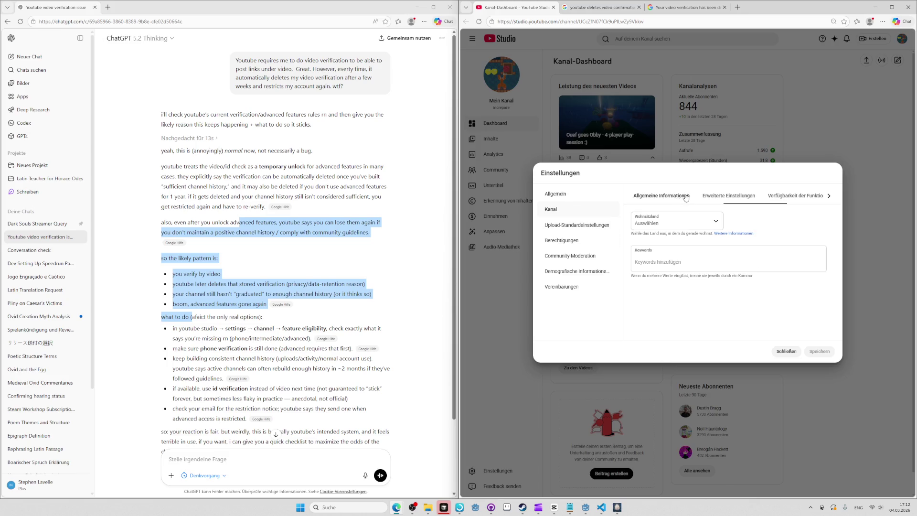
left_click(728, 196)
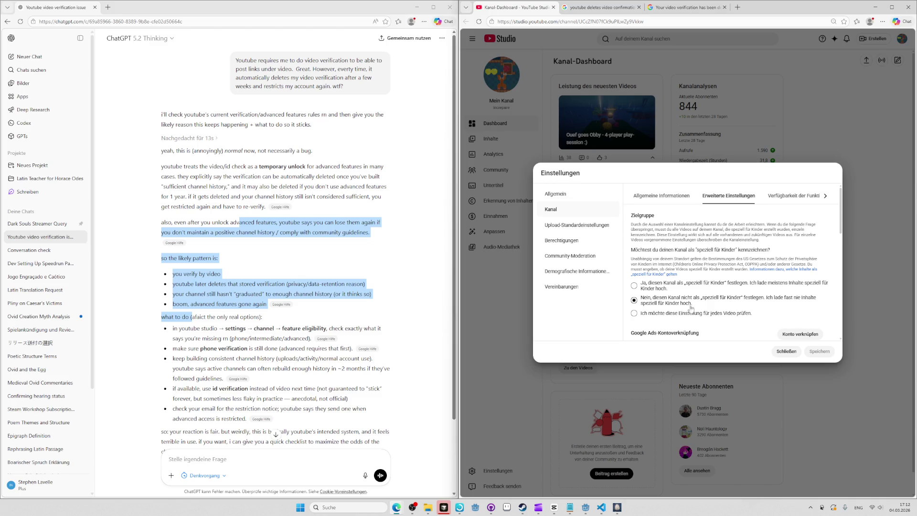
scroll(692, 304, "down", 5)
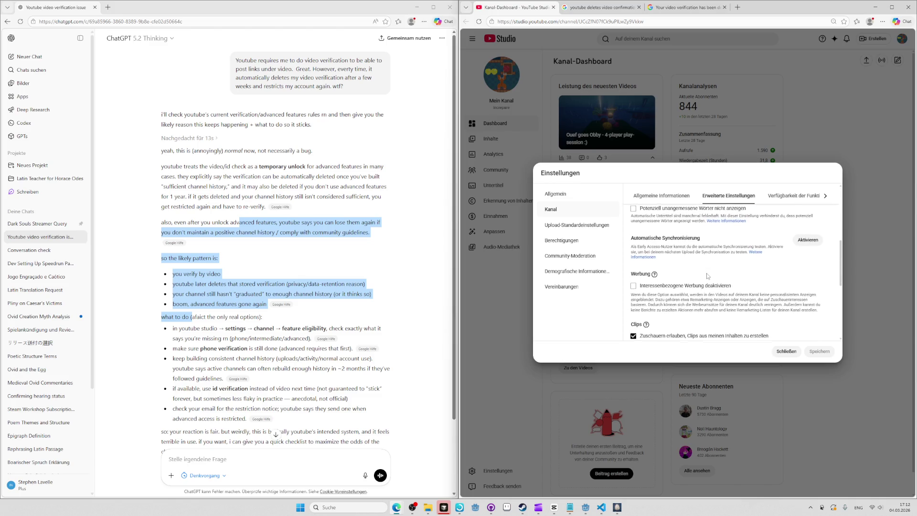
scroll(668, 280, "up", 2)
scroll(695, 282, "down", 4)
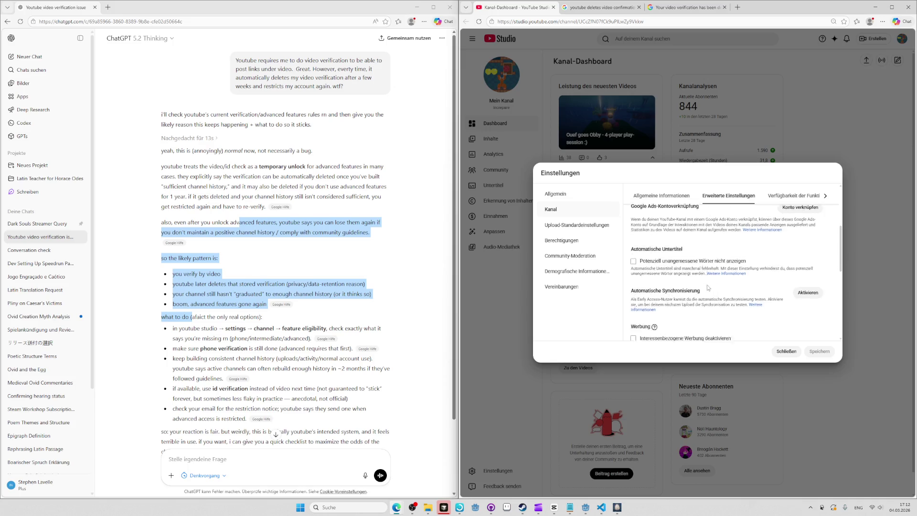
scroll(805, 257, "down", 1)
scroll(805, 257, "up", 1)
scroll(804, 256, "down", 2)
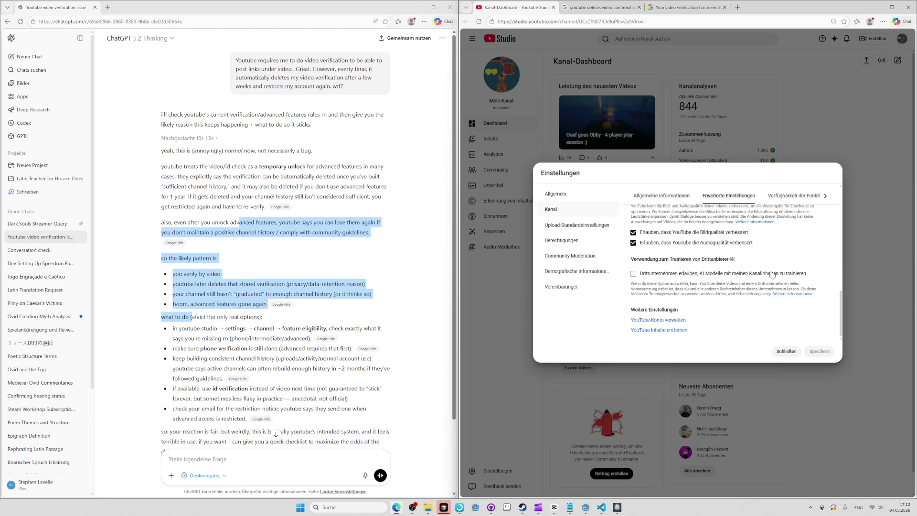
- Review the Verfügbarkeit der Funktionen tab for advanced-feature verification requirements
left_click(793, 195)
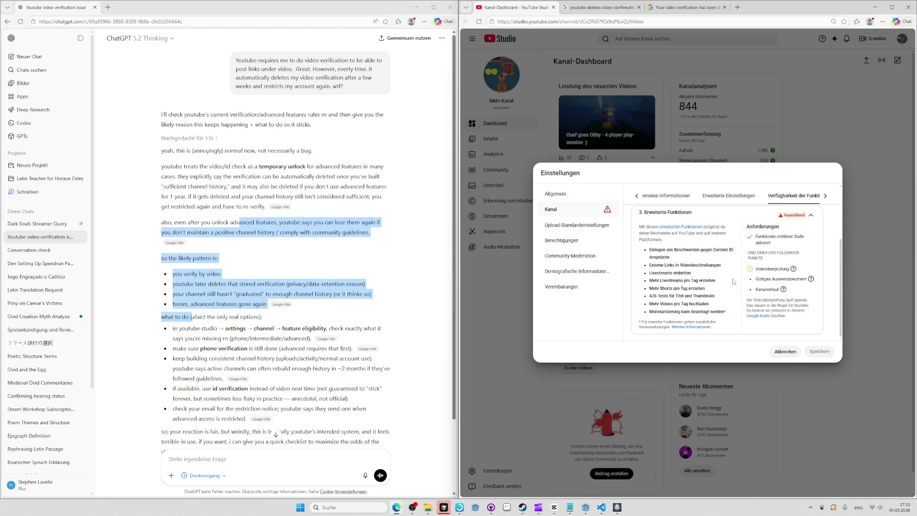
scroll(743, 268, "up", 1)
scroll(743, 268, "down", 1)
scroll(755, 282, "up", 2)
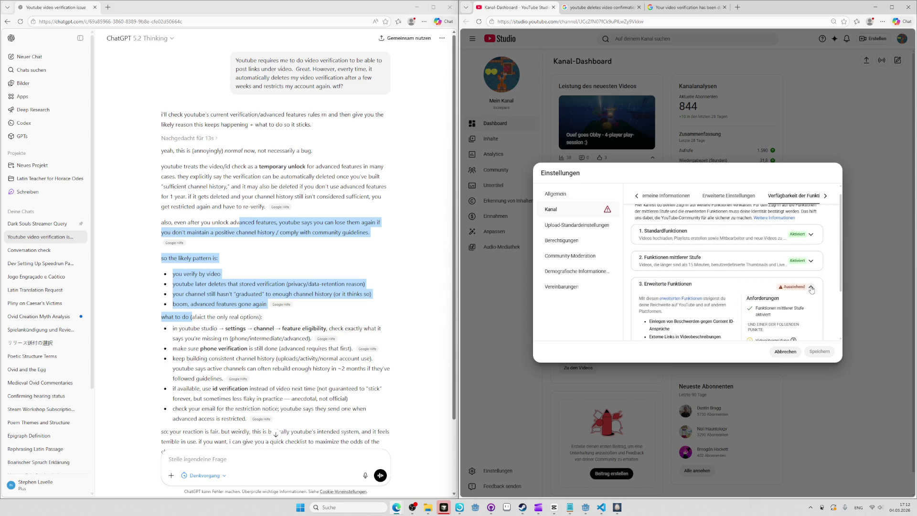
scroll(811, 289, "down", 2)
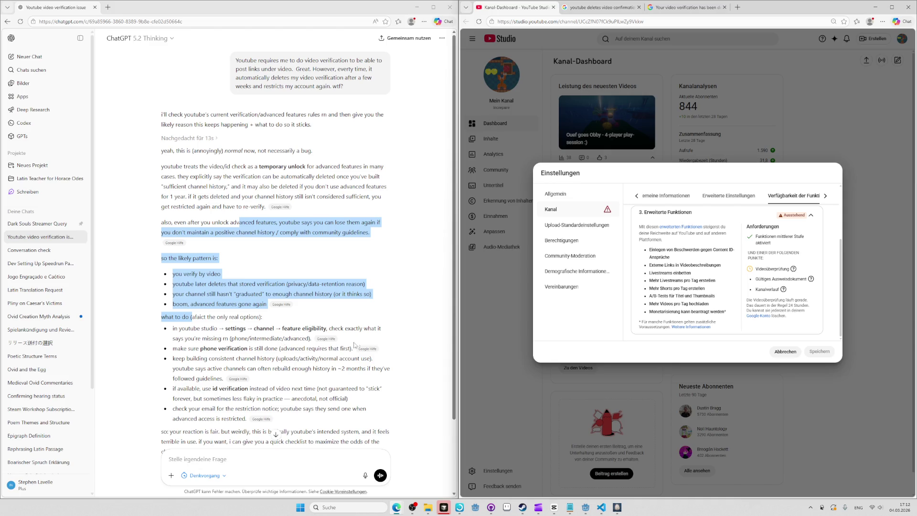
scroll(280, 360, "down", 1)
- Highlight ChatGPT's channel-history and ID verification advice, then switch to the video-details window
mouse_move(286, 324)
left_mouse_down()
mouse_move(283, 350)
mouse_move(260, 364)
mouse_move(215, 359)
mouse_move(219, 339)
mouse_move(210, 353)
left_mouse_up()
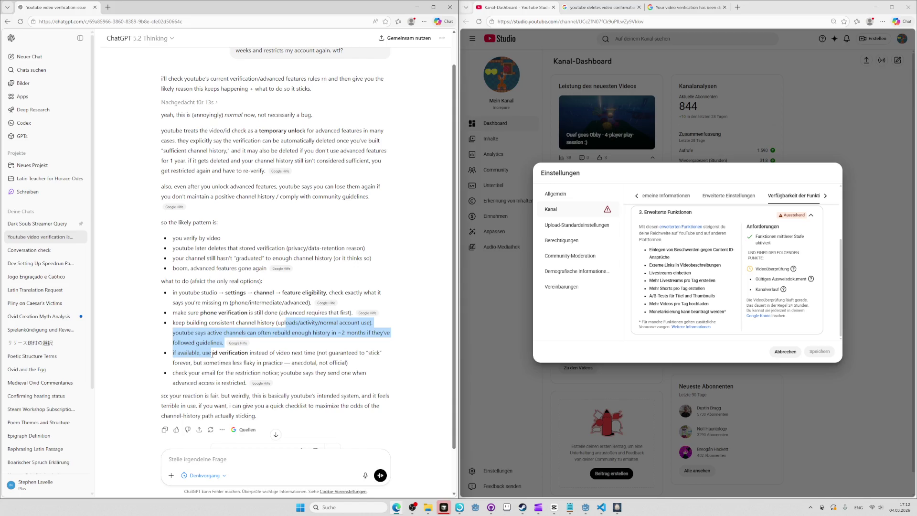
left_click_drag(212, 356, 210, 364)
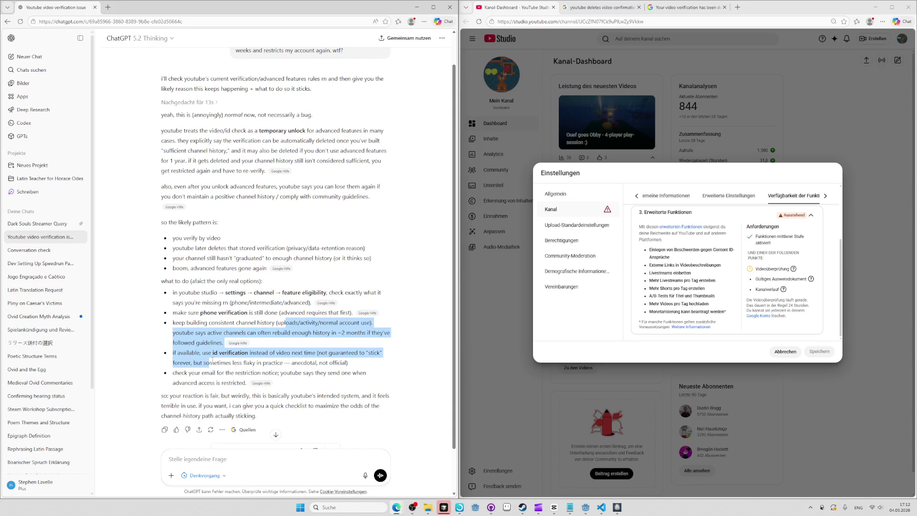
left_click_drag(212, 361, 214, 362)
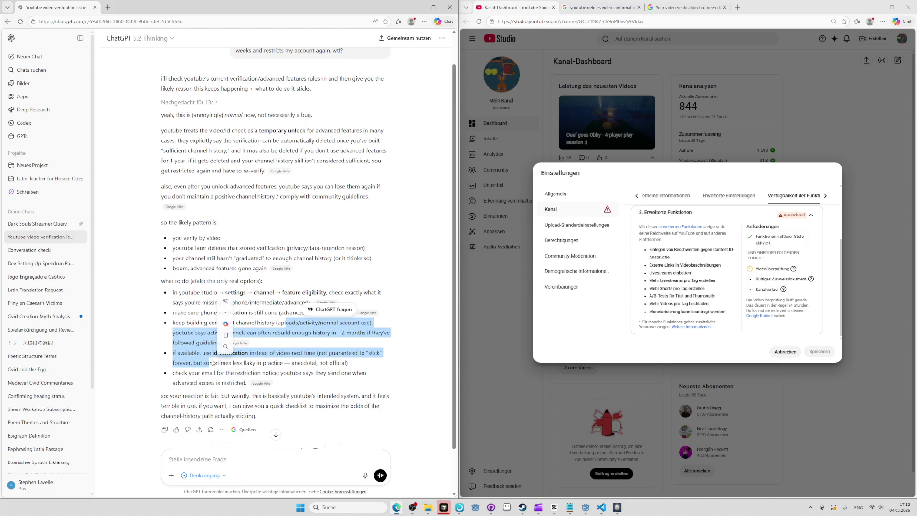
left_click(217, 388)
scroll(226, 381, "down", 1)
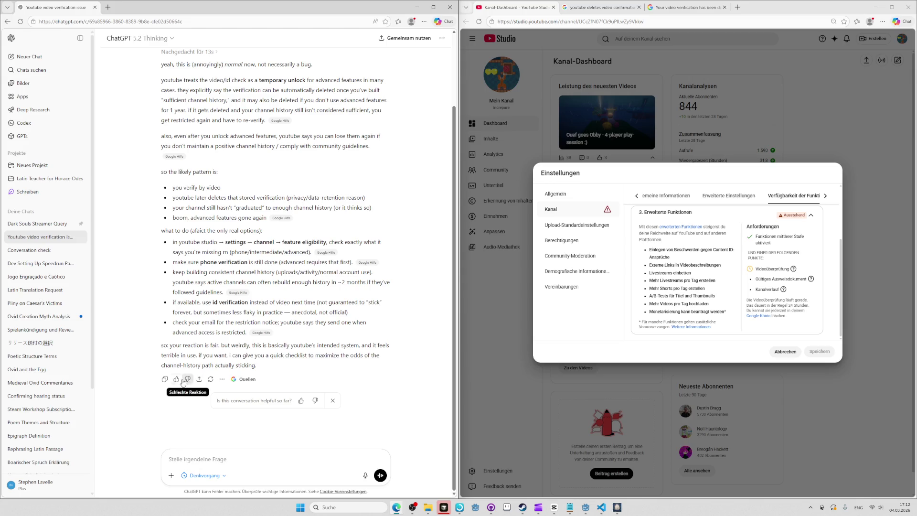
key("alt+Tab")
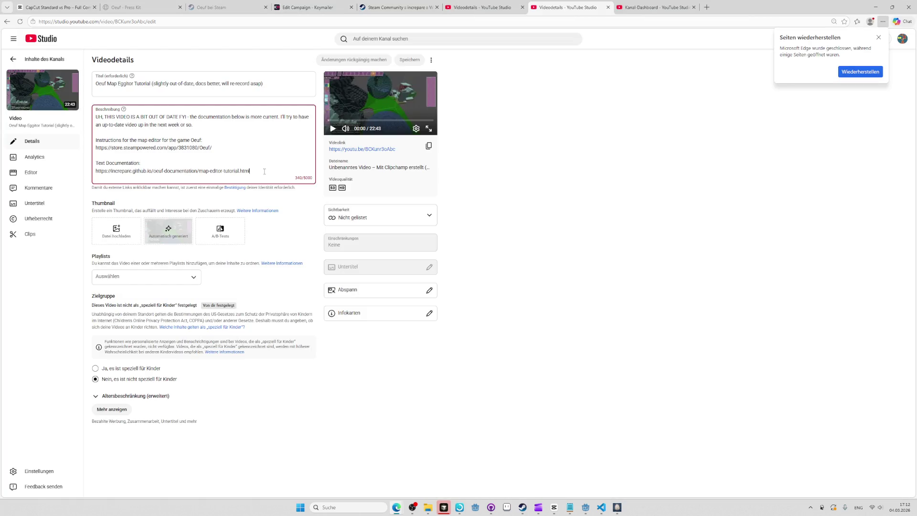
- Drag the Oeuf Map Eggitor Tutorial details window to maximize it, dismissing the verification prompt
left_click_drag(265, 172, 261, 166)
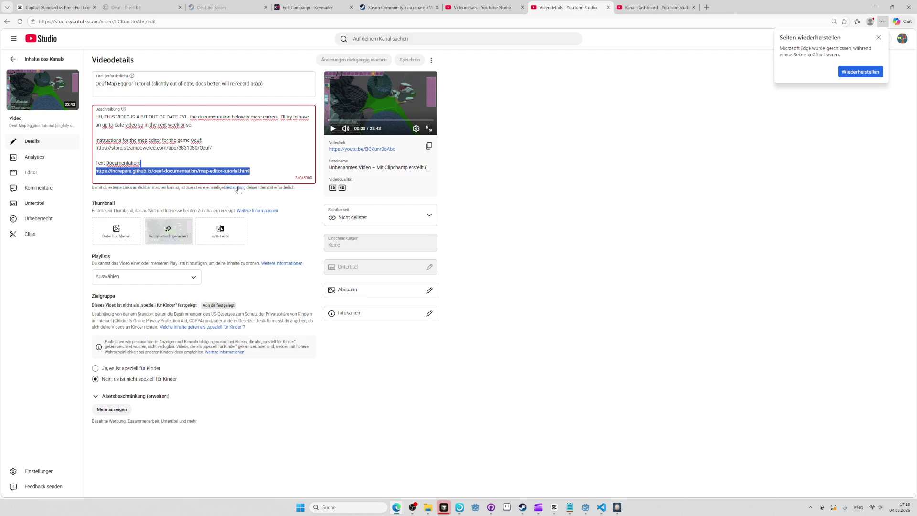
- Search Google in a new tab for 'youtube deleted identity confirmation'
key("ctrl+t")
type("google e")
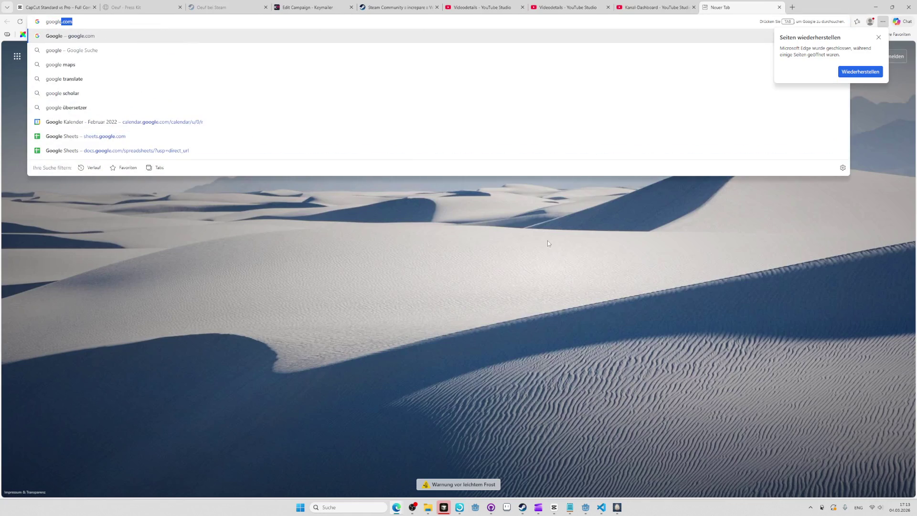
key("ctrl+a")
type("youtube delet")
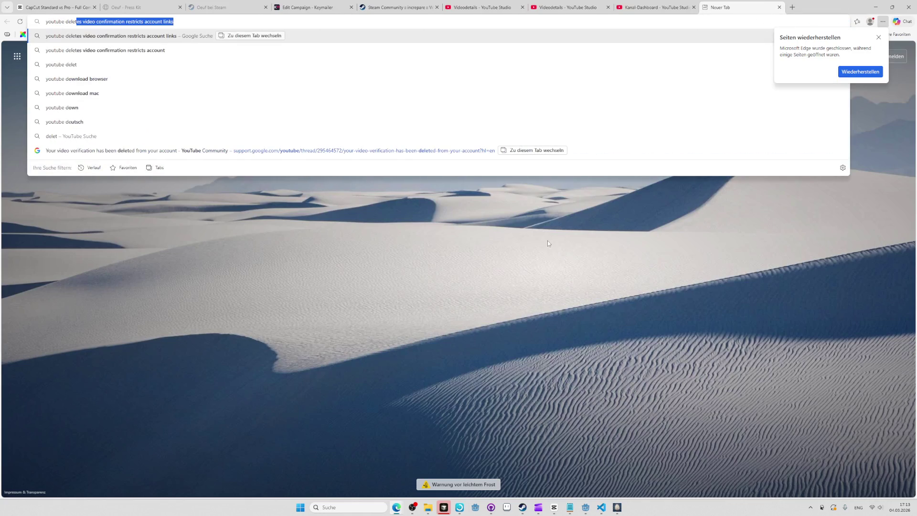
type("ed identity r")
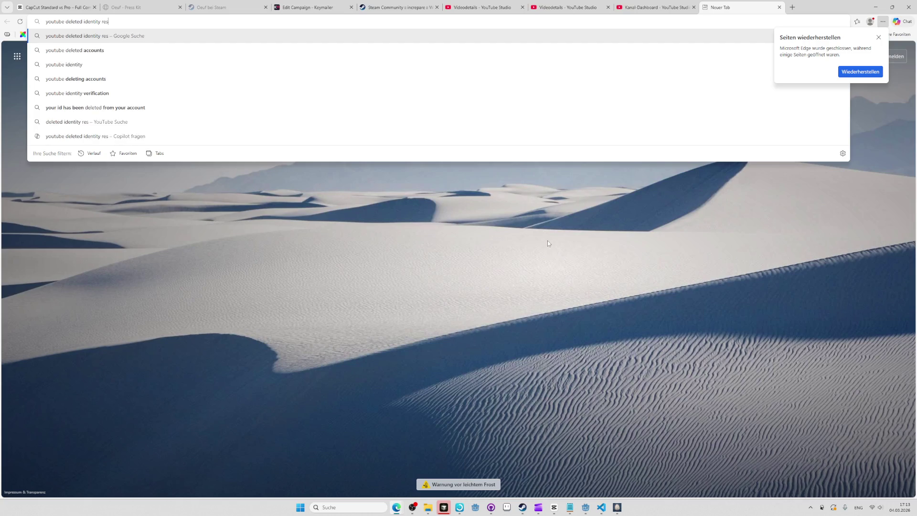
key("BackSpace")
type("confi")
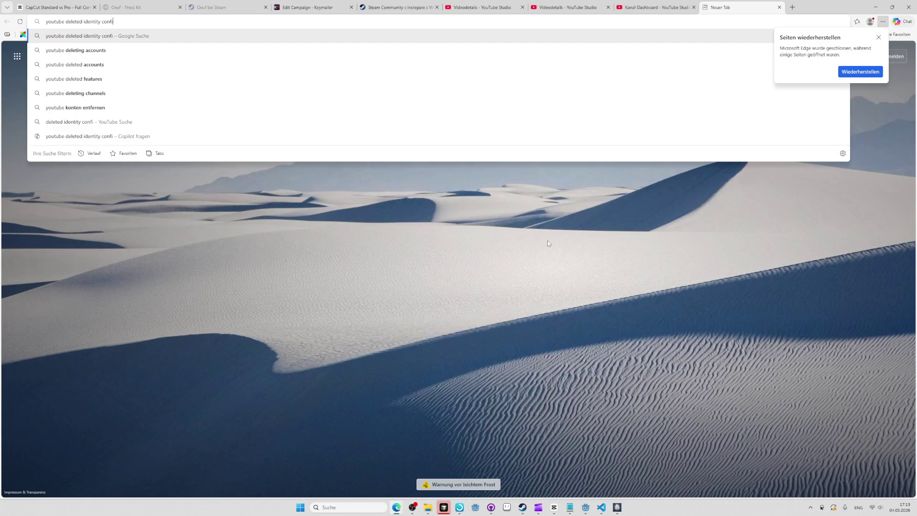
type("rmation")
key("Return")
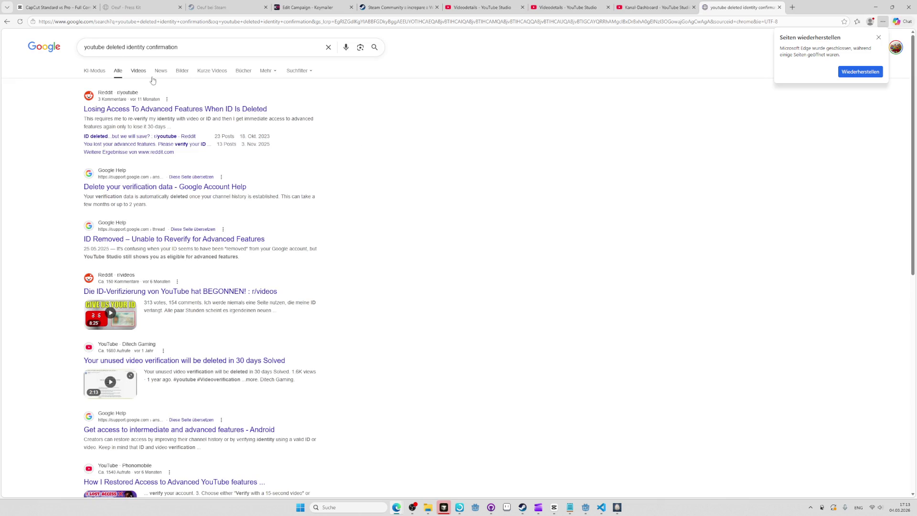
- Open three Reddit threads about lost advanced features in new tabs and view 'Losing Access To Advanced Features When ID Is Deleted'
middle_click(190, 111)
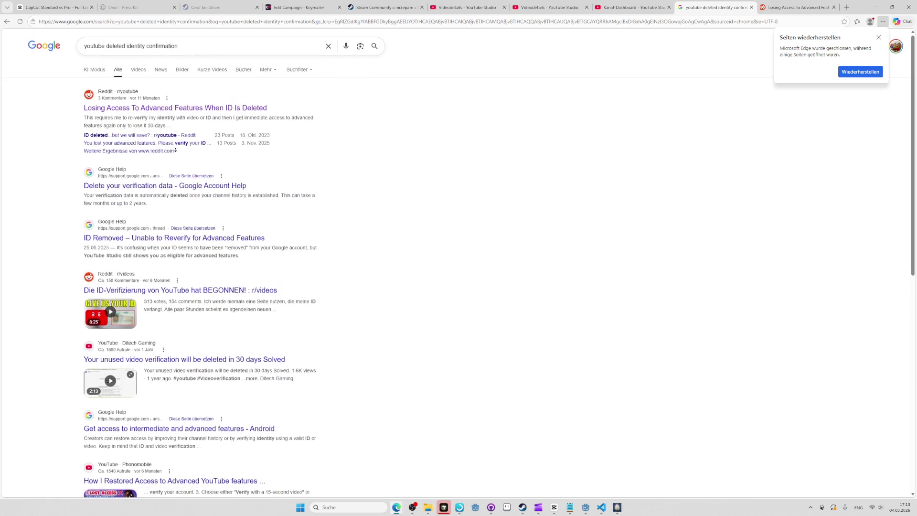
scroll(172, 139, "down", 1)
middle_click(171, 134)
middle_click(181, 141)
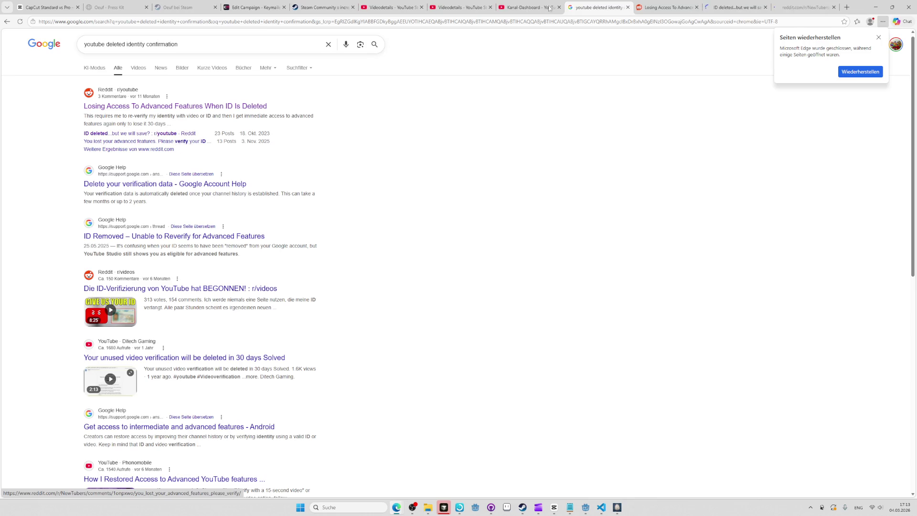
left_click(640, 9)
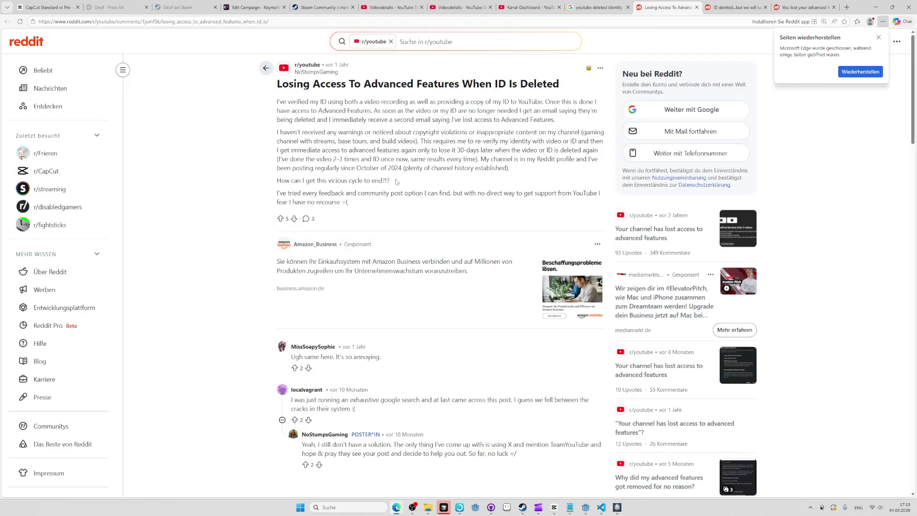
- Read the Losing Access post, highlighting its ID-problem description and the replies
scroll(395, 178, "down", 2)
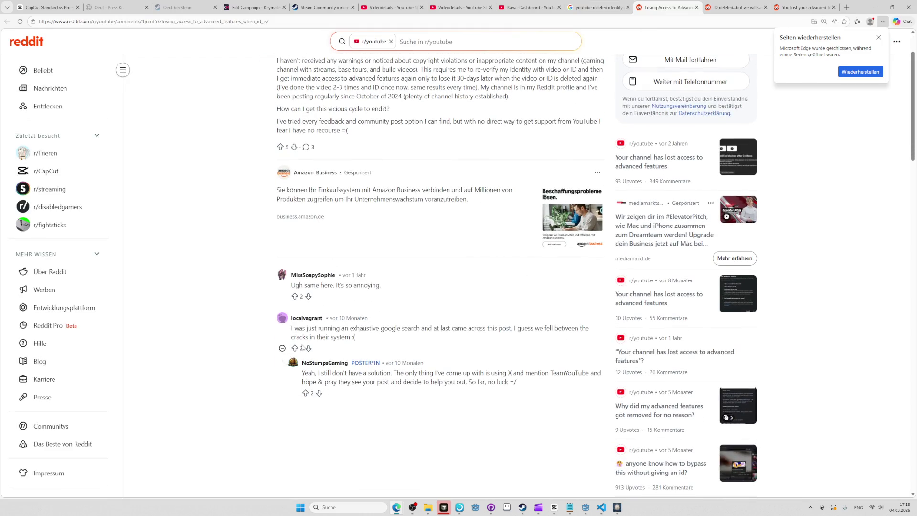
scroll(394, 328, "up", 2)
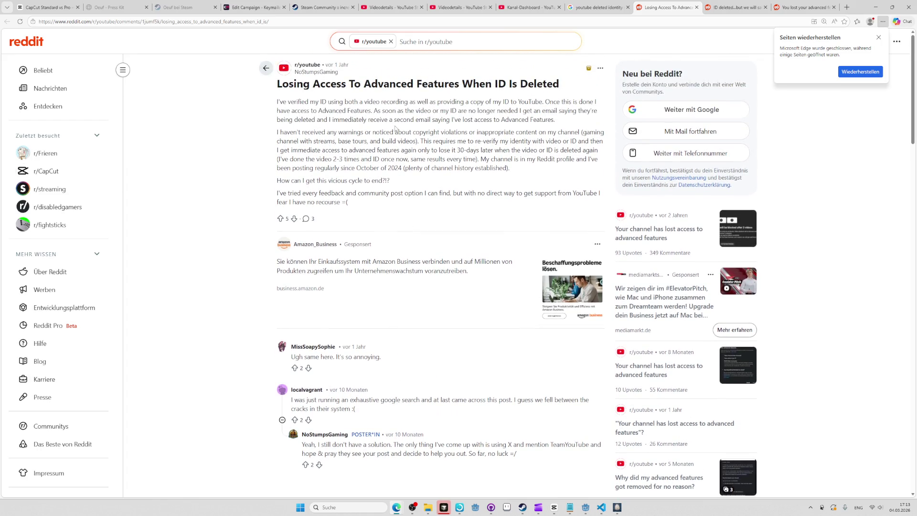
mouse_move(395, 128)
left_mouse_down()
mouse_move(525, 159)
mouse_move(394, 181)
mouse_move(367, 201)
left_mouse_up()
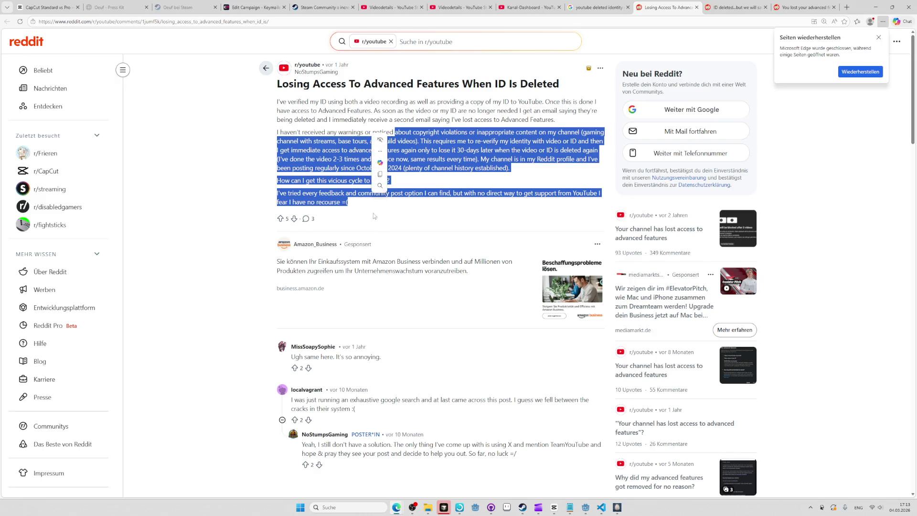
mouse_move(430, 466)
left_mouse_down()
mouse_move(429, 330)
mouse_move(430, 442)
mouse_move(419, 454)
left_mouse_up()
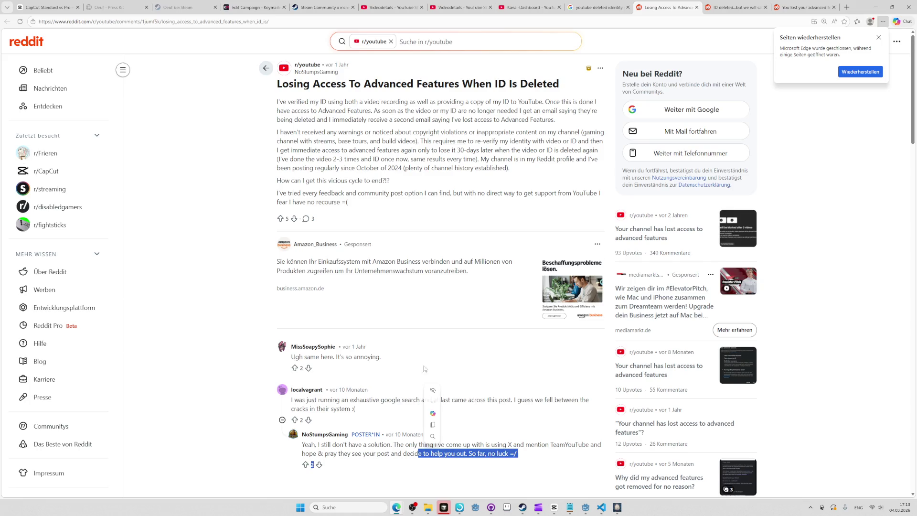
- Skim the deleted-ID email thread's comments, then close it
left_click(449, 191)
key("ctrl+Tab")
scroll(517, 266, "down", 5)
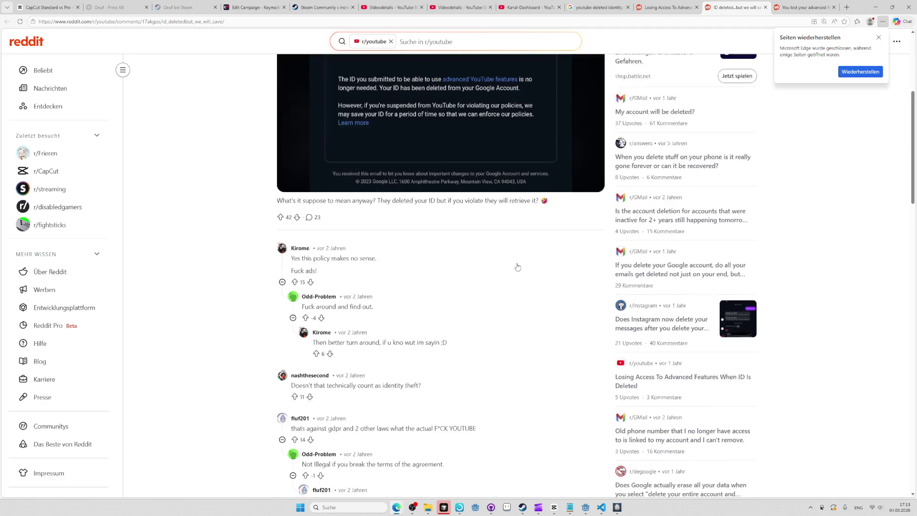
scroll(517, 266, "up", 2)
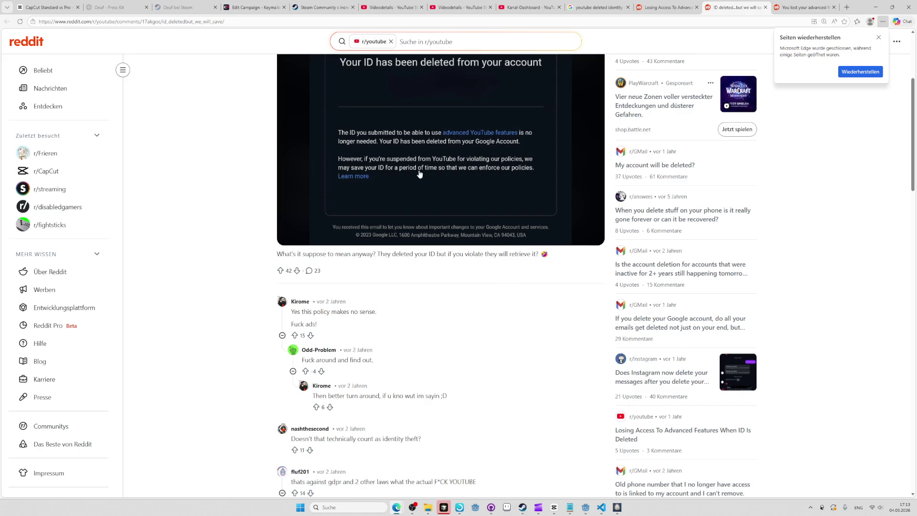
scroll(408, 183, "down", 4)
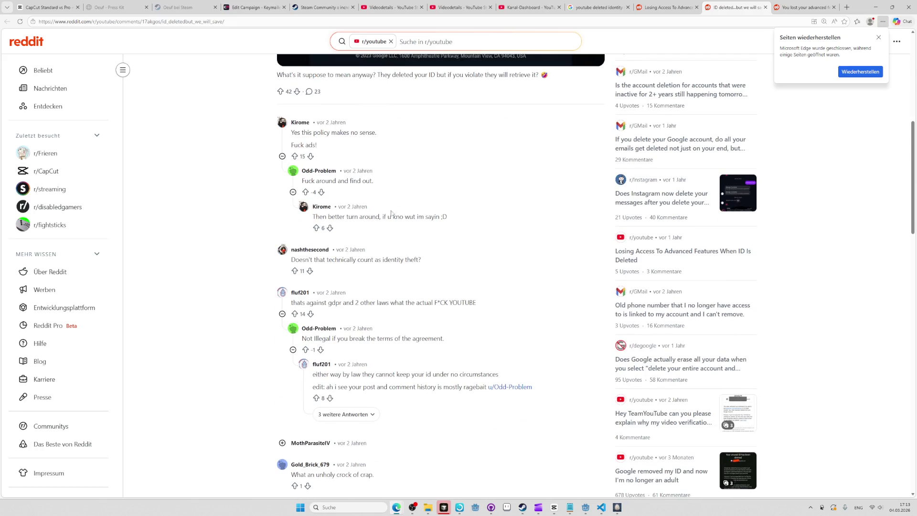
scroll(390, 303, "up", 7)
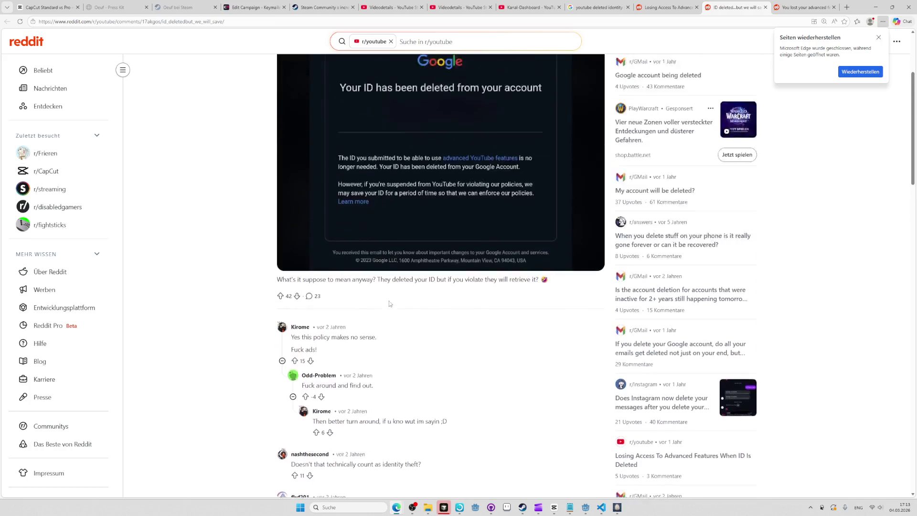
scroll(361, 332, "down", 6)
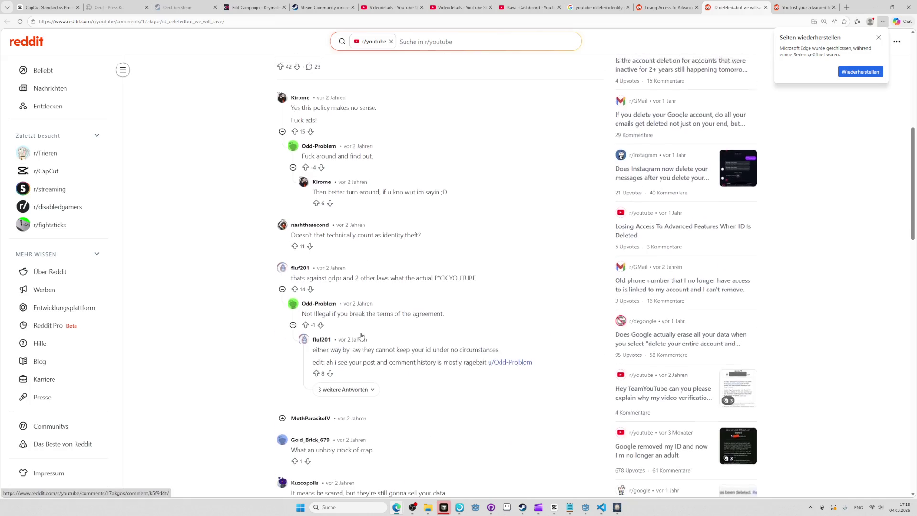
scroll(361, 336, "up", 4)
scroll(360, 336, "down", 15)
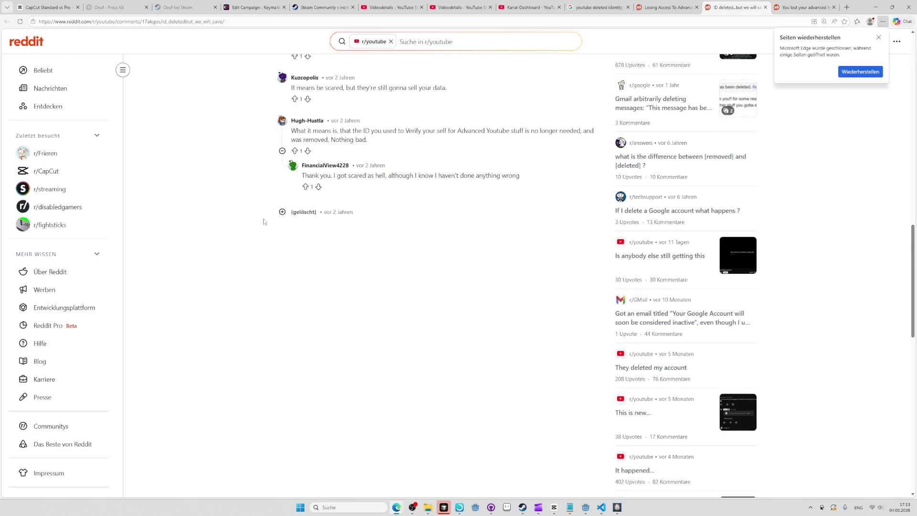
key("ctrl+w")
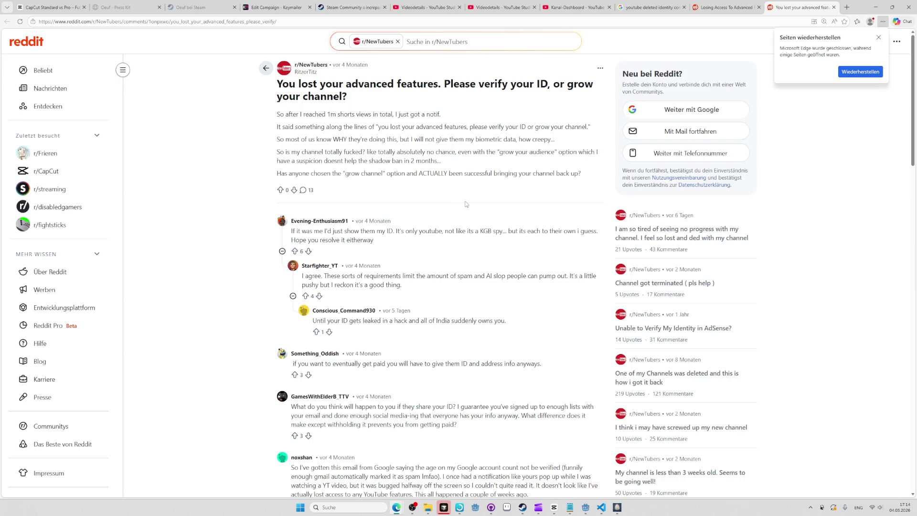
- Skim and close the 'You lost your advanced features' thread, reopen it, and return to the search results
scroll(466, 204, "down", 5)
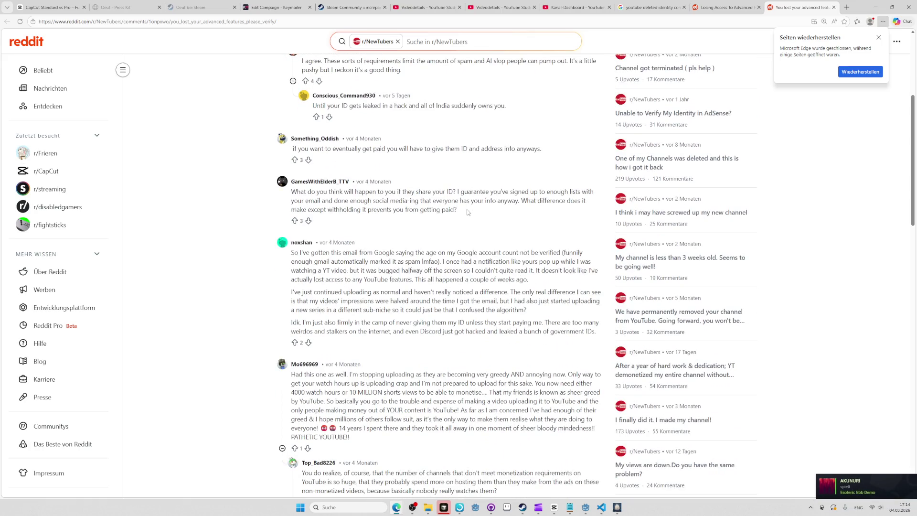
scroll(468, 212, "down", 2)
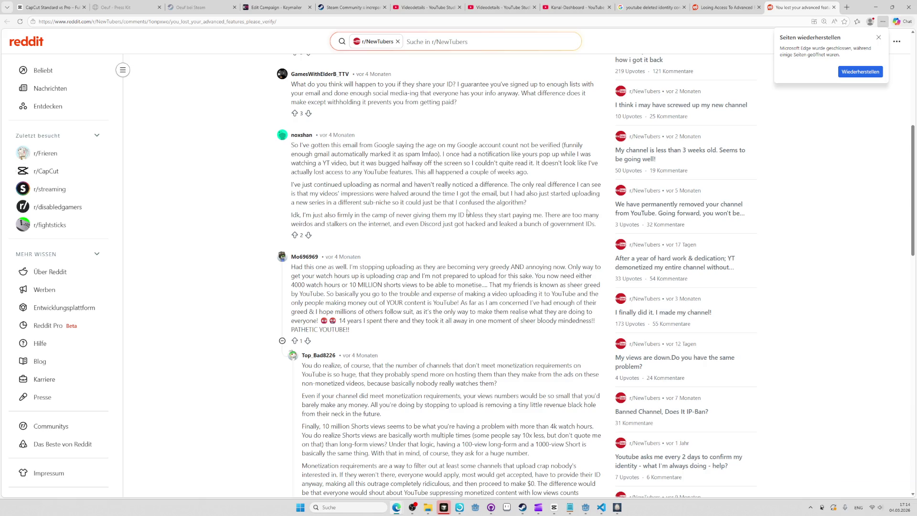
scroll(467, 213, "down", 2)
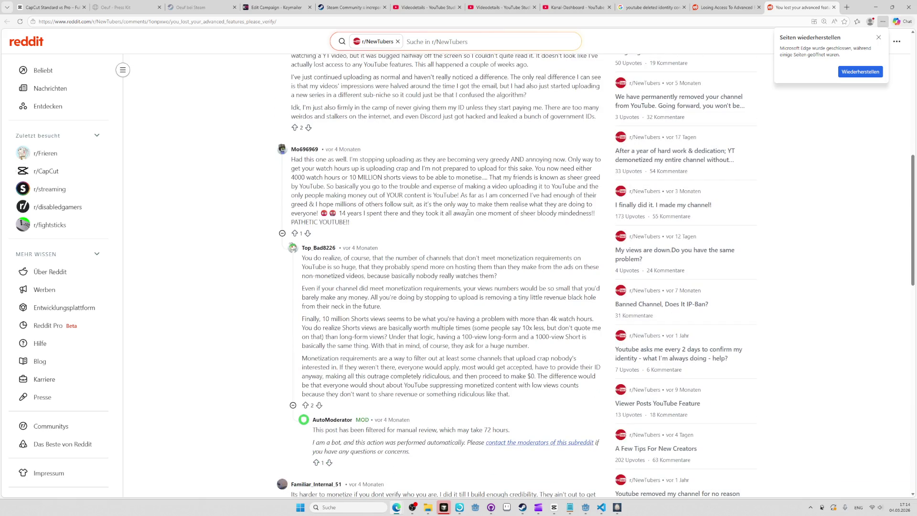
key("ctrl+w")
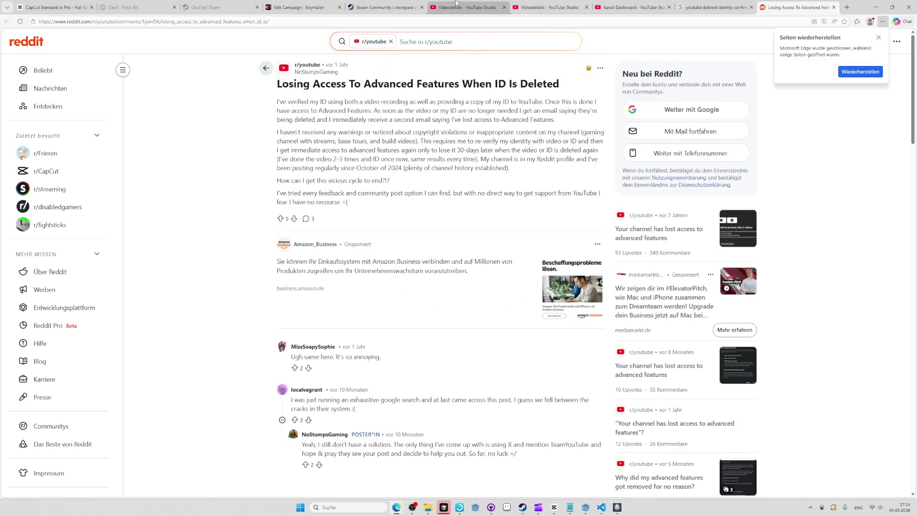
key("ctrl+shift+t")
left_click(666, 6)
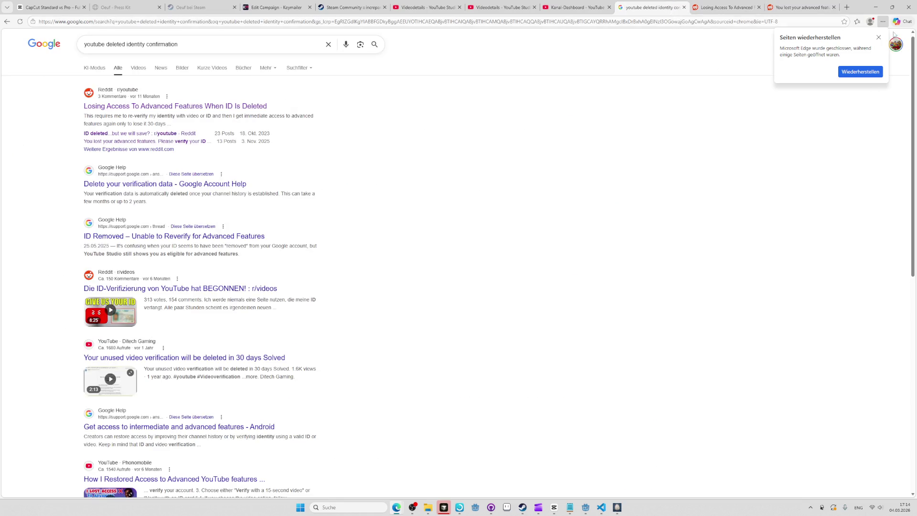
- Close the Google results tab and load youtube.com in a new tab
left_click(878, 37)
key("ctrl+w")
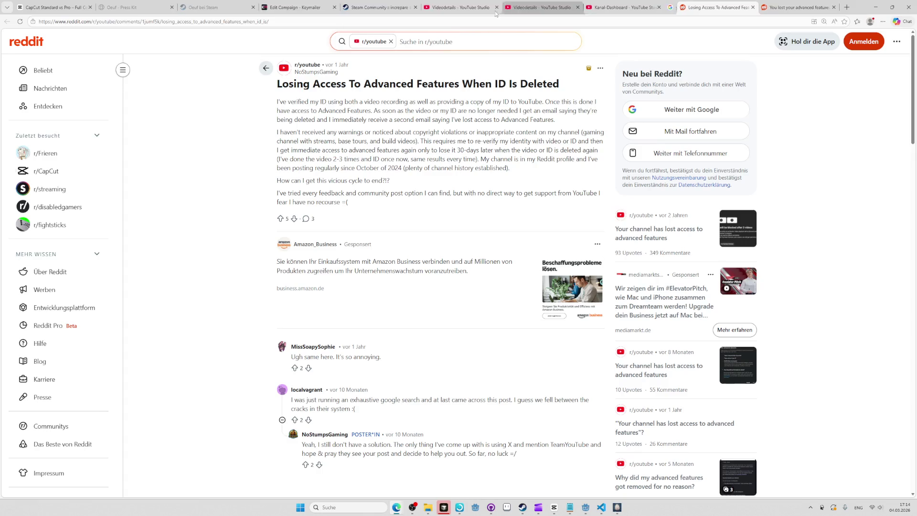
key("ctrl+t")
type("yotuube")
key("BackSpace")
key("BackSpace")
key("BackSpace")
key("Return")
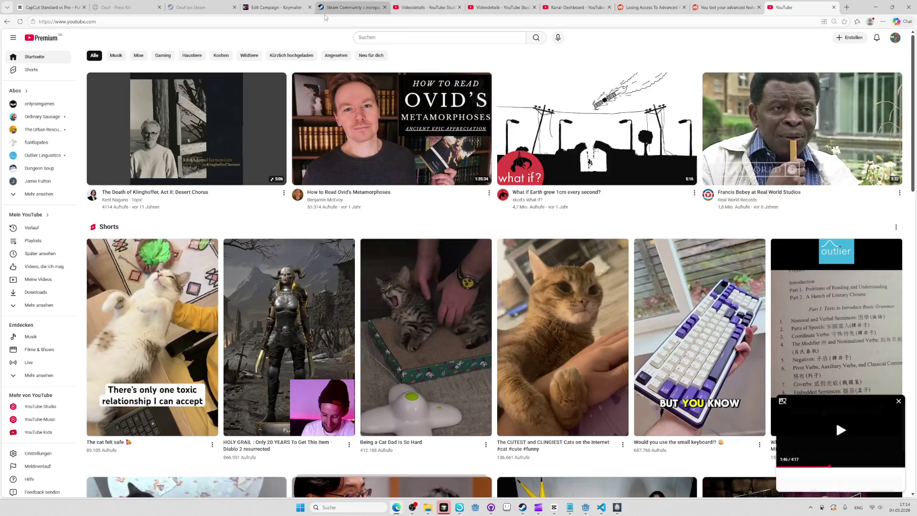
- Resubmit the video verification from the Videodetails page and open the Google-Konto status link
left_click(416, 8)
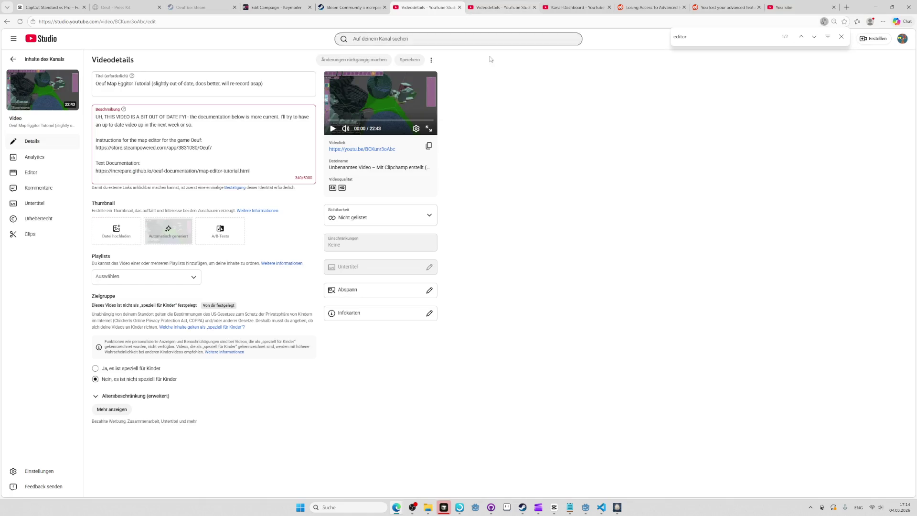
left_click(244, 188)
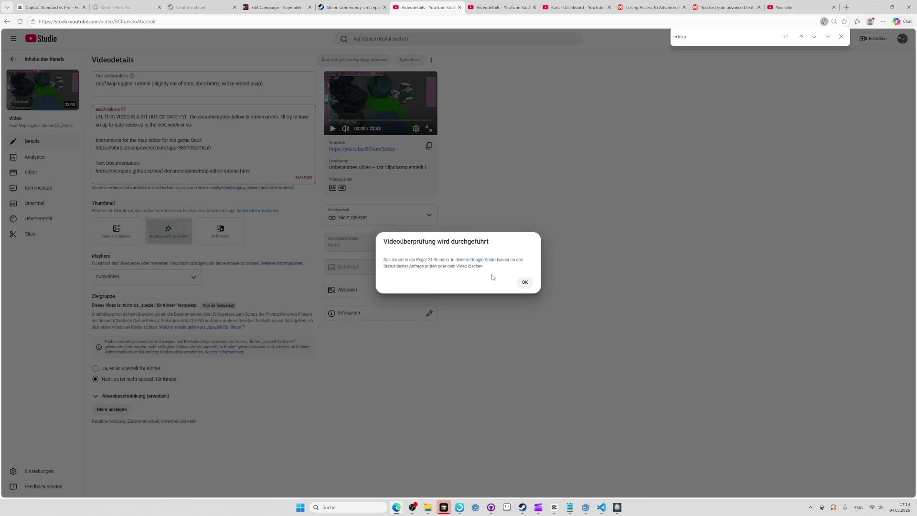
left_click(482, 260)
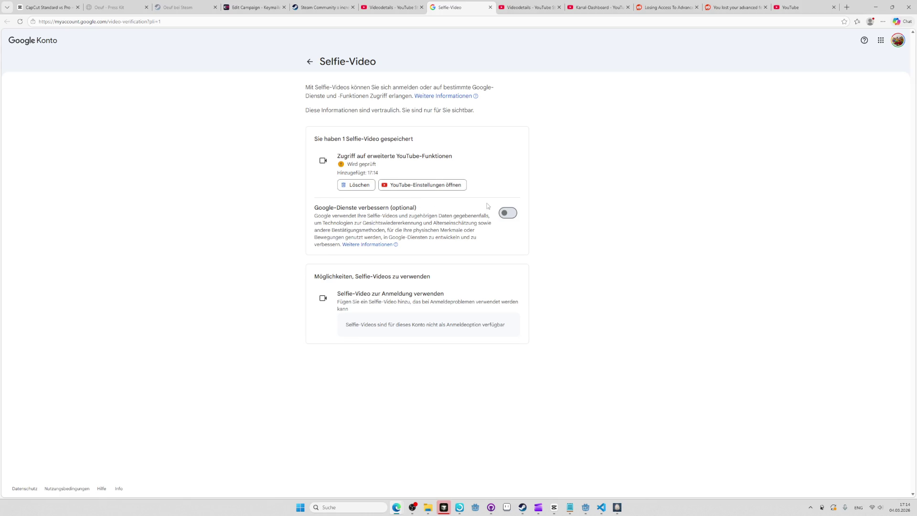
- Turn on 'Google-Dienste verbessern', start deleting the selfie video, and confirm identity via password, then passkey
left_click(507, 214)
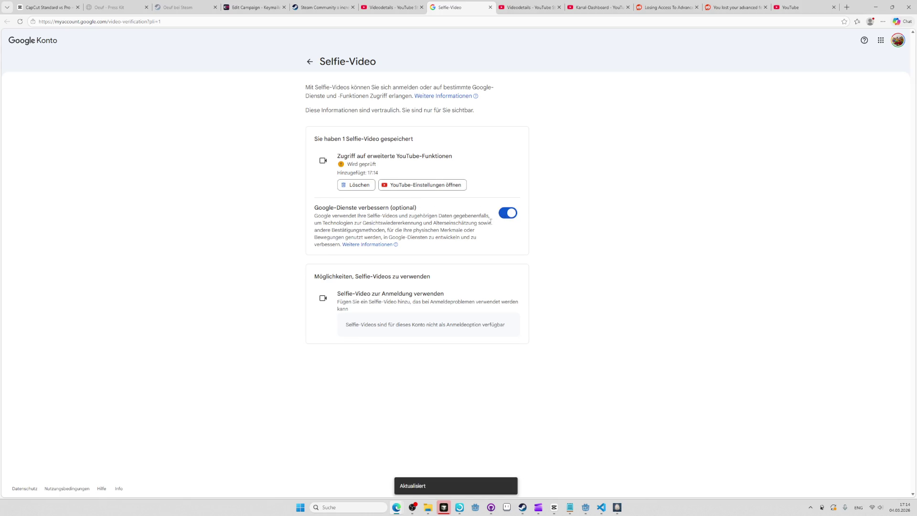
left_click(360, 186)
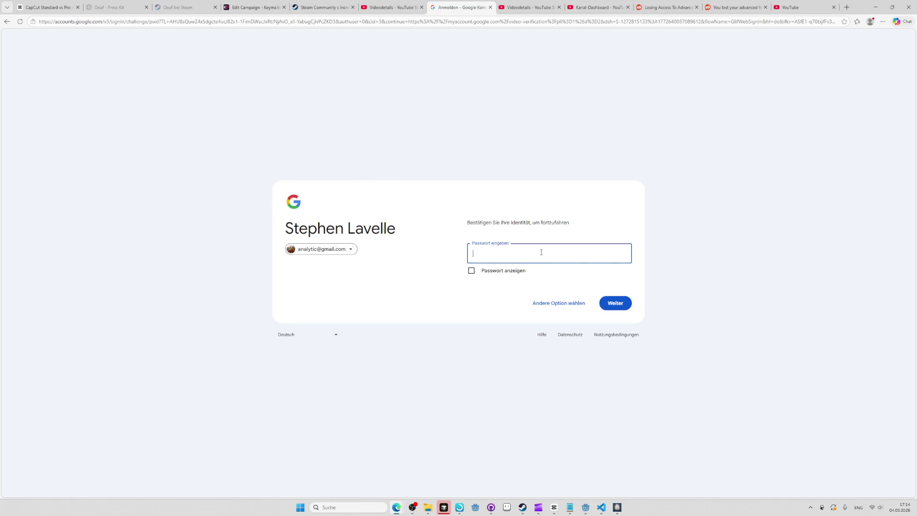
type("•••")
type("••••••••")
key("Return")
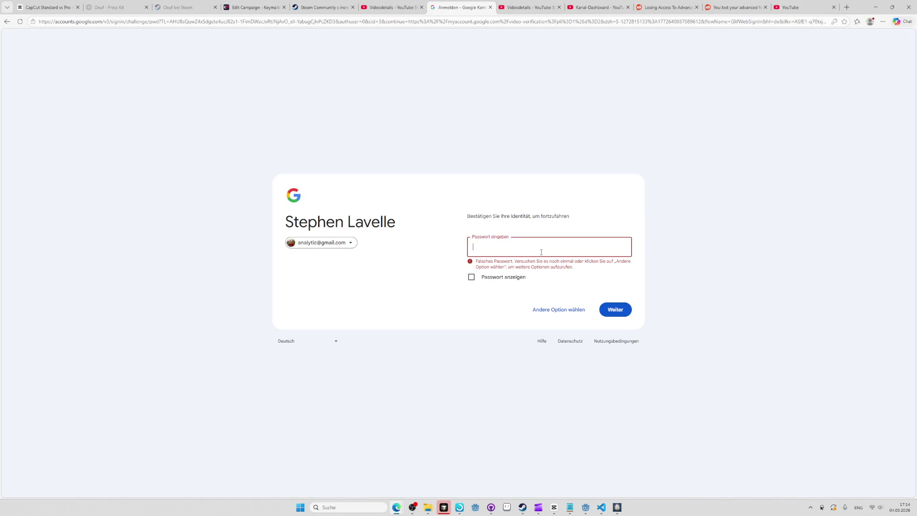
left_click(570, 310)
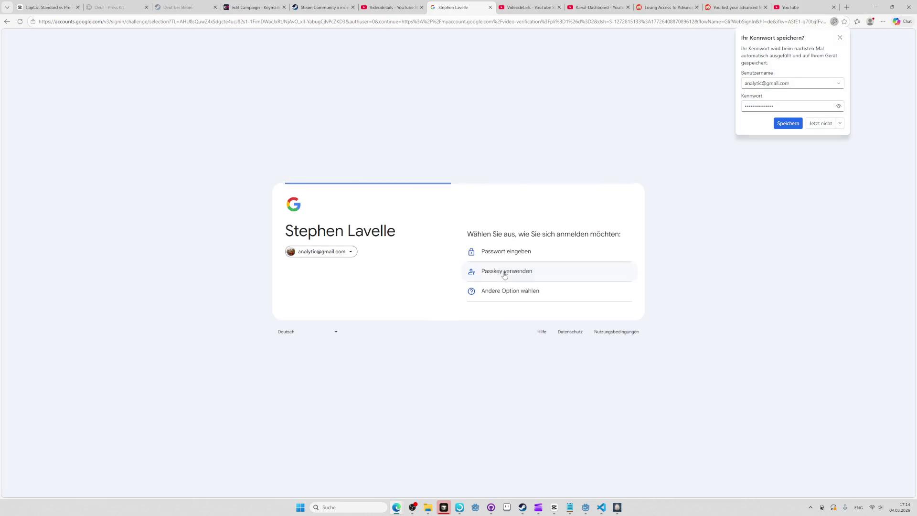
left_click(515, 271)
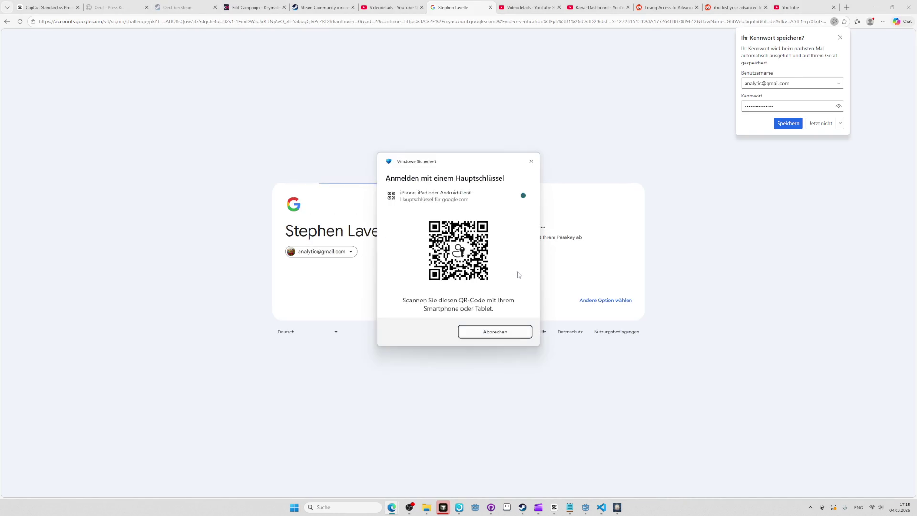
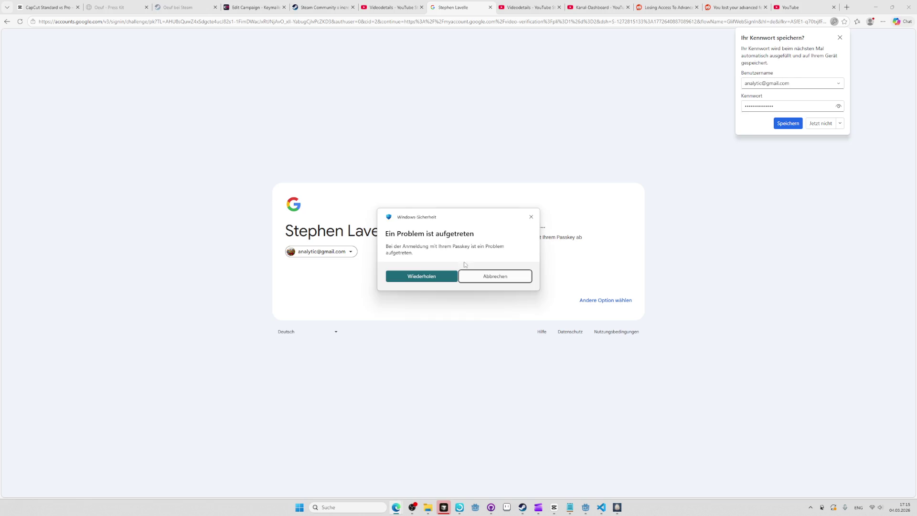
- Dismiss the passkey error and the Videoüberprüfung notice, then switch to the Reddit advanced-features thread
left_click(498, 277)
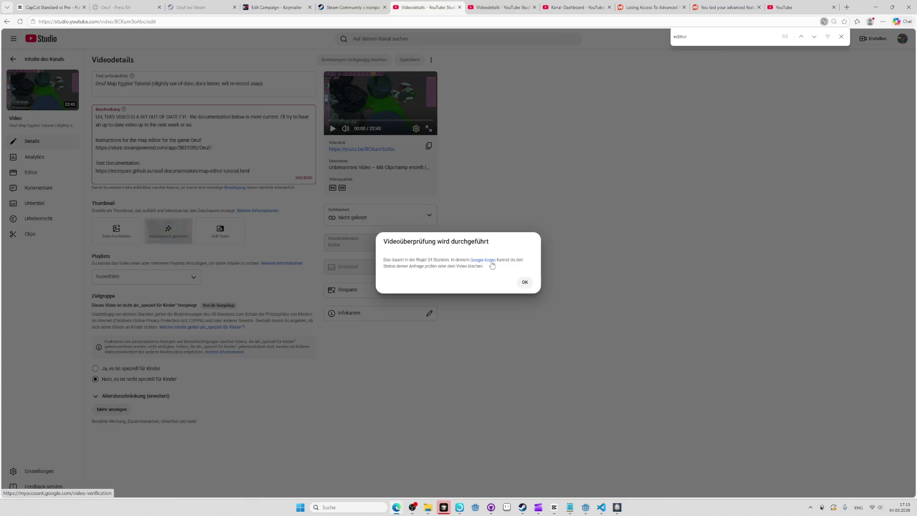
left_click(525, 282)
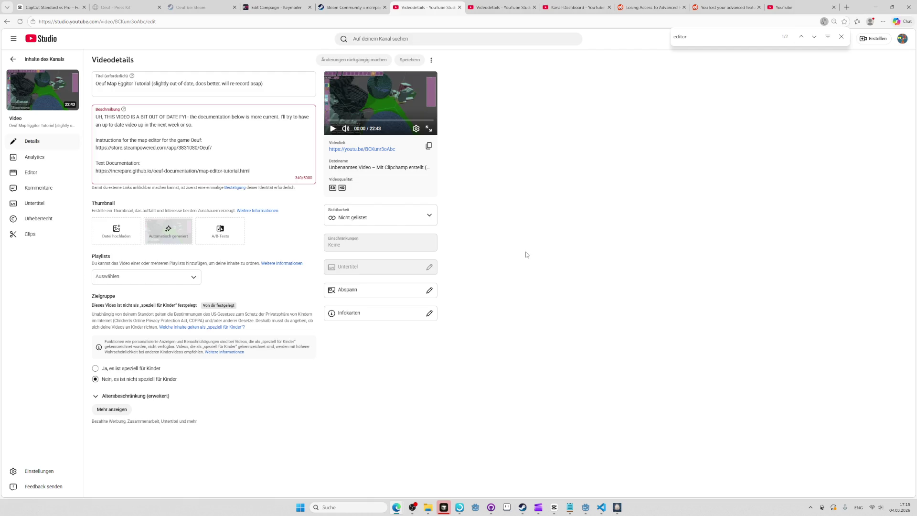
left_click(593, 11)
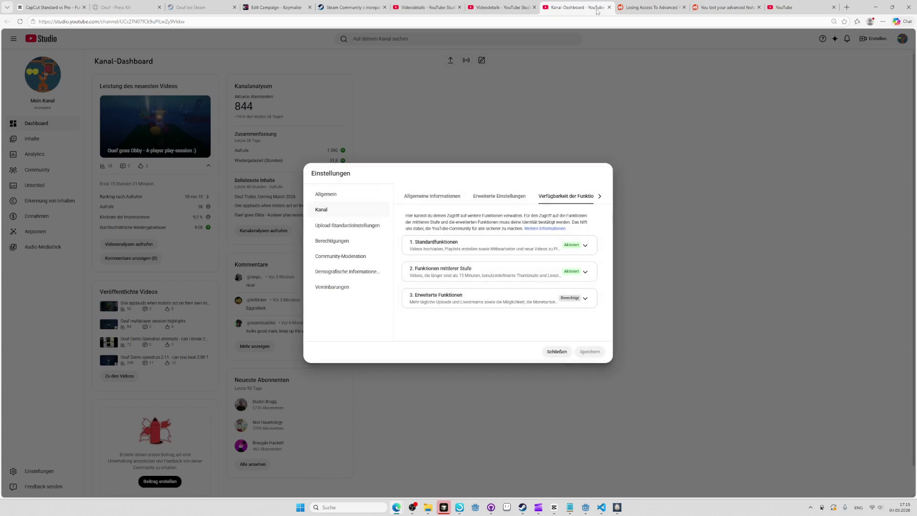
left_click(634, 8)
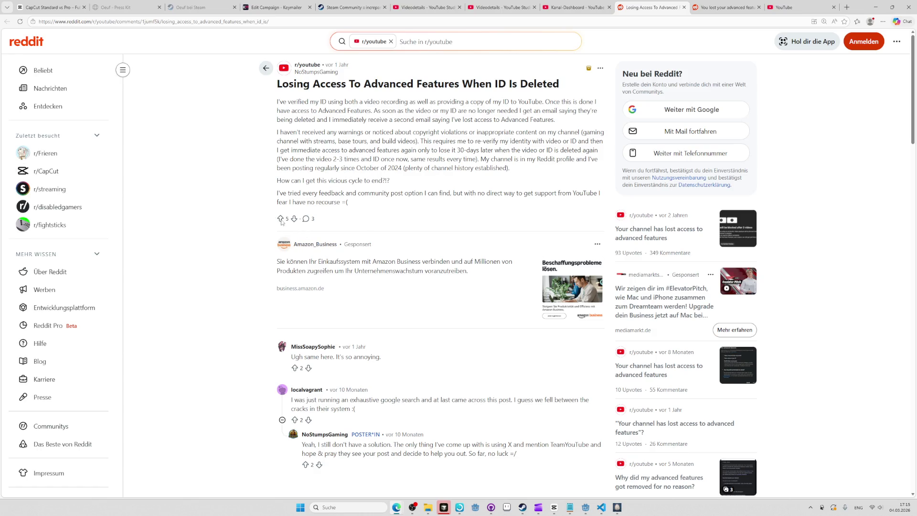
- Begin Reddit sign-in and open Edge's password manager from the login autofill list
left_click(864, 42)
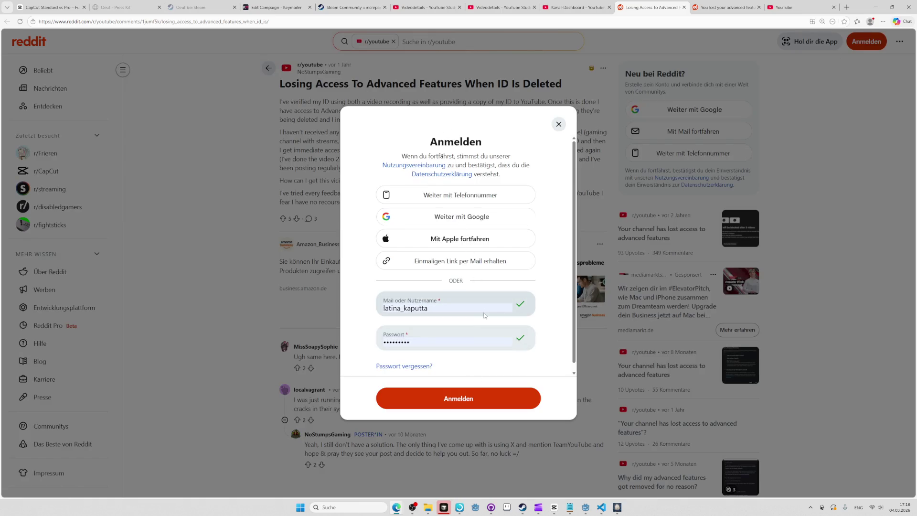
left_click(447, 399)
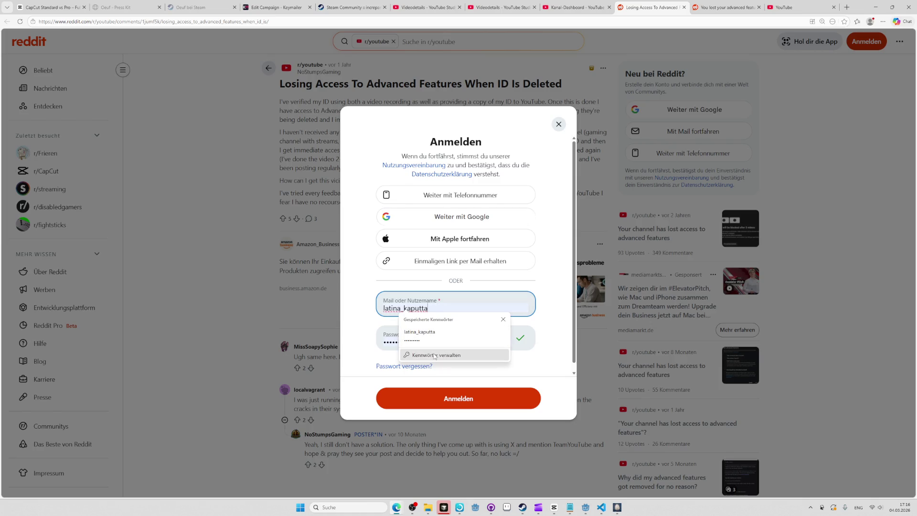
left_click(434, 355)
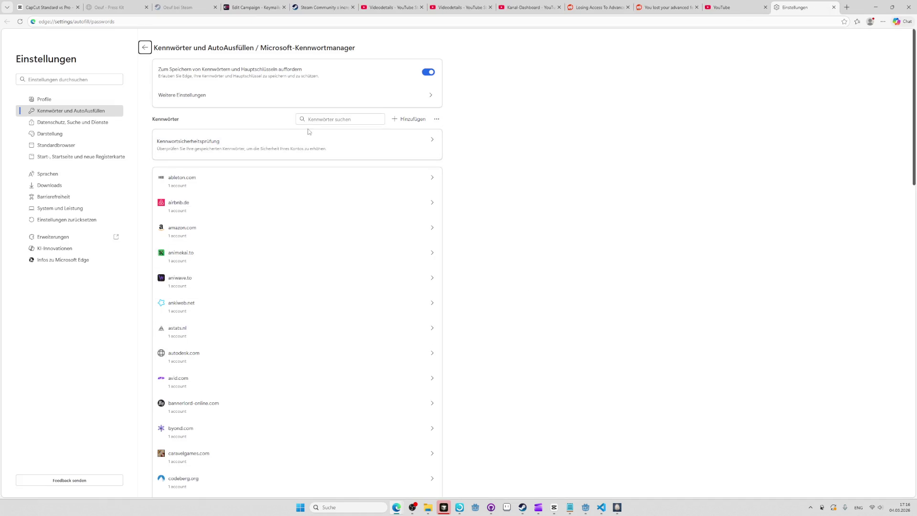
- Find the saved reddit.com login under 'reddit', close the password settings, and submit the sign-in
left_click(368, 115)
type("reddit")
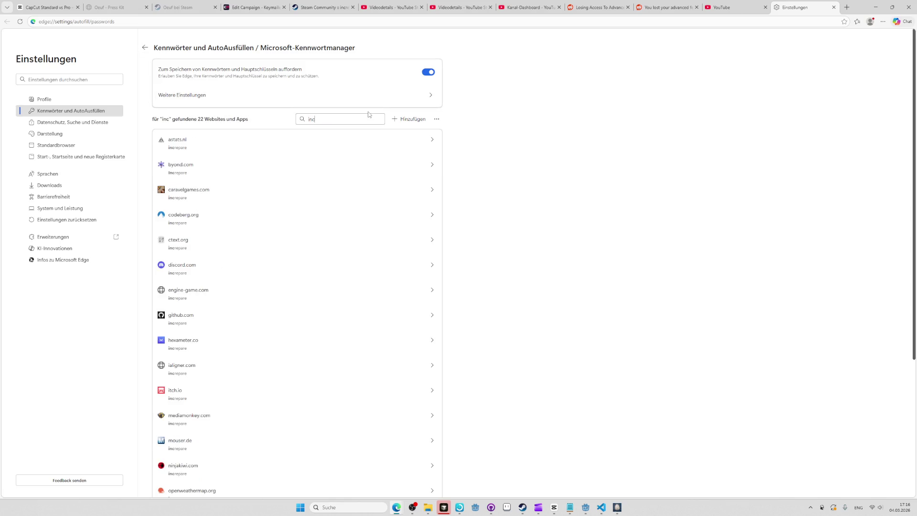
left_click(365, 138)
left_click(529, 156)
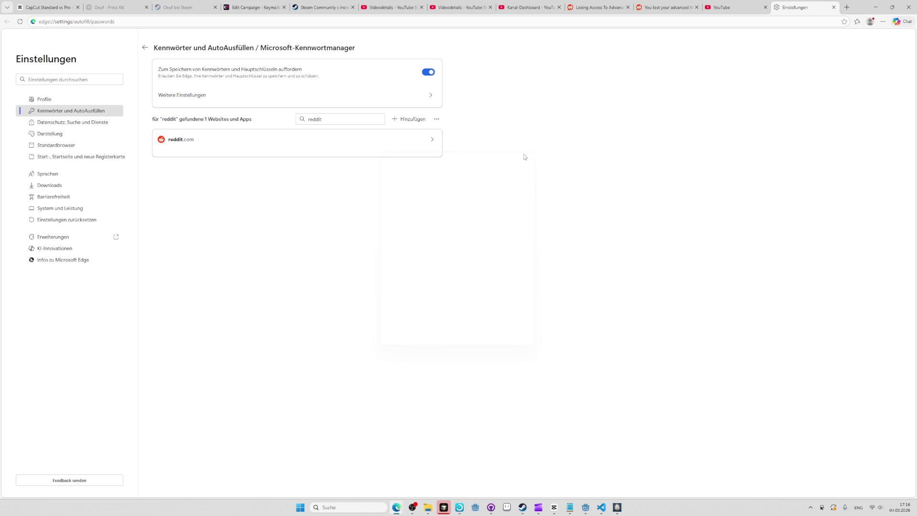
key("ctrl+w")
left_click(453, 398)
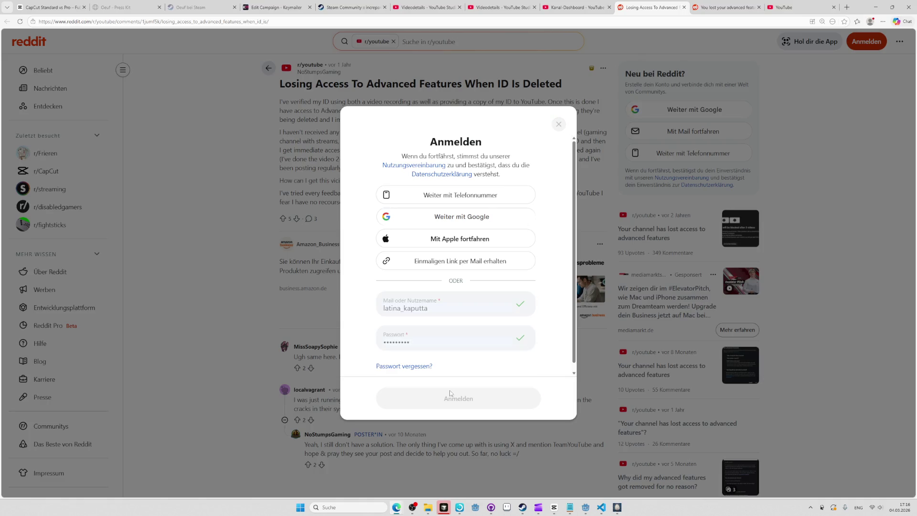
- Skim the Reddit thread and search Google for its post title
scroll(358, 324, "down", 3)
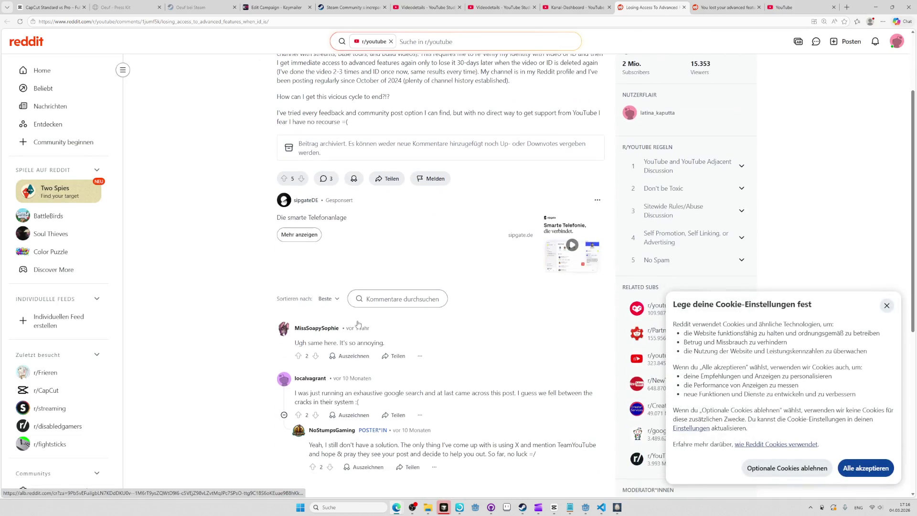
scroll(365, 283, "down", 5)
scroll(365, 283, "up", 2)
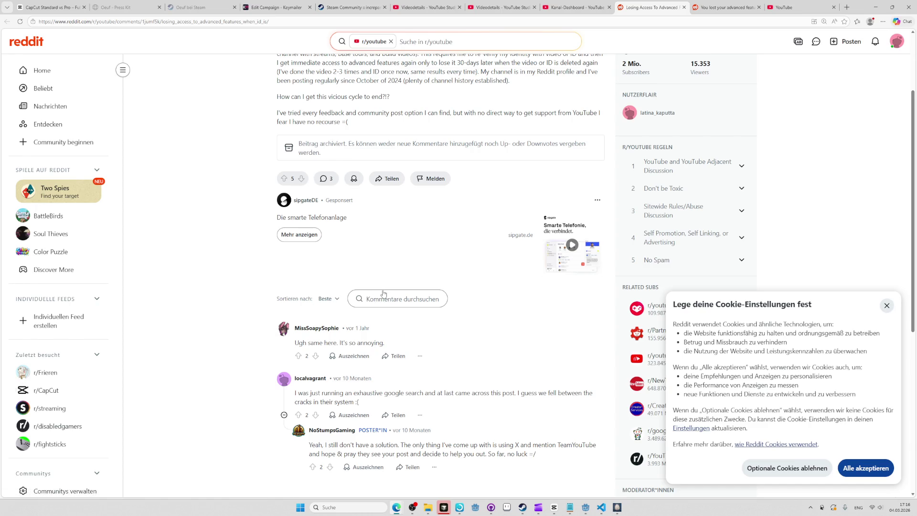
scroll(342, 349, "down", 1)
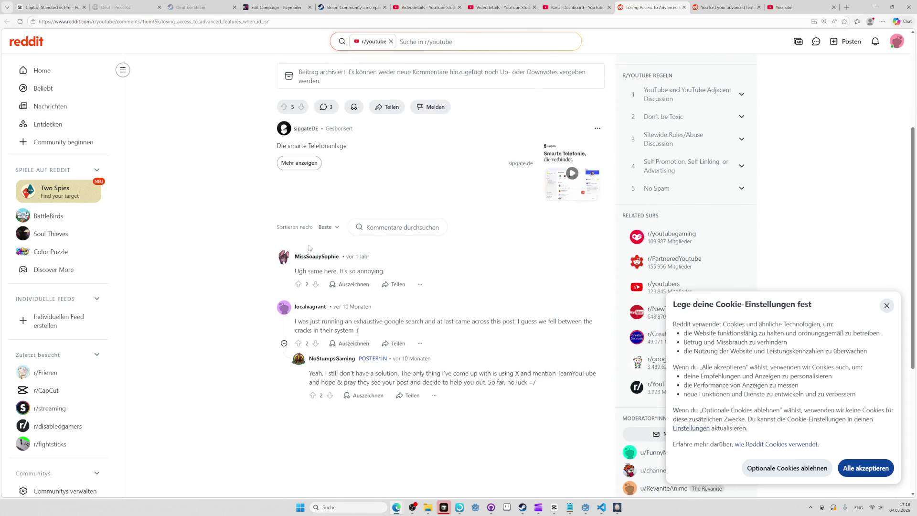
scroll(434, 249, "up", 3)
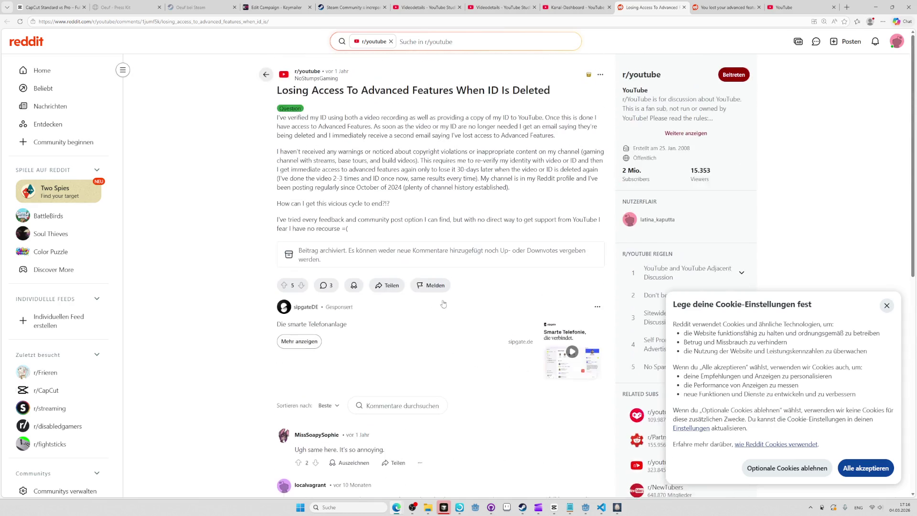
triple_click(449, 87)
left_click_drag(449, 90, 458, 22)
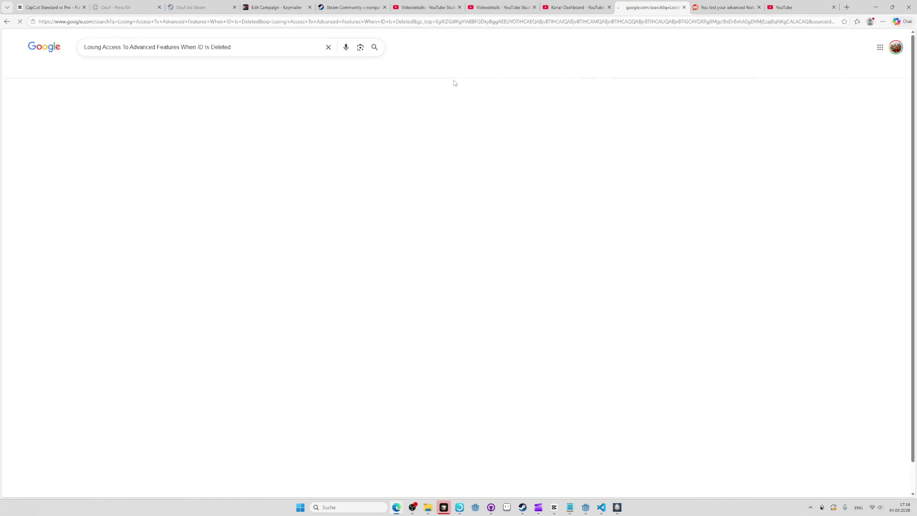
- Read the r/NewTubers 'Your channel has lost access' thread and its Imgur screenshot, then open a new tab
middle_click(143, 137)
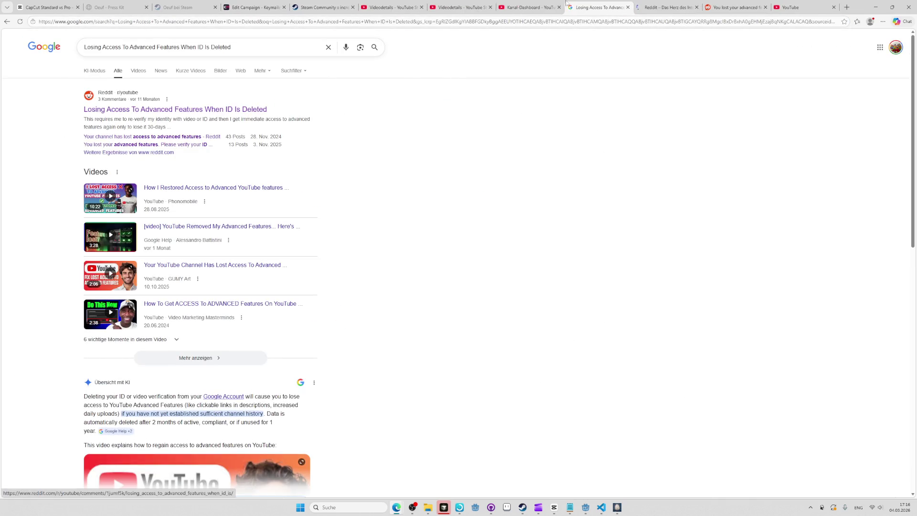
left_click(693, 5)
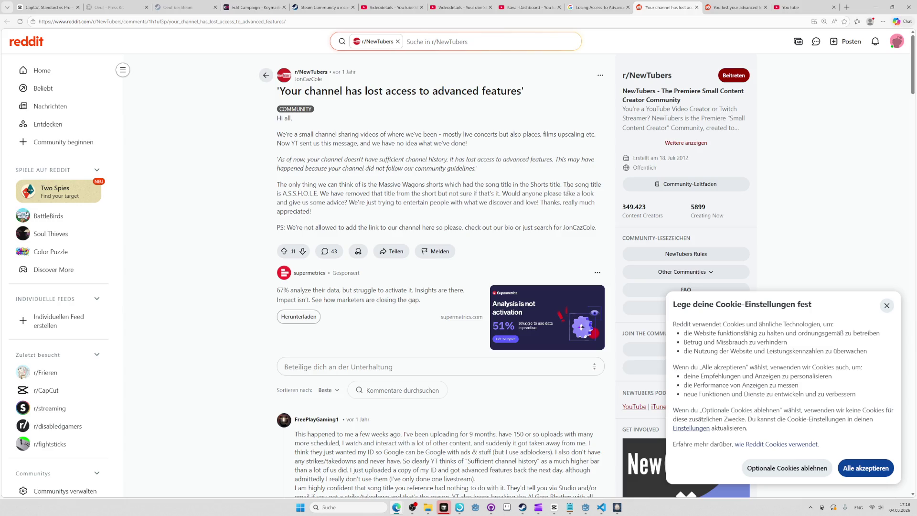
scroll(568, 191, "down", 2)
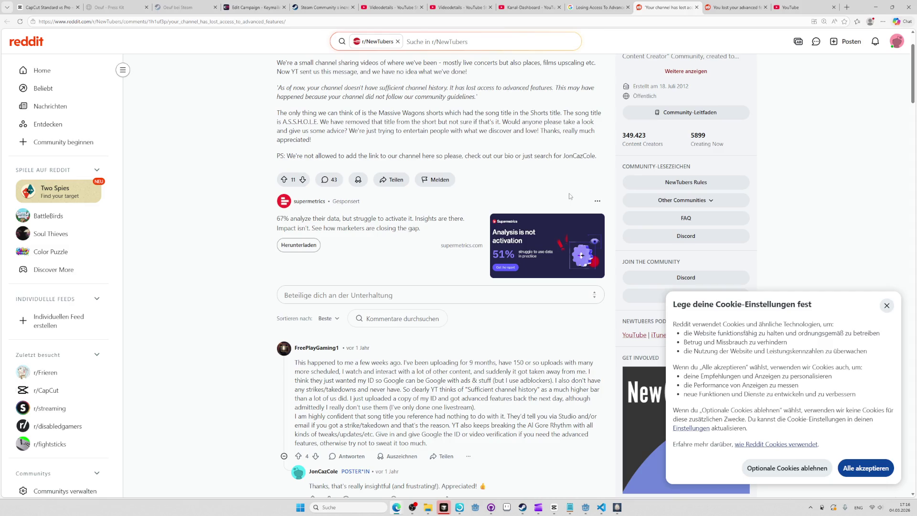
scroll(568, 195, "down", 4)
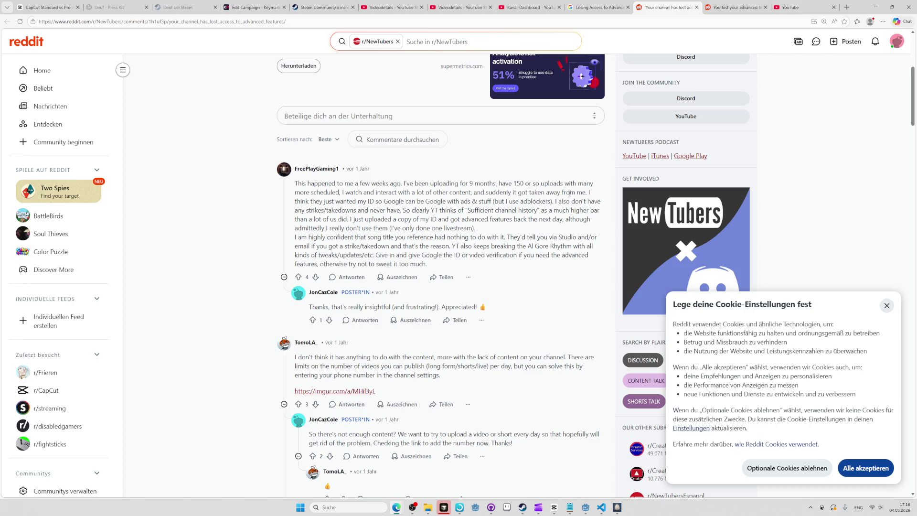
scroll(569, 194, "down", 1)
scroll(569, 195, "down", 4)
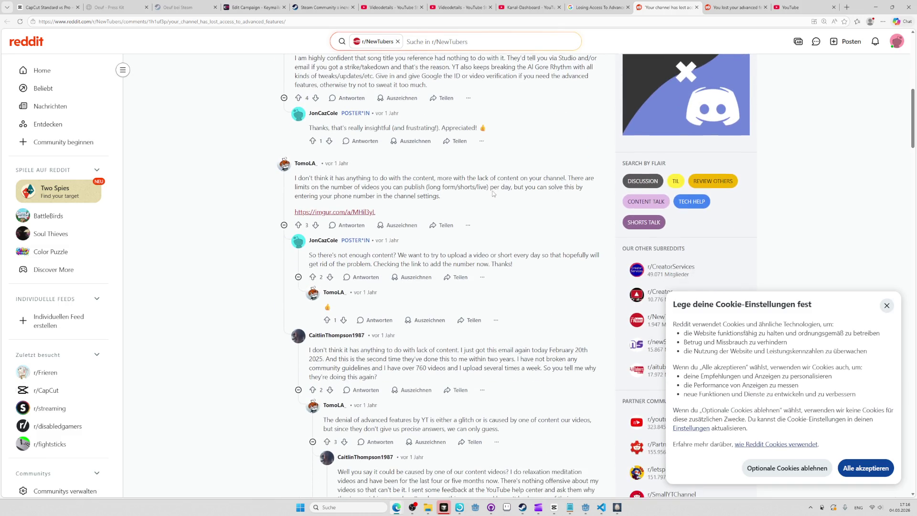
scroll(493, 193, "down", 1)
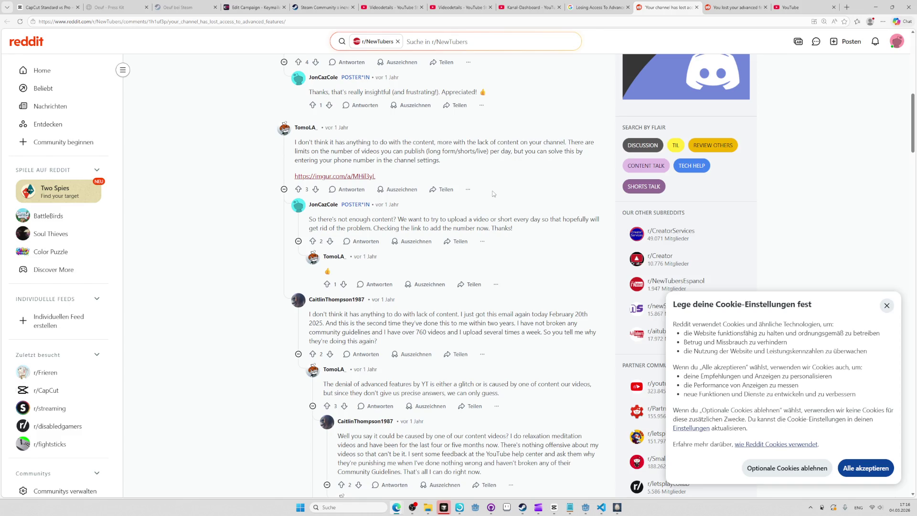
scroll(493, 193, "down", 1)
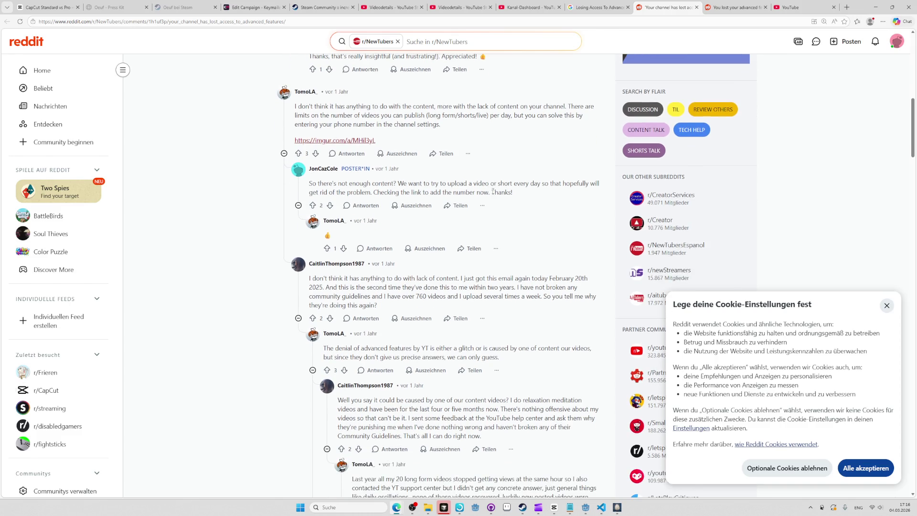
left_click(324, 141)
key("ctrl+w")
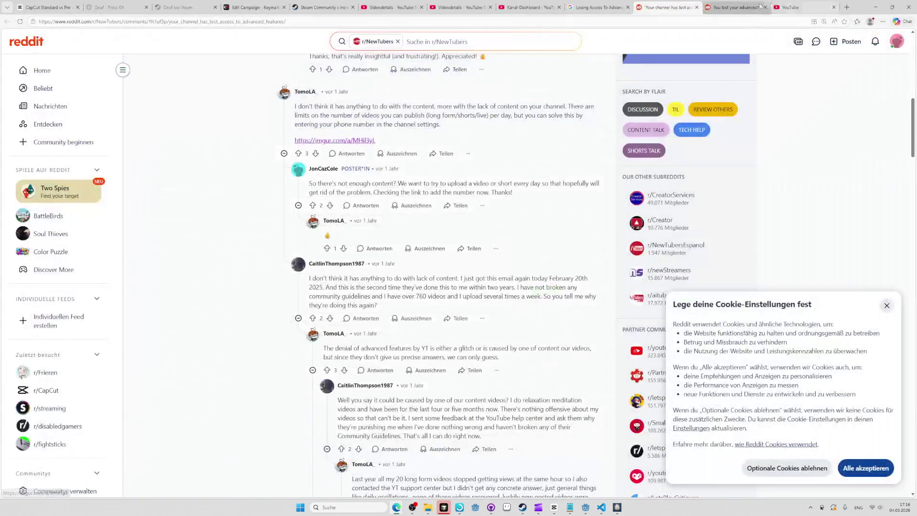
key("ctrl+t")
- Search 'youtube channel settings' and follow the 'Manage channel settings' help article to YouTube Studio
type("youtube channel sset")
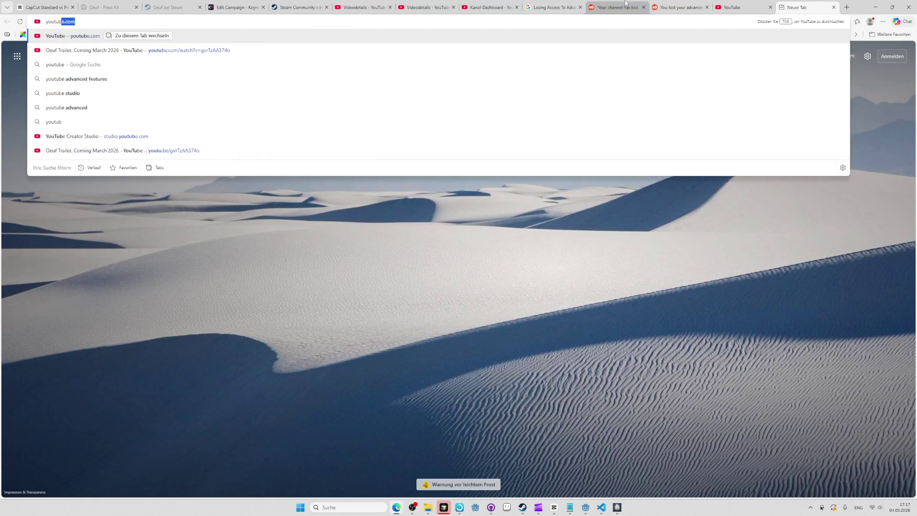
key("BackSpace")
key("BackSpace")
key("BackSpace")
type("ettings")
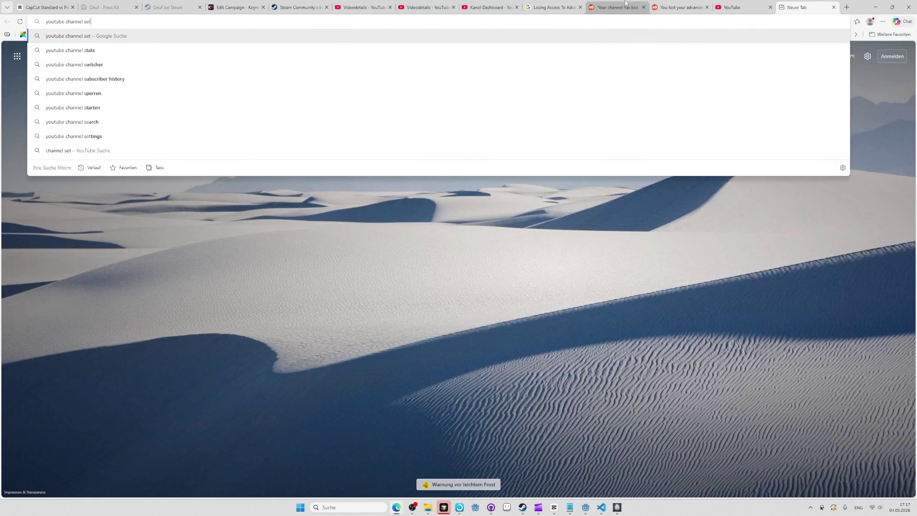
key("Return")
left_click(164, 110)
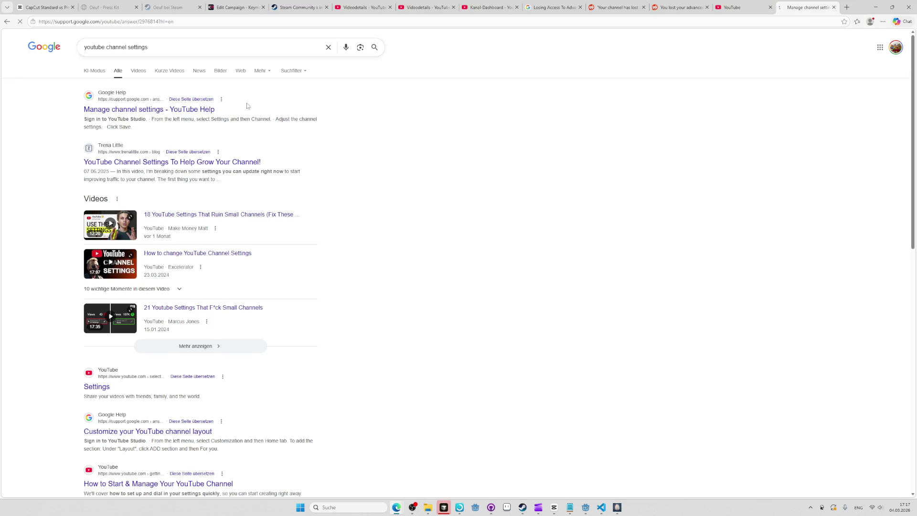
left_click(138, 176)
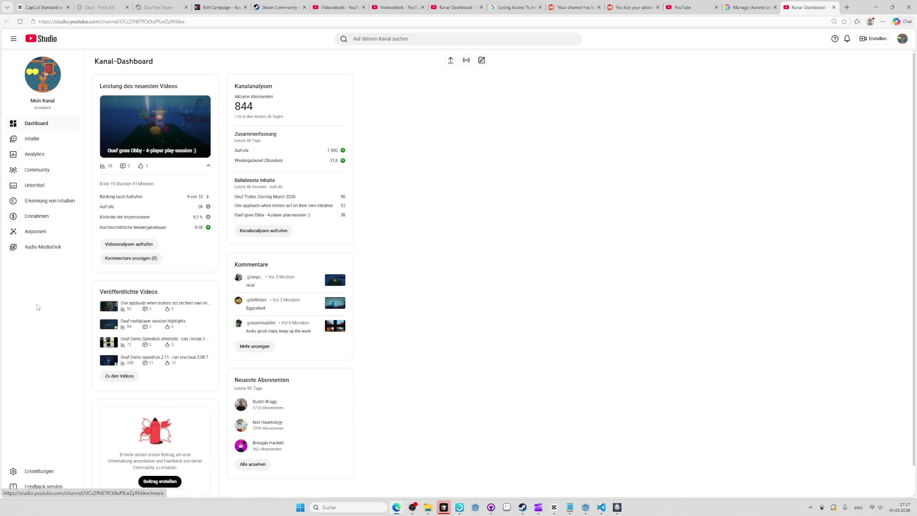
- Open the channel settings and set the country of residence to Deutschland
left_click(36, 470)
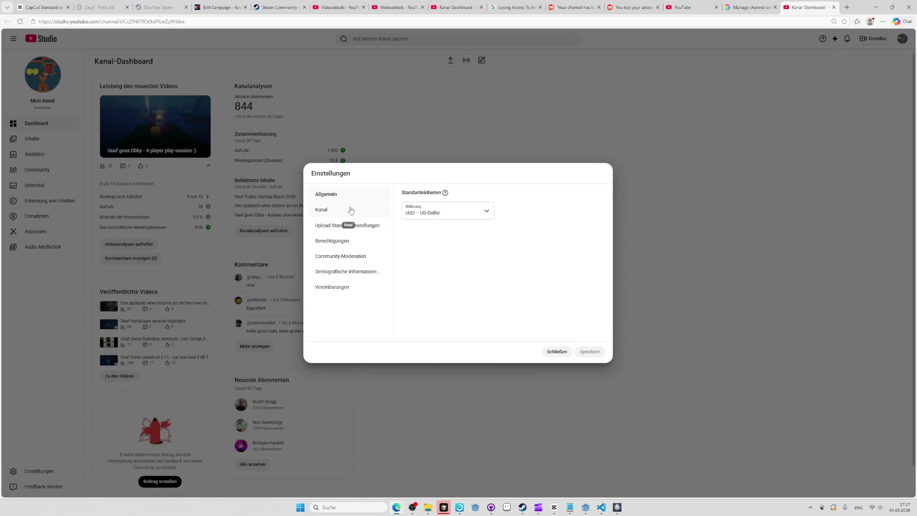
left_click(349, 209)
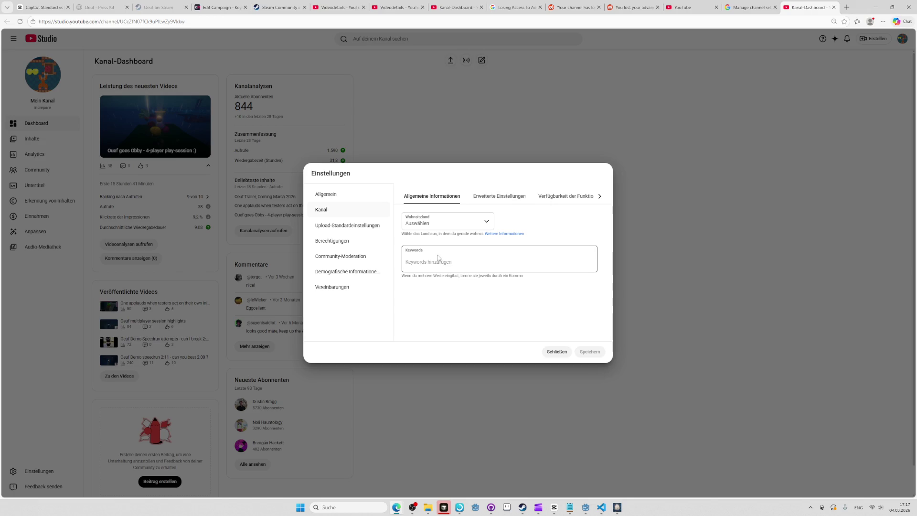
left_click(429, 221)
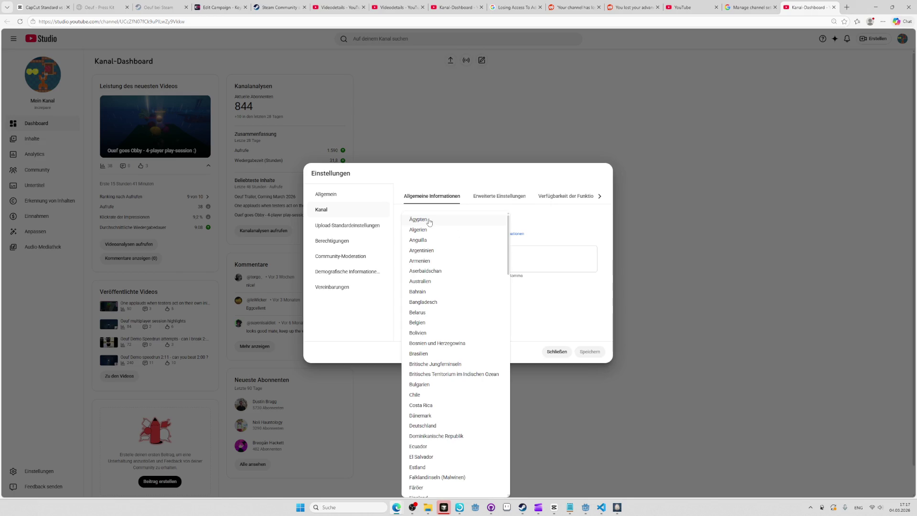
scroll(451, 337, "down", 2)
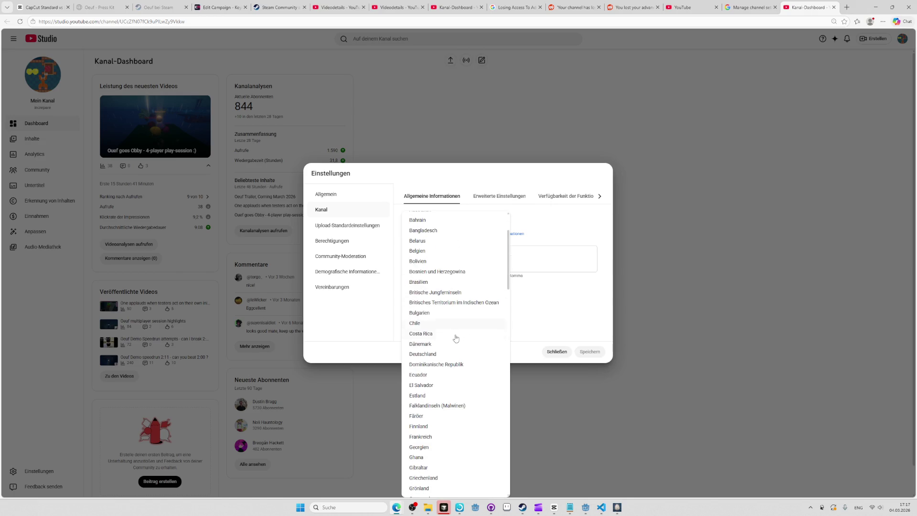
left_click(438, 353)
- Enter the channel keywords indie games, gamedev, increpare
type("ie ga")
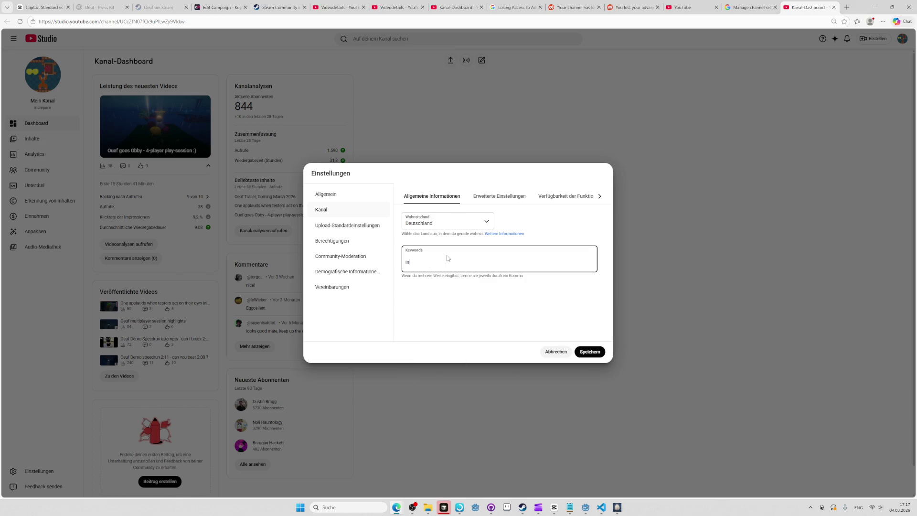
type("mes, gamedev")
type(", i")
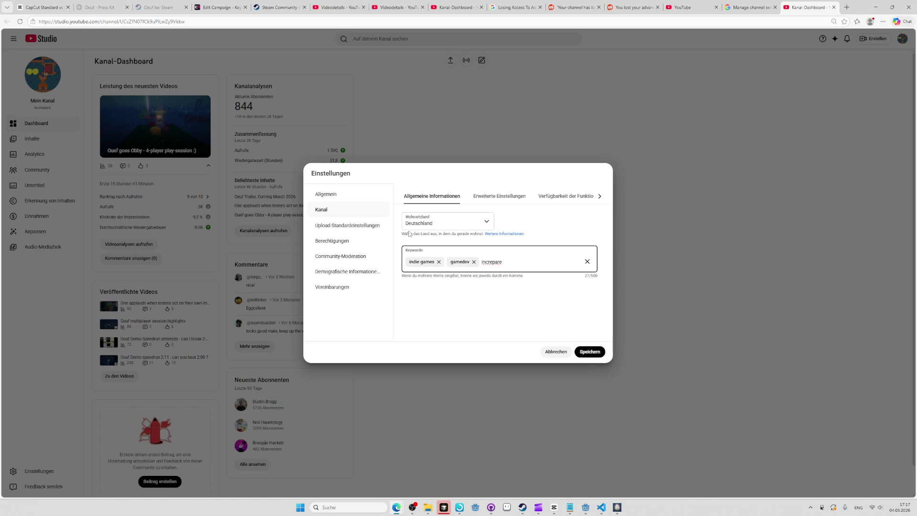
key("BackSpace")
double_click(503, 264)
left_click(509, 263)
type(",")
- Review feature availability in the advanced settings, then save the channel settings
left_click(503, 200)
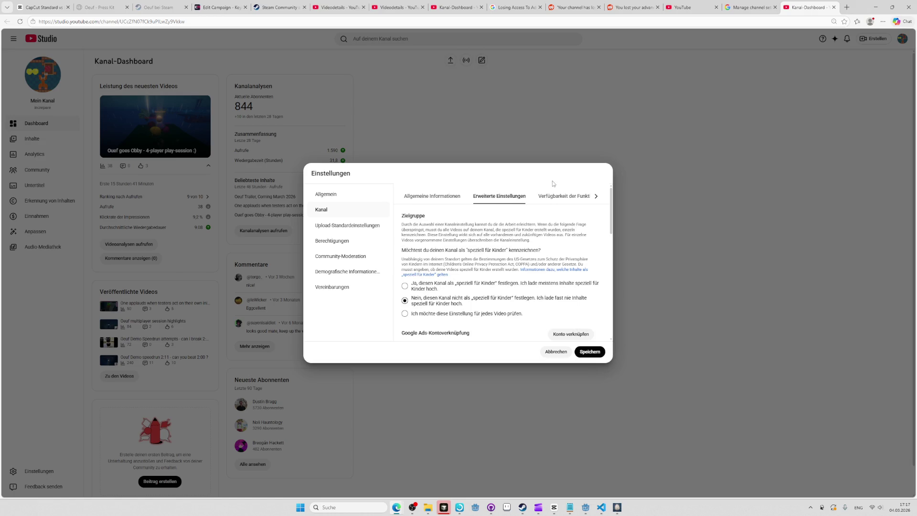
left_click(559, 197)
left_click(599, 197)
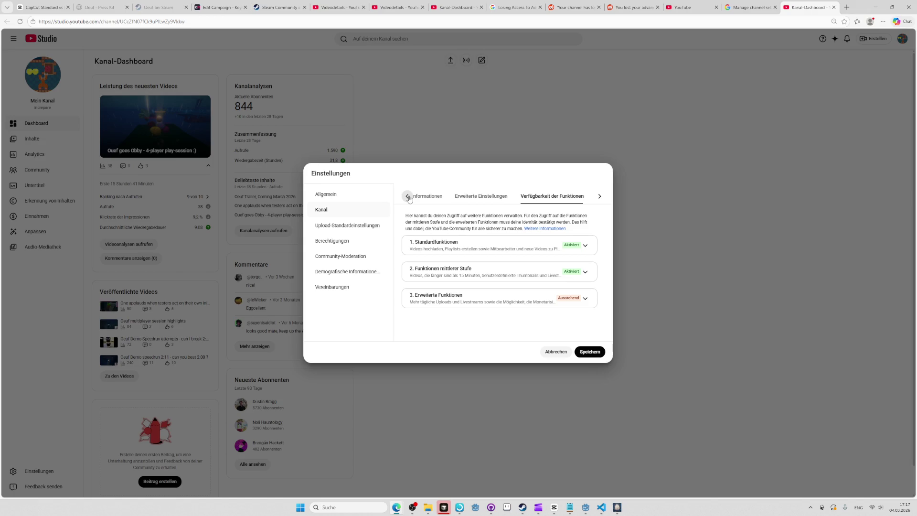
left_click(408, 196)
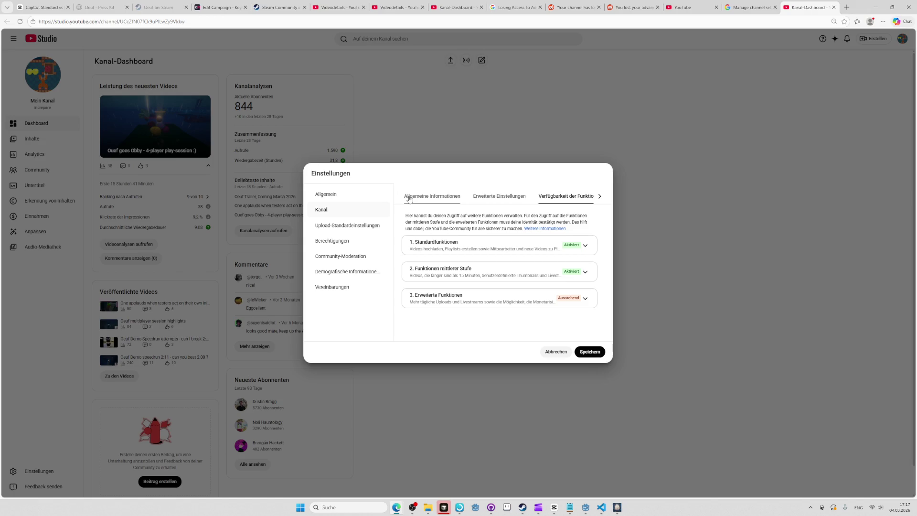
left_click(408, 197)
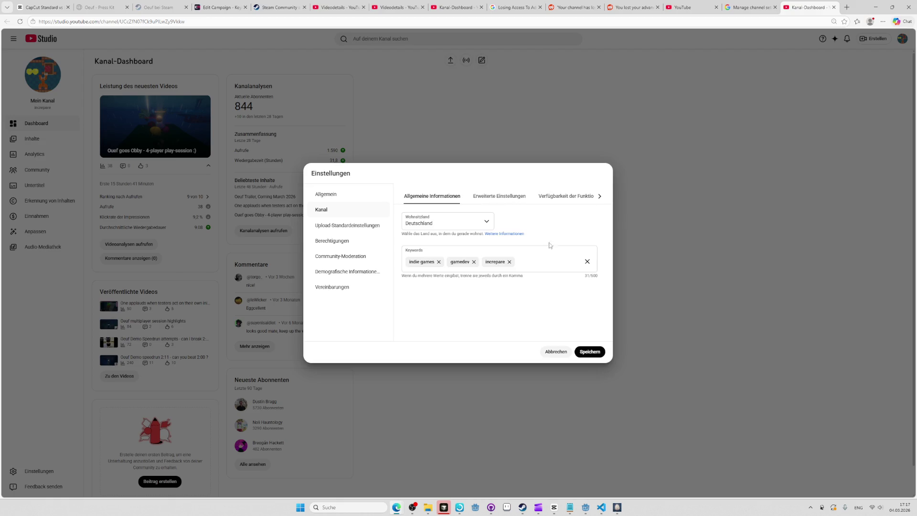
left_click(591, 351)
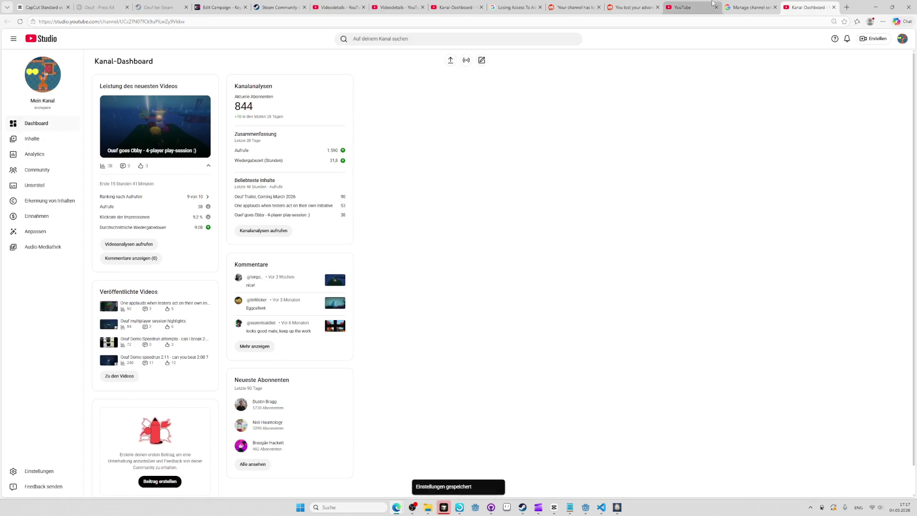
- Close the help and YouTube home tabs and return to the Reddit lost-features thread
left_click(749, 8)
key("ctrl+w")
left_click(730, 5)
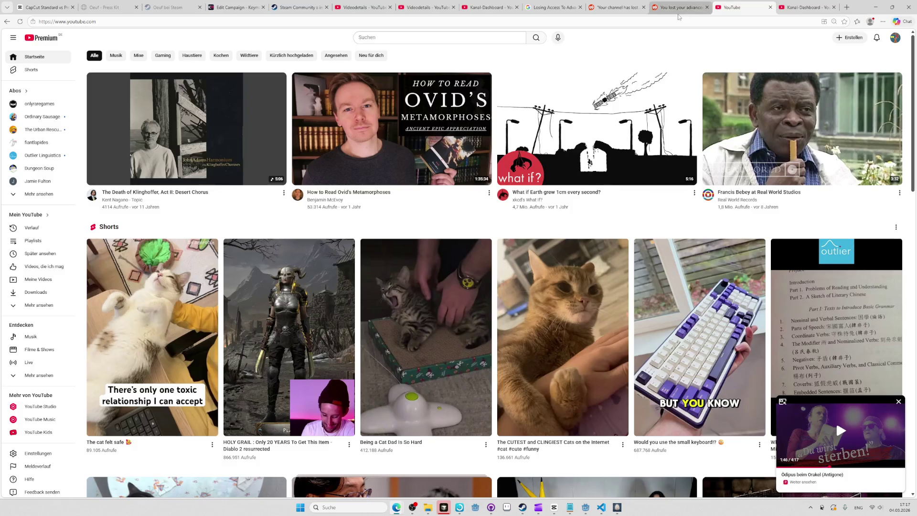
key("ctrl+w")
left_click(722, 9)
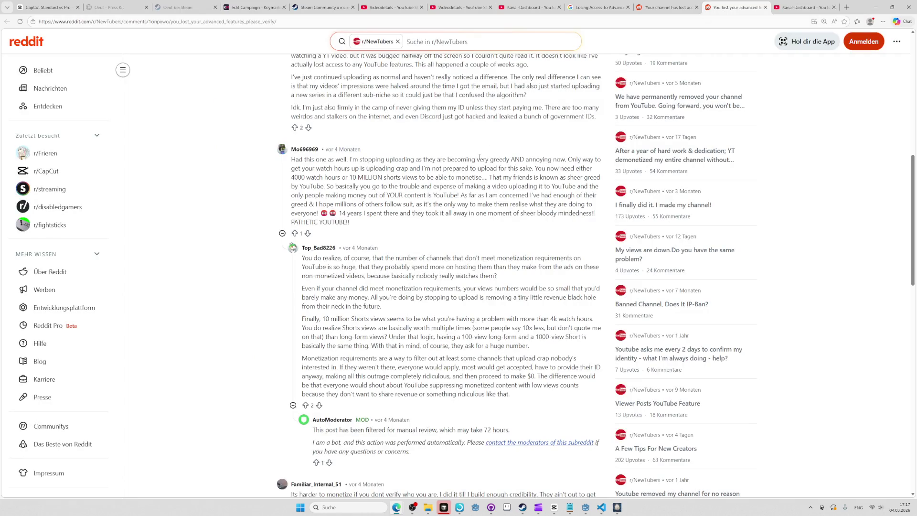
scroll(479, 158, "down", 5)
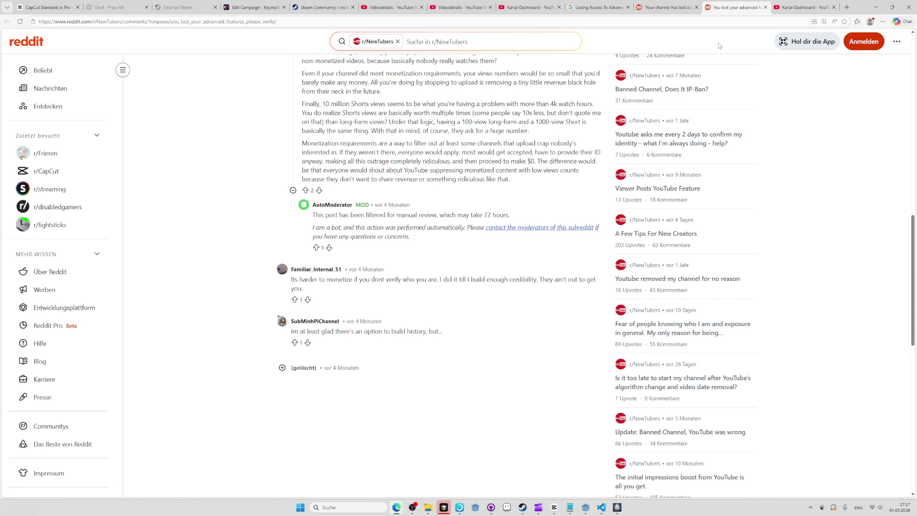
- Close the verification thread and search Google for 'youtube low credibility how'
key("ctrl+w")
key("ctrl+shift+Tab")
key("ctrl+t")
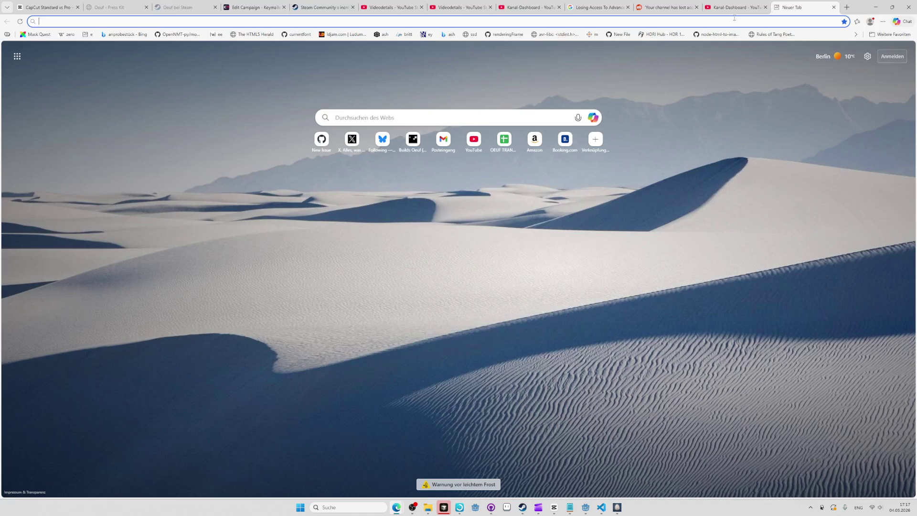
type("yoou")
key("BackSpace")
key("BackSpace")
type("utube ")
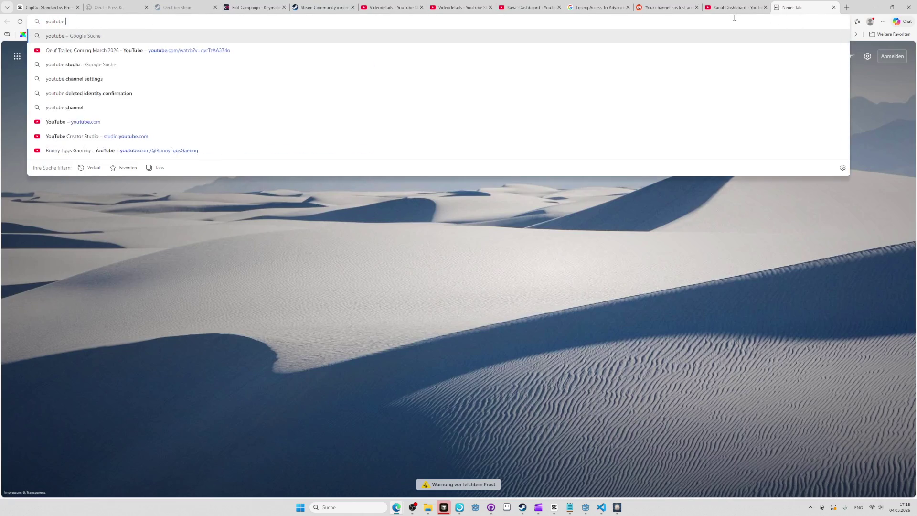
type("low credib")
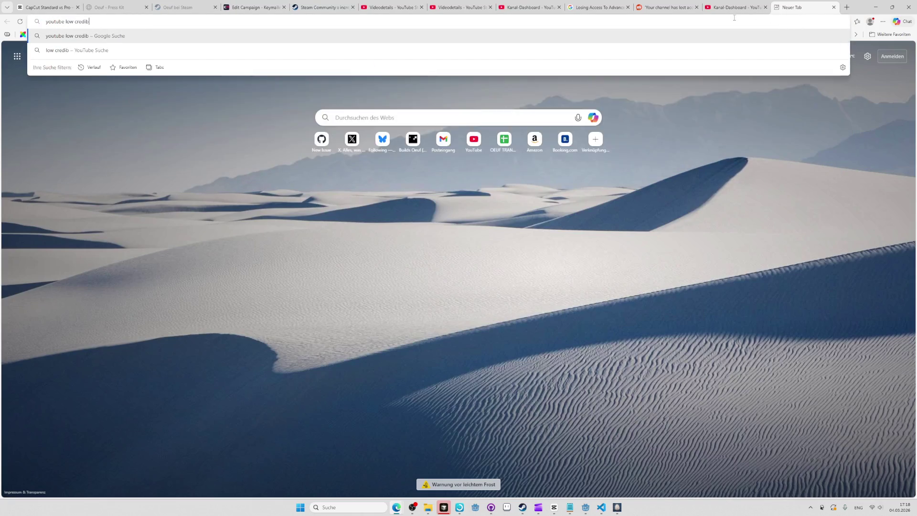
type("ility how")
key("Return")
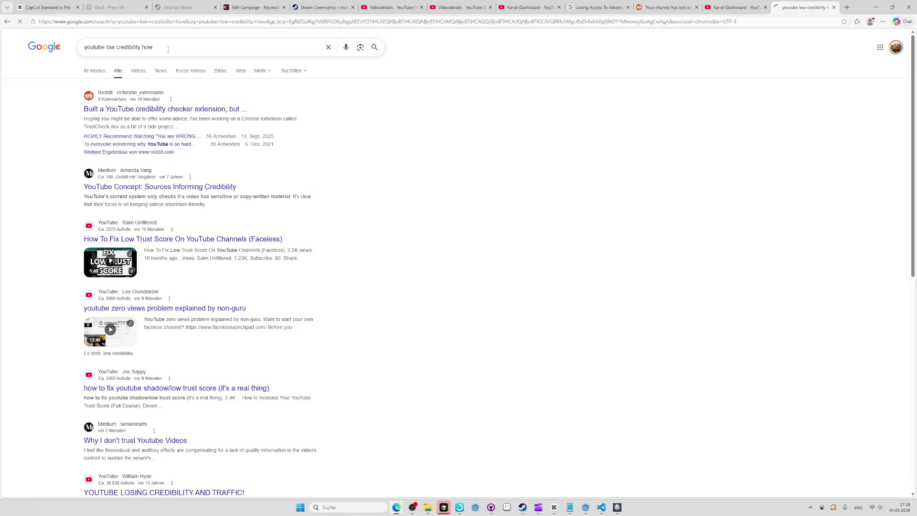
- Read the Reddit credibility-checker post and the Medium credibility article, then close both
middle_click(194, 109)
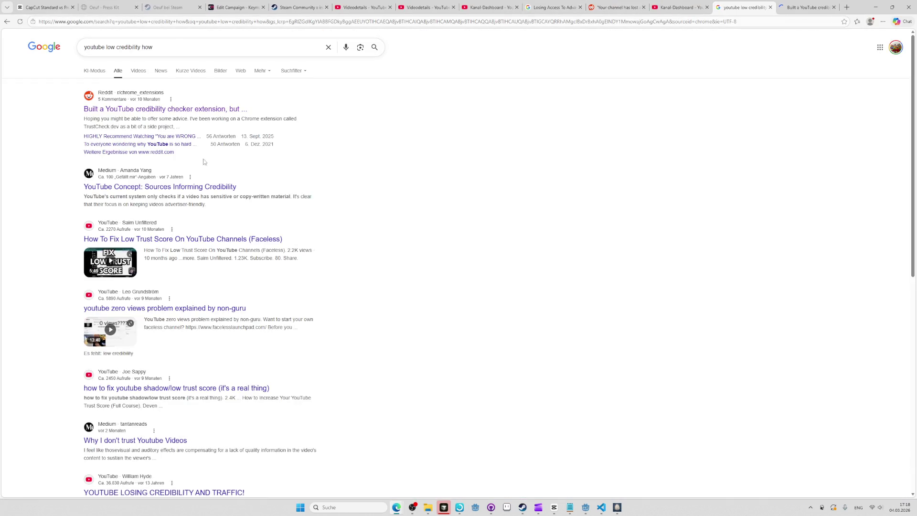
middle_click(201, 189)
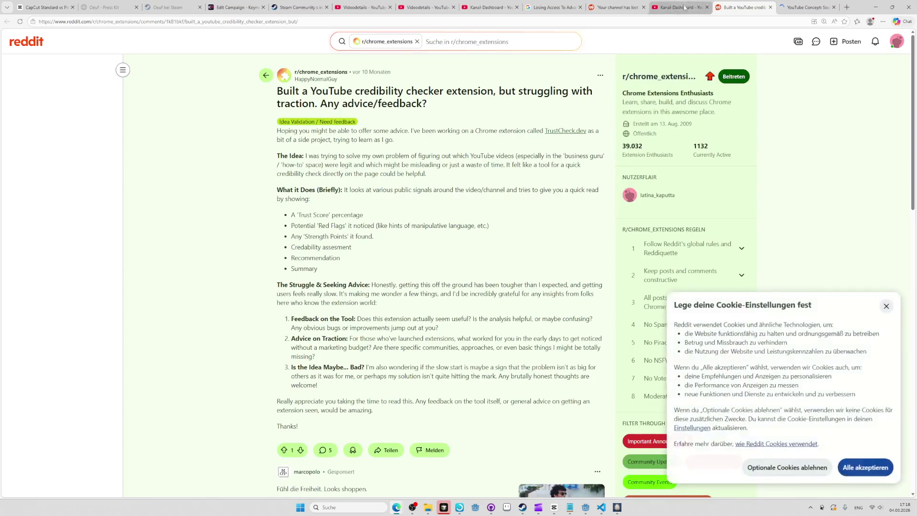
key("ctrl+w")
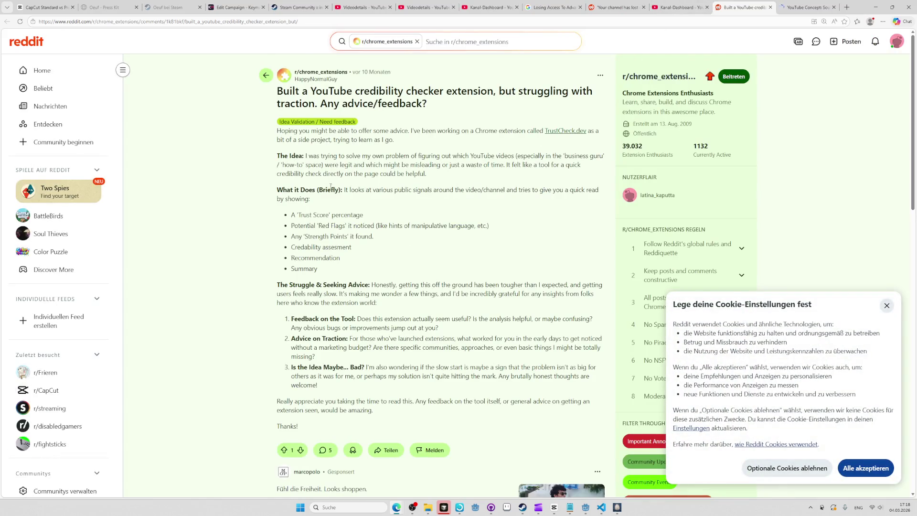
scroll(339, 213, "down", 3)
scroll(341, 255, "down", 5)
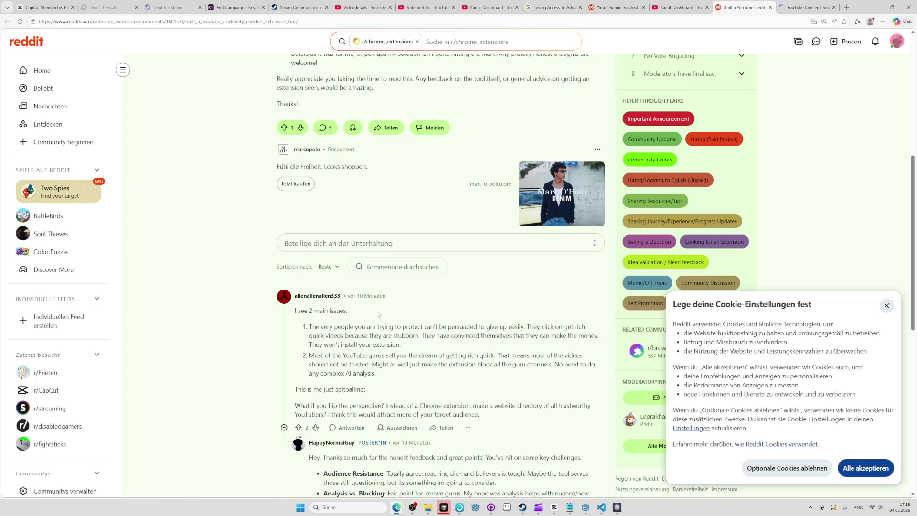
key("ctrl+w")
scroll(522, 343, "down", 5)
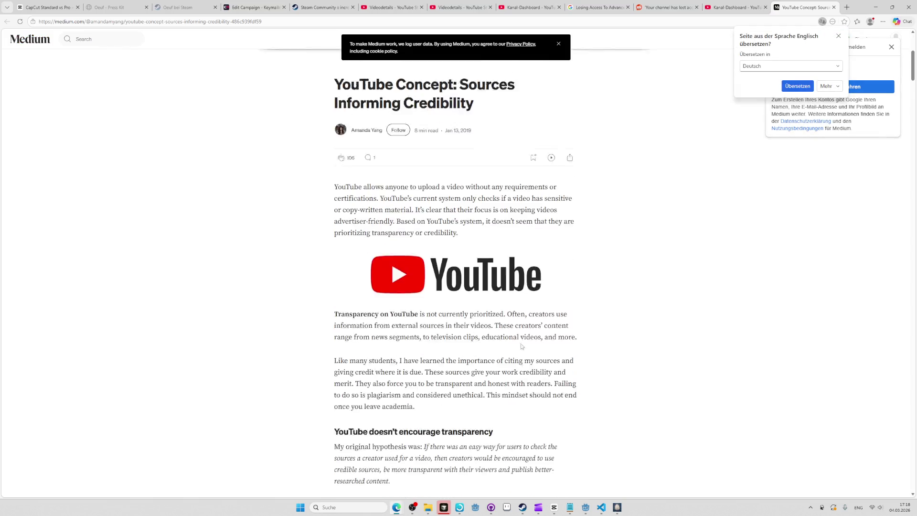
scroll(522, 342, "down", 5)
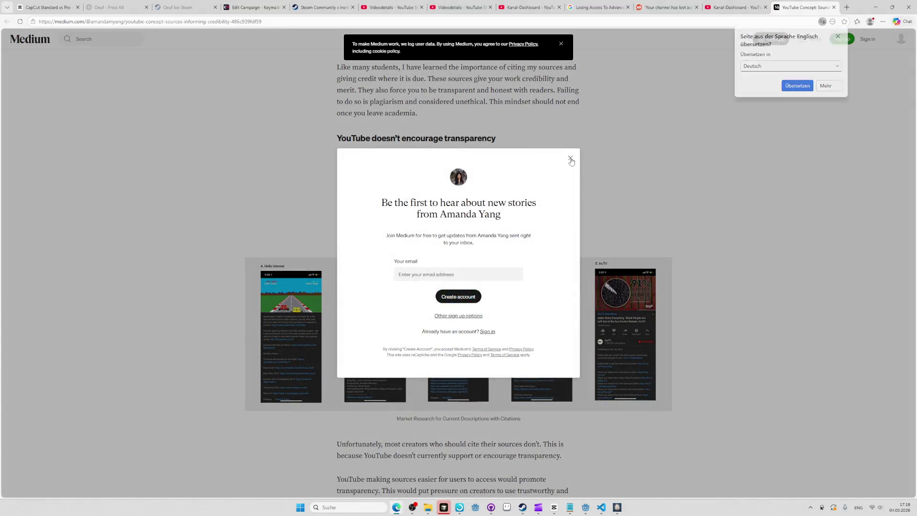
left_click(571, 157)
scroll(711, 208, "down", 3)
scroll(711, 207, "down", 5)
key("ctrl+w")
scroll(634, 247, "down", 5)
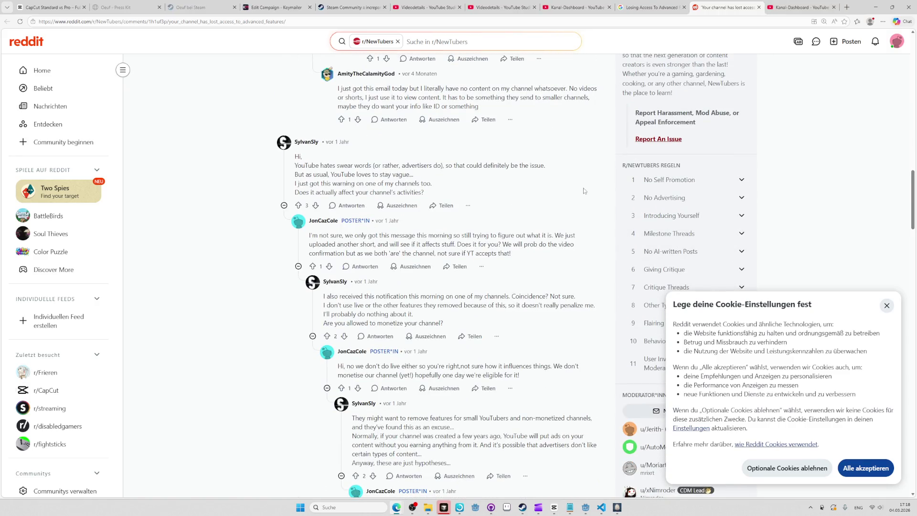
- Highlight the comments about swear words and repeated shadowbans, collapsing the long ISellMandarins comment
mouse_move(541, 157)
left_mouse_down()
mouse_move(527, 193)
mouse_move(363, 176)
mouse_move(353, 191)
mouse_move(389, 253)
mouse_move(377, 323)
mouse_move(392, 324)
left_mouse_up()
scroll(405, 253, "down", 10)
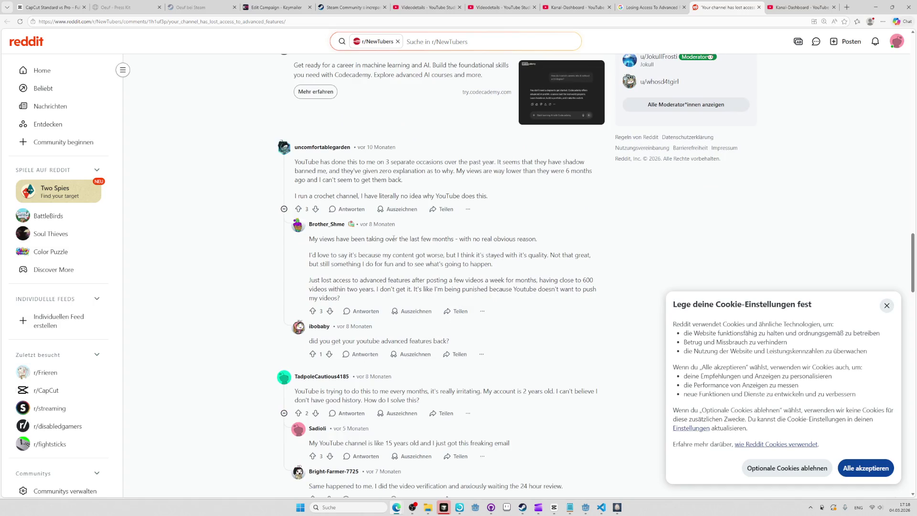
left_click_drag(382, 162, 373, 179)
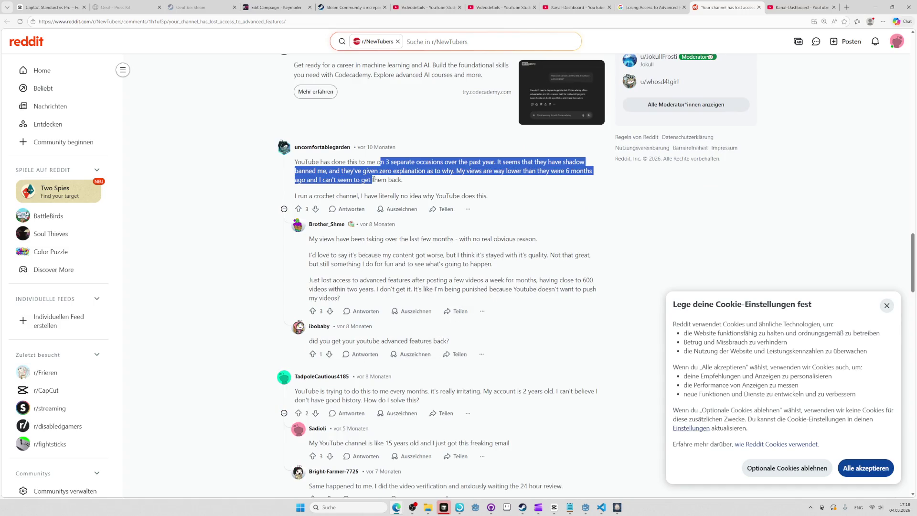
left_click_drag(368, 180, 327, 300)
scroll(328, 300, "down", 3)
mouse_move(380, 211)
left_mouse_down()
mouse_move(354, 274)
mouse_move(355, 265)
mouse_move(344, 360)
mouse_move(363, 396)
mouse_move(369, 349)
left_mouse_up()
scroll(363, 397, "down", 1)
scroll(455, 254, "down", 5)
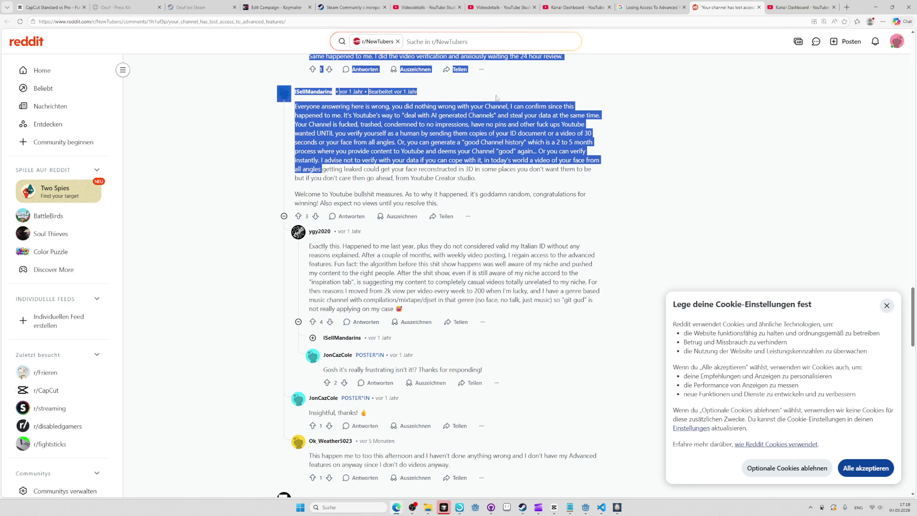
left_click(496, 98)
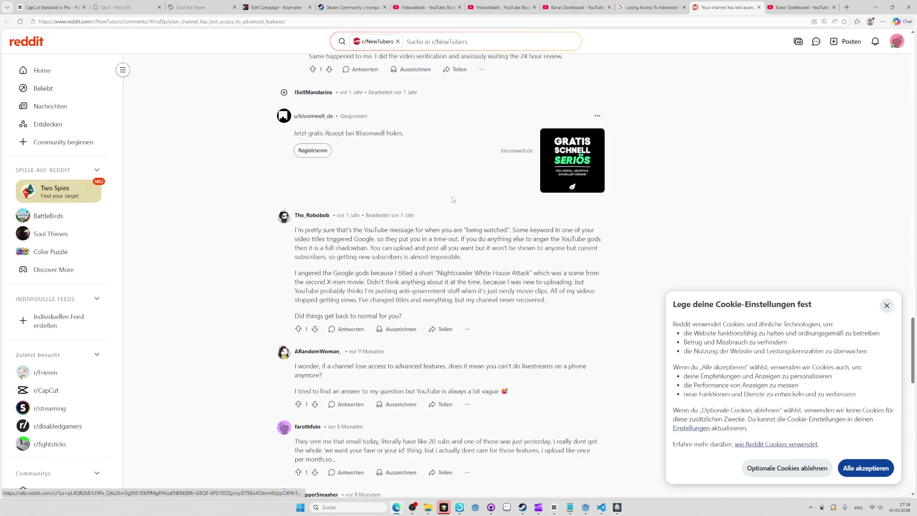
- Search the thread for 'fucked', mark the passage on building channel history, and close it
key("ctrl+f")
type("fucked")
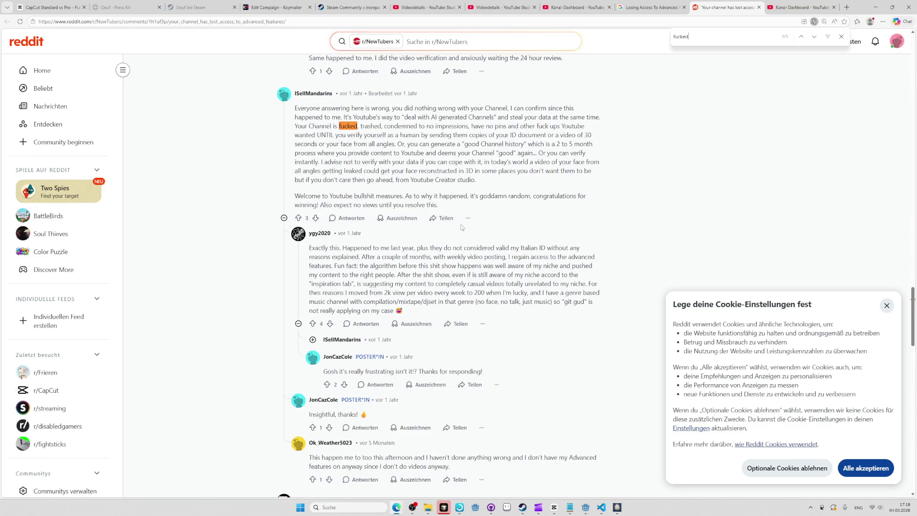
key("ctrl+f")
key("BackSpace")
mouse_move(428, 144)
left_mouse_down()
mouse_move(428, 162)
mouse_move(391, 197)
mouse_move(410, 205)
left_mouse_up()
scroll(571, 191, "down", 8)
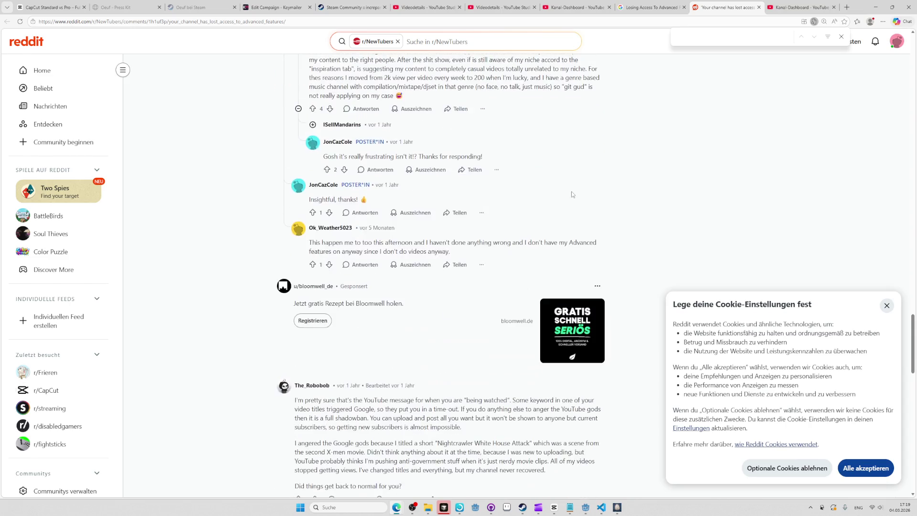
key("ctrl+w")
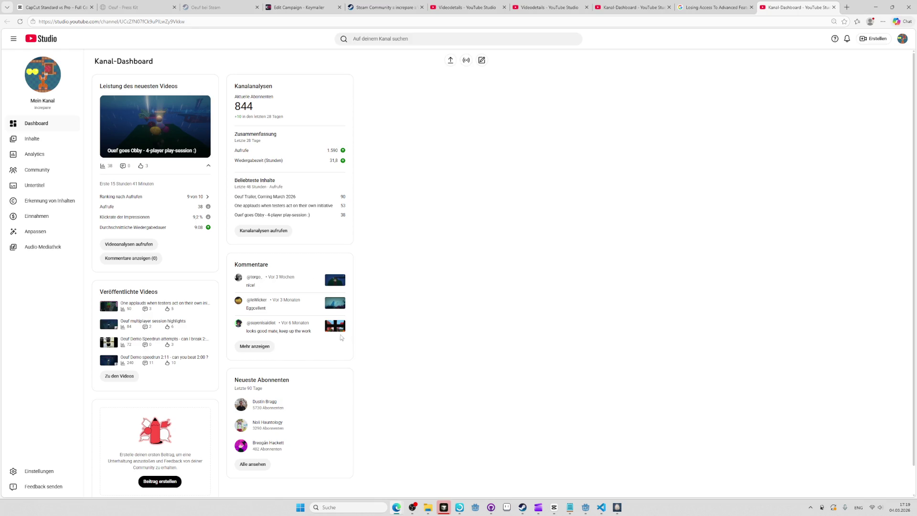
- Close the Studio and Google tabs and load the Keymailer campaign editor in a new tab
key("ctrl+w")
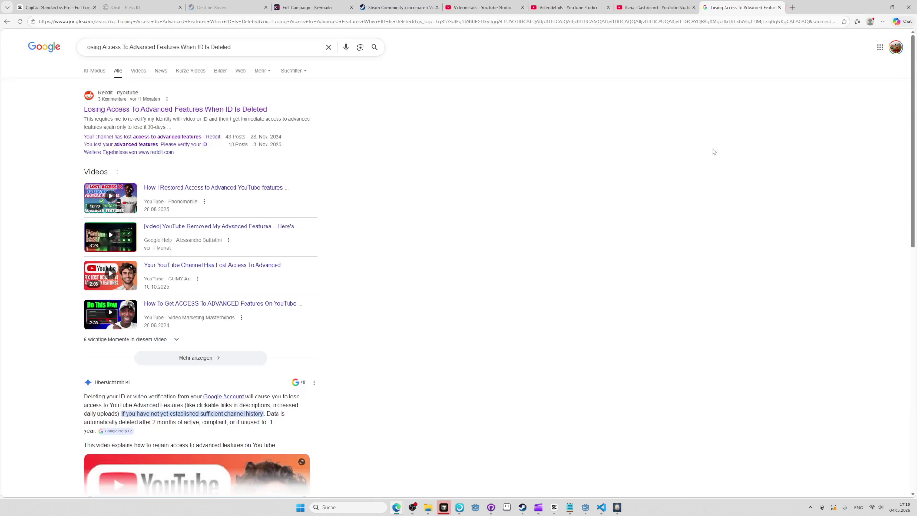
key("ctrl+w")
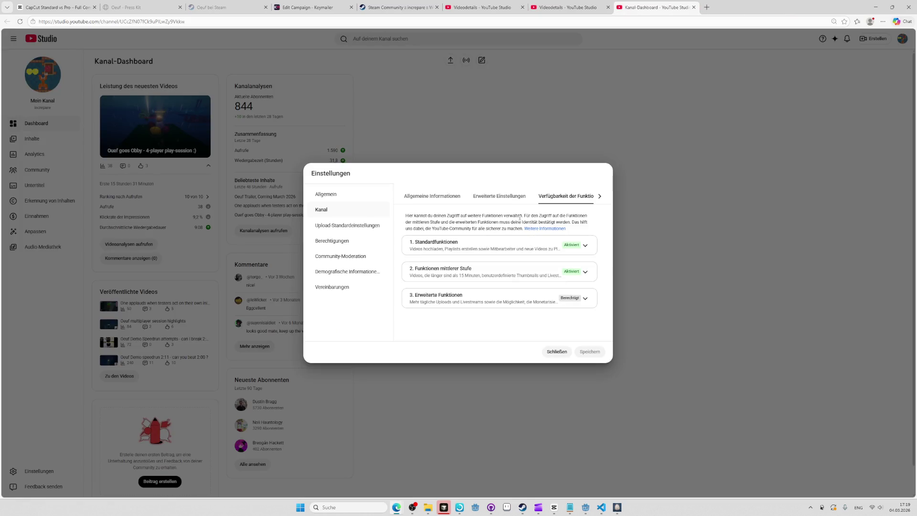
key("ctrl+t")
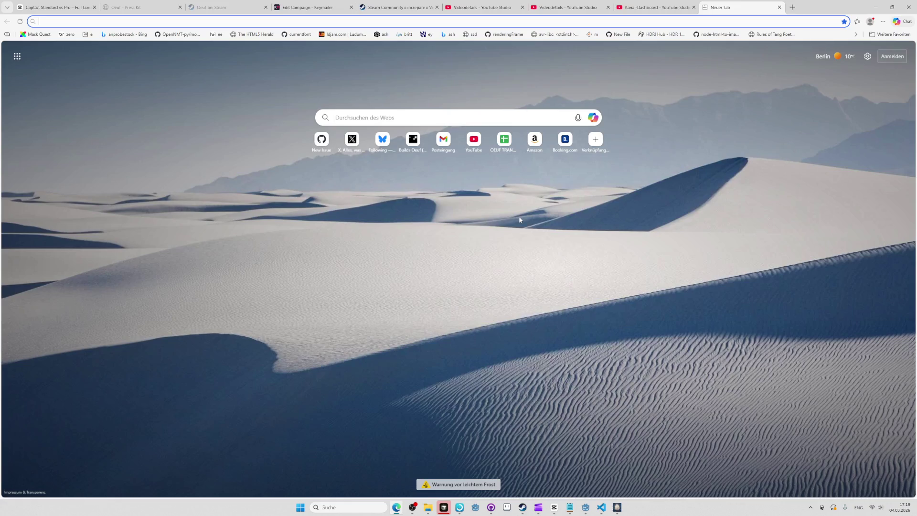
type("kley")
key("BackSpace")
key("BackSpace")
key("BackSpace")
type("eym")
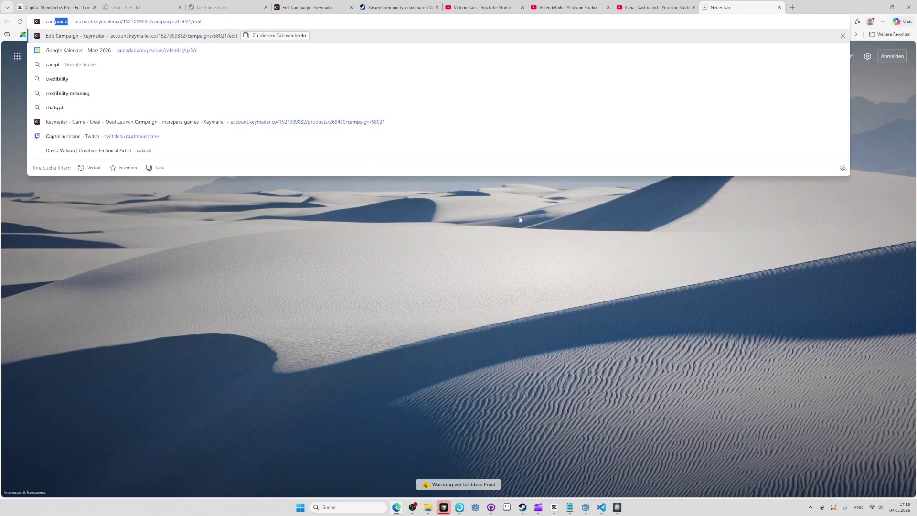
key("Return")
- Open Bluesky and X profiles in new tabs, close Bluesky, and return to the Oeuf Launch Campaign editor
key("ctrl+t")
type("bsky.app")
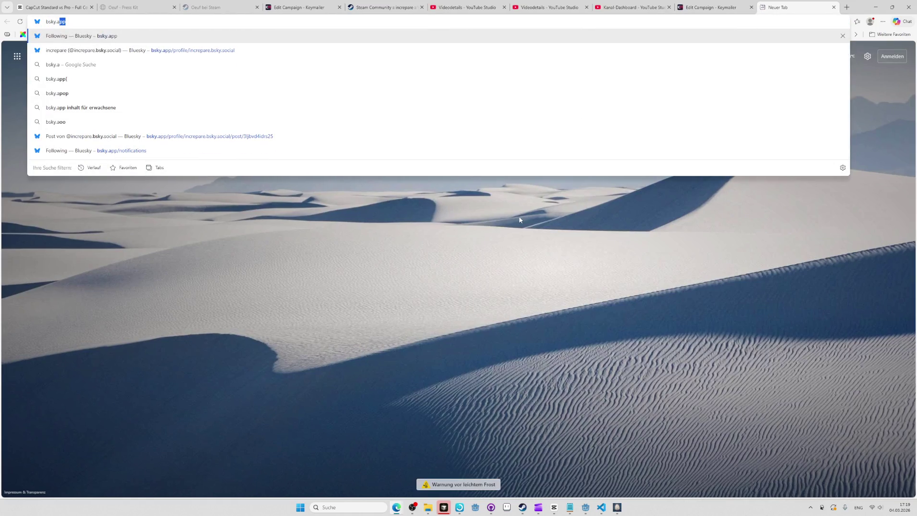
key("Down")
key("Return")
key("ctrl+t")
type("x.com")
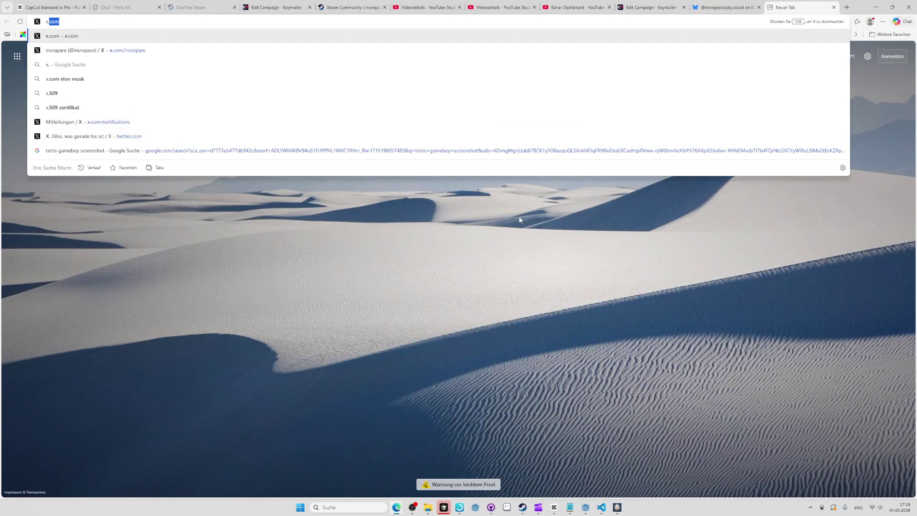
key("Down")
key("Return")
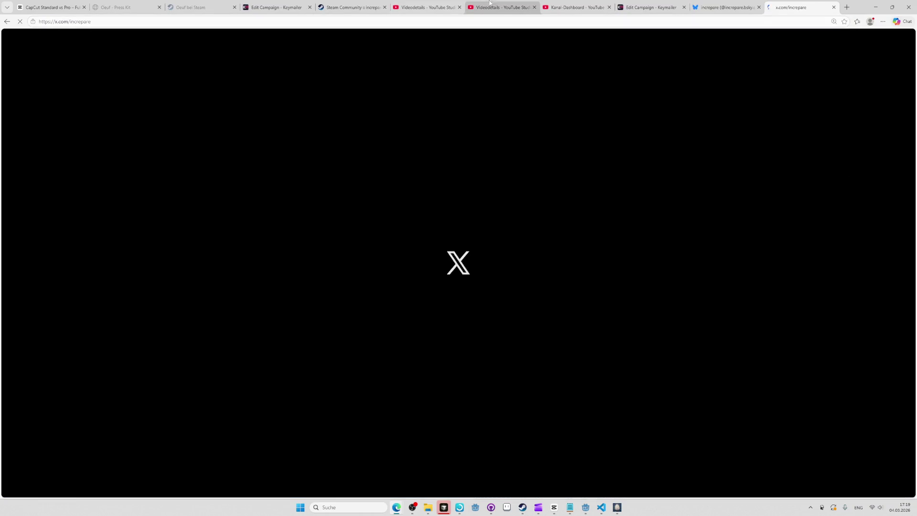
left_click(724, 7)
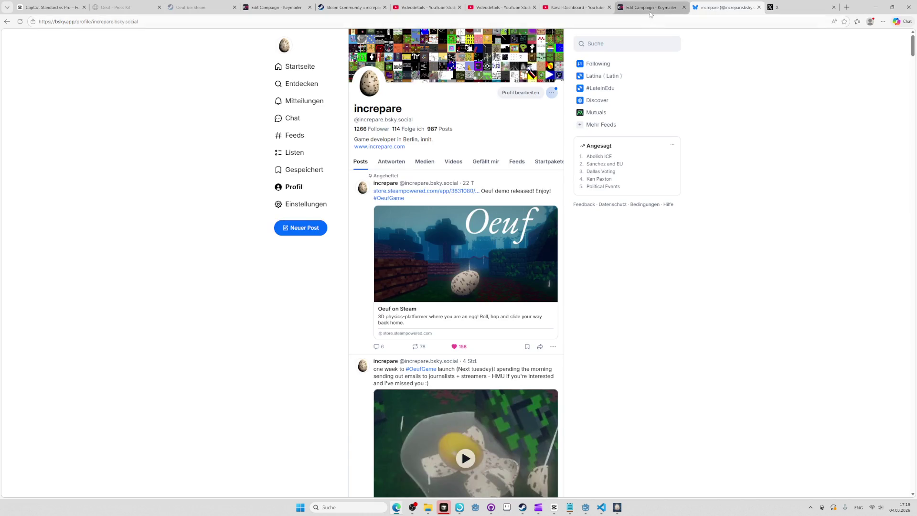
key("ctrl+w")
mouse_move(641, 13)
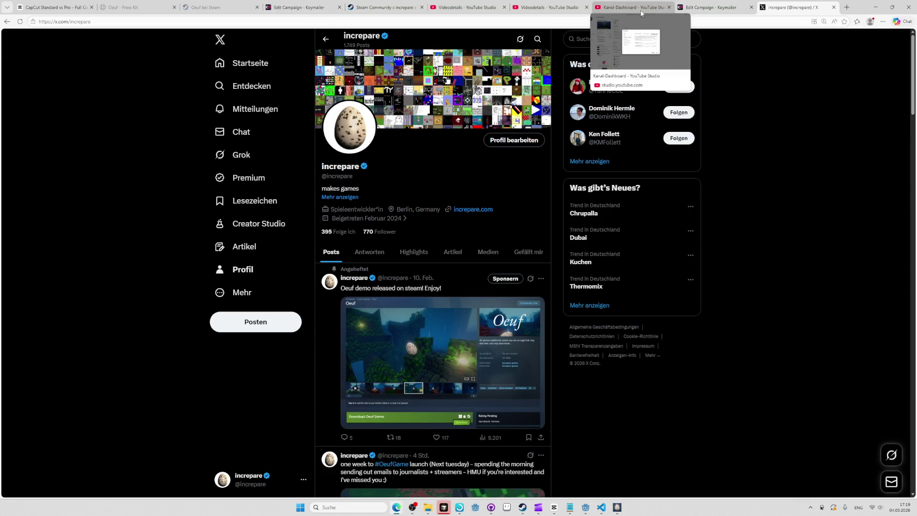
left_click(706, 7)
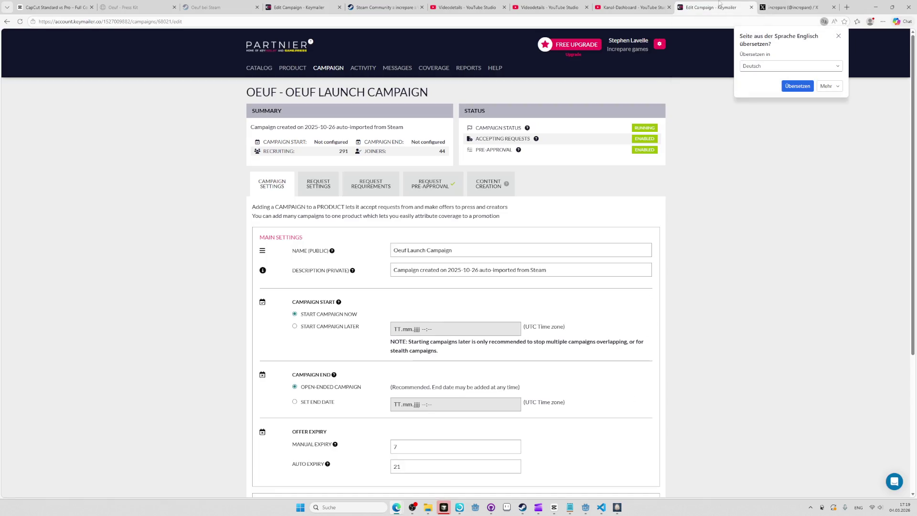
- Open the Oeuf Launch Campaign from the OEUF product page and scan its OFFERED creators table
left_click(293, 68)
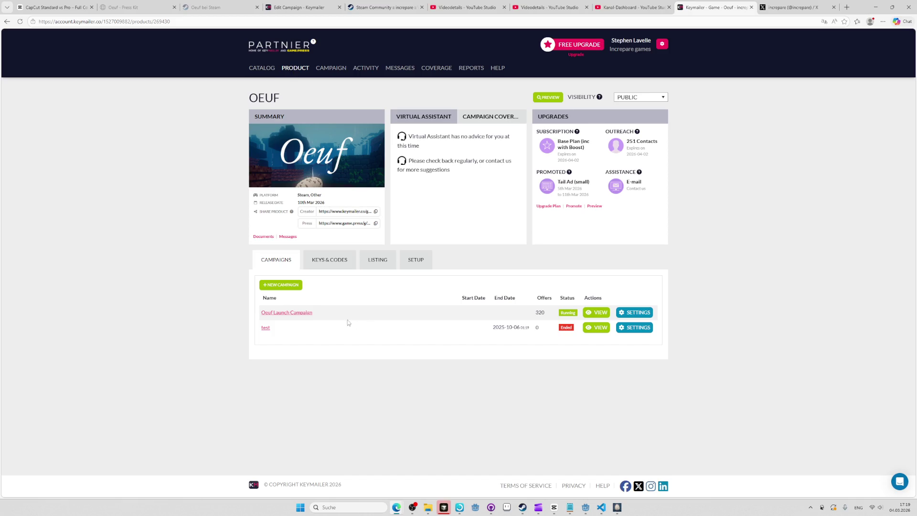
left_click(311, 313)
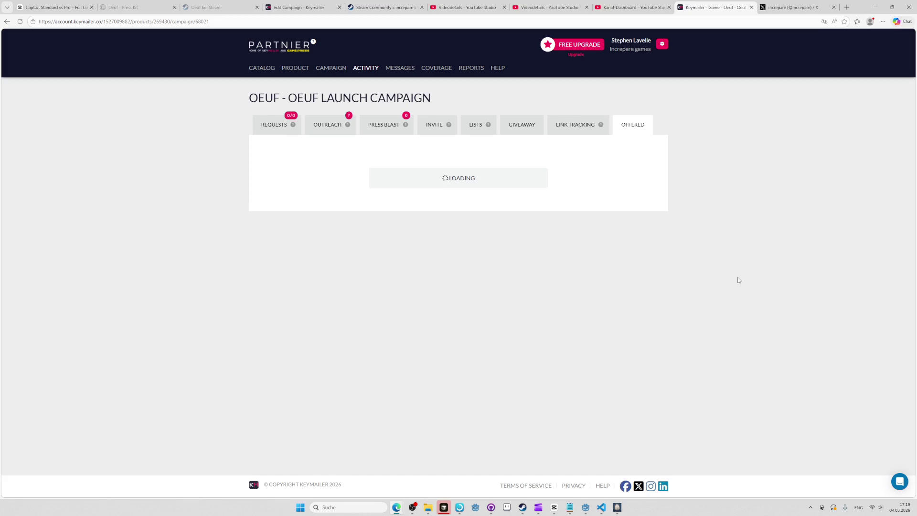
scroll(733, 213, "down", 5)
scroll(734, 214, "up", 5)
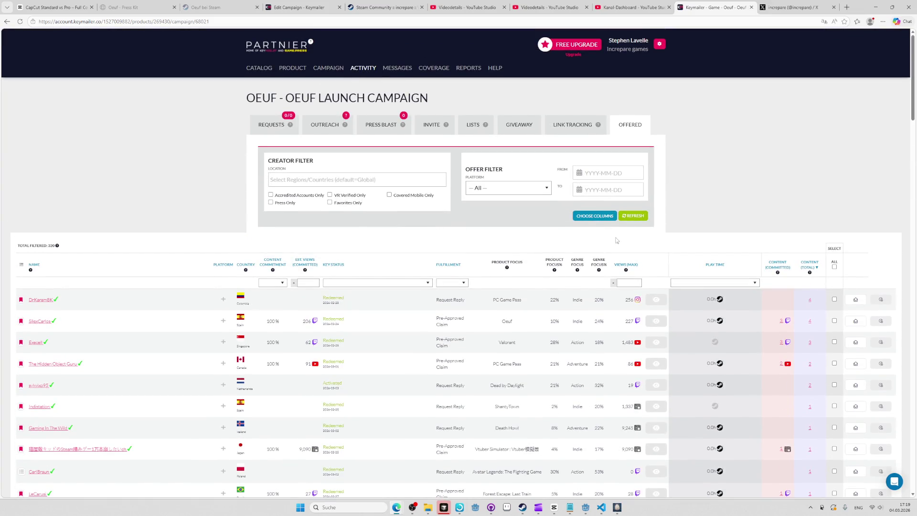
scroll(812, 324, "down", 5)
scroll(806, 324, "up", 5)
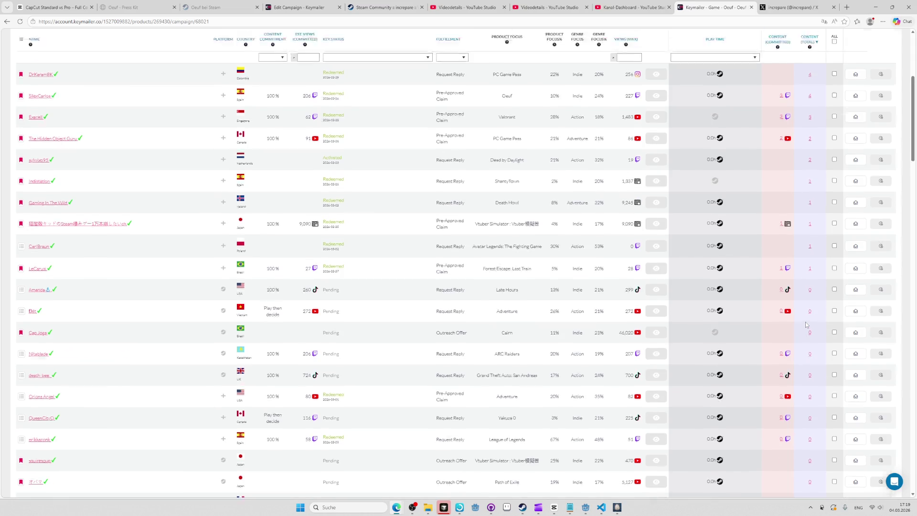
- Check the campaign's REQUESTS, LISTS and INVITE views
left_click(271, 125)
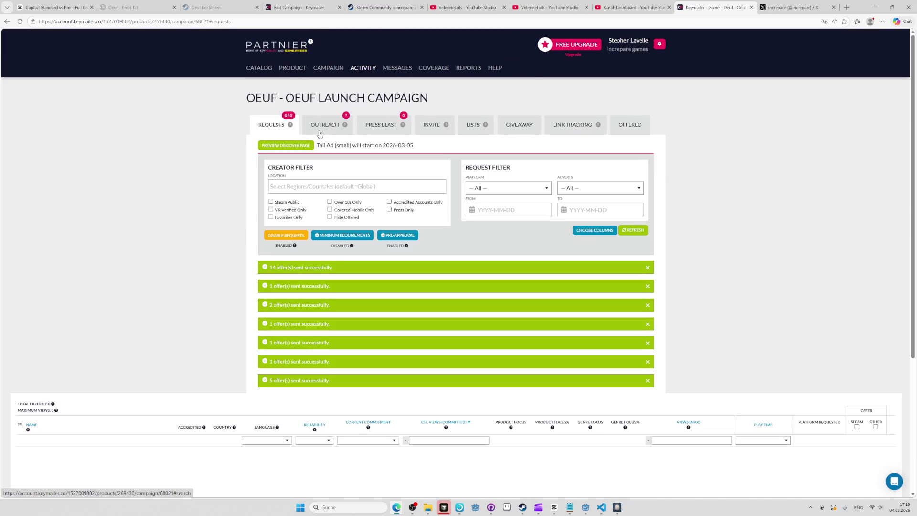
left_click(638, 128)
left_click(575, 125)
left_click(521, 125)
left_click(470, 126)
left_click(434, 124)
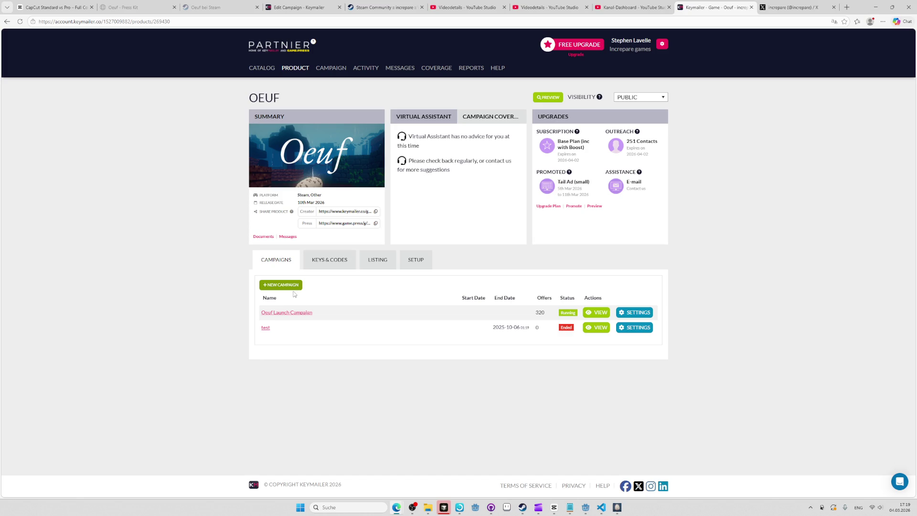
- Check OEUF key counts (Steam 20/273 redeemed, Other 35/39 redeemed), then reopen the Oeuf Launch Campaign
left_click(330, 261)
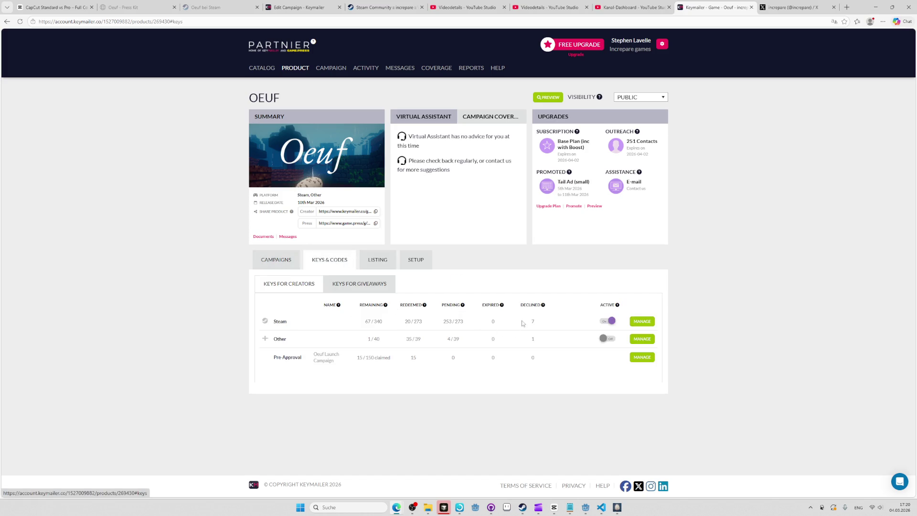
left_click_drag(403, 324, 476, 327)
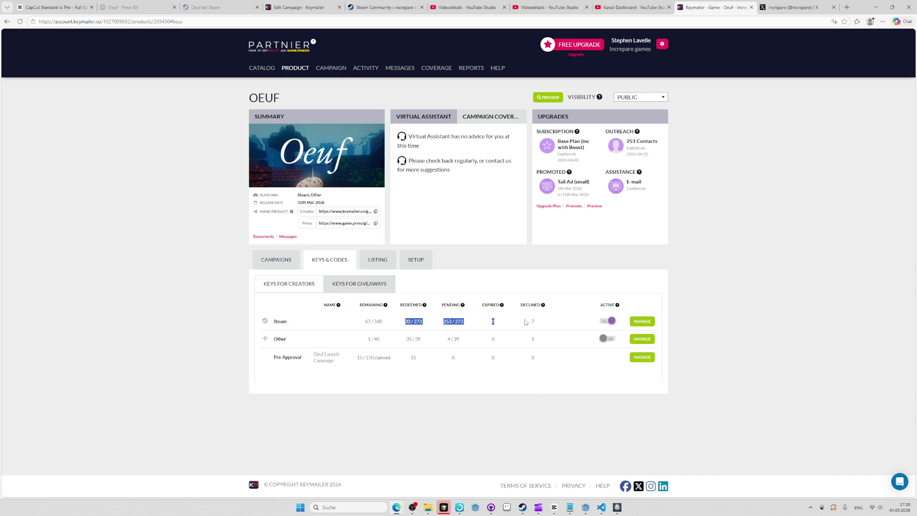
left_click(487, 330)
left_click_drag(404, 340, 434, 345)
left_click_drag(385, 340, 269, 341)
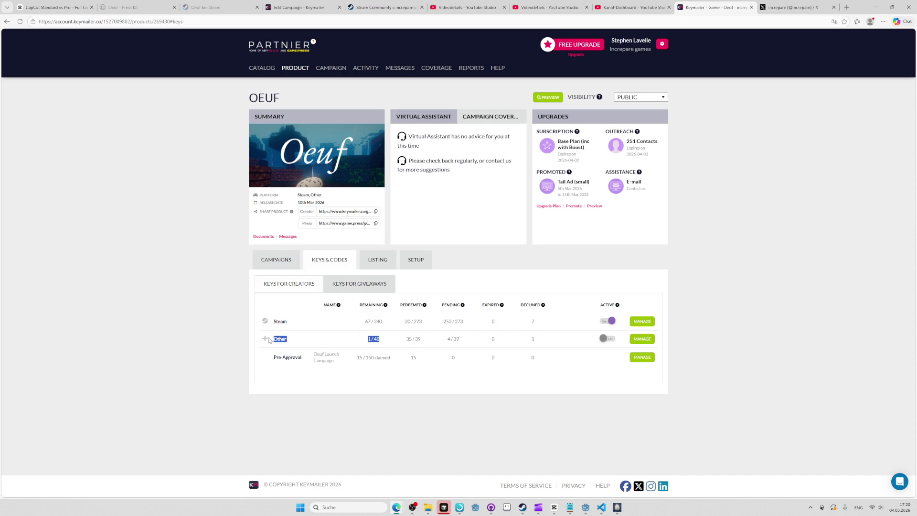
left_click(378, 376)
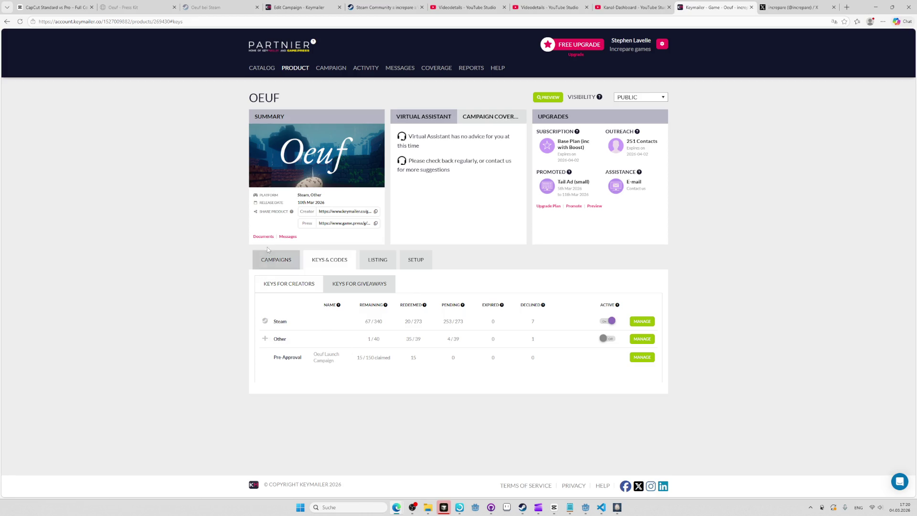
left_click(279, 261)
left_click(282, 314)
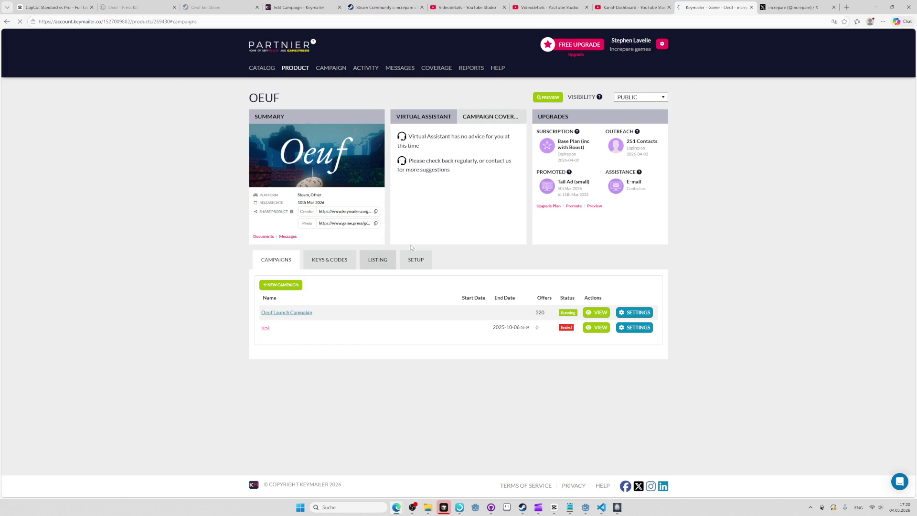